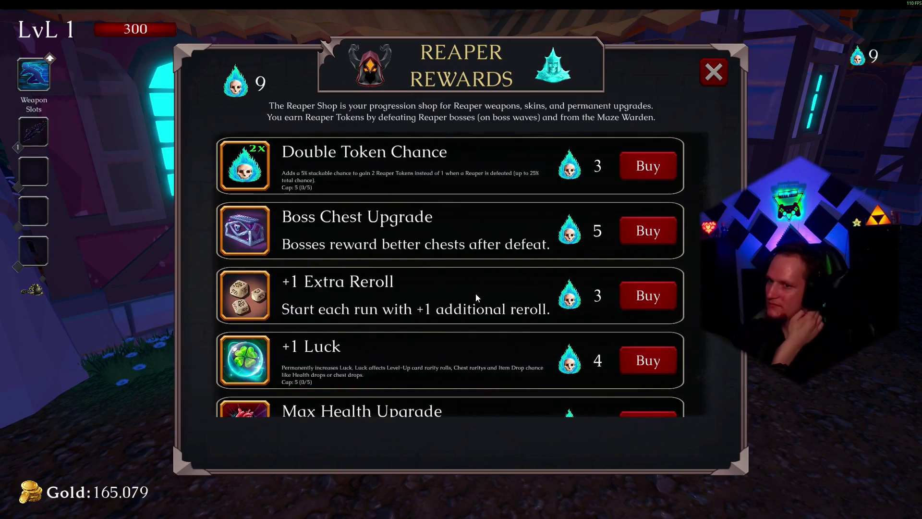
# Spend Reaper Tokens on +1 Luck and the Max Health Upgrade, then close the shop
pyautogui.click(650, 232)
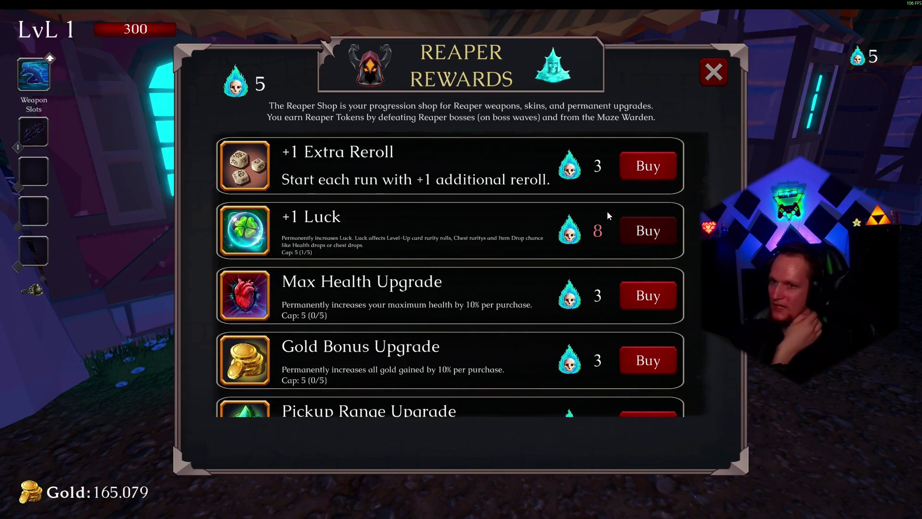
pyautogui.click(661, 304)
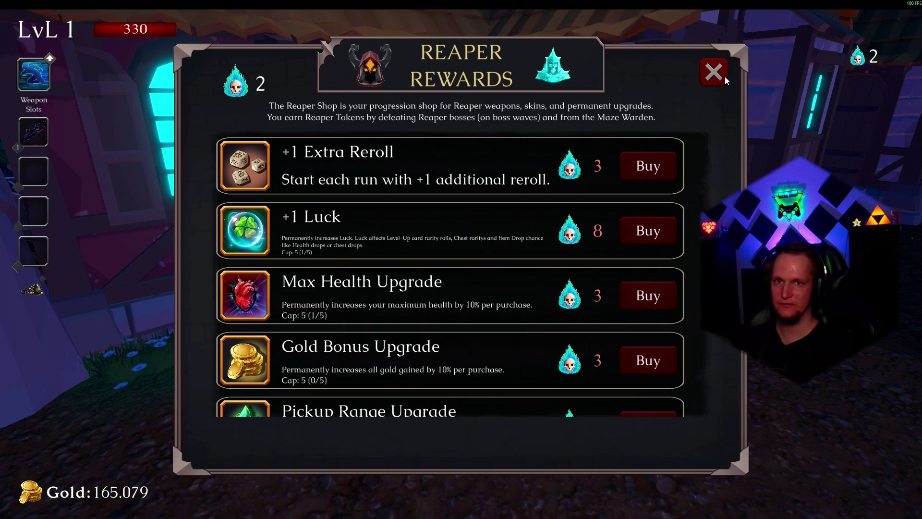
pyautogui.click(724, 77)
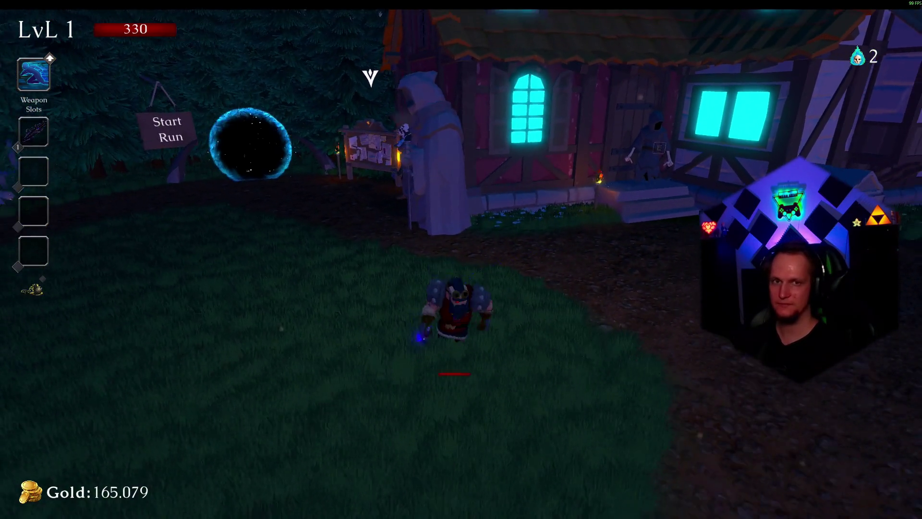
# Pause Umbra Survivors and quit the game
pyautogui.press('Escape')
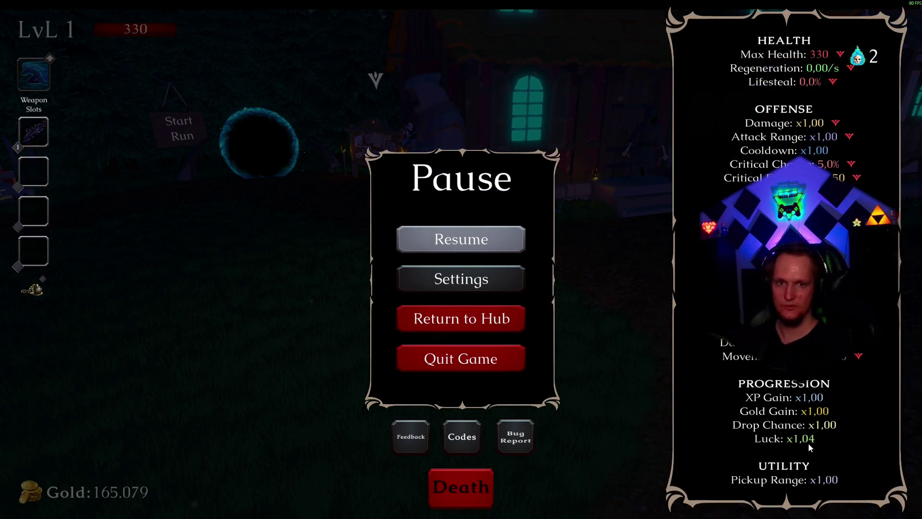
pyautogui.press('Escape')
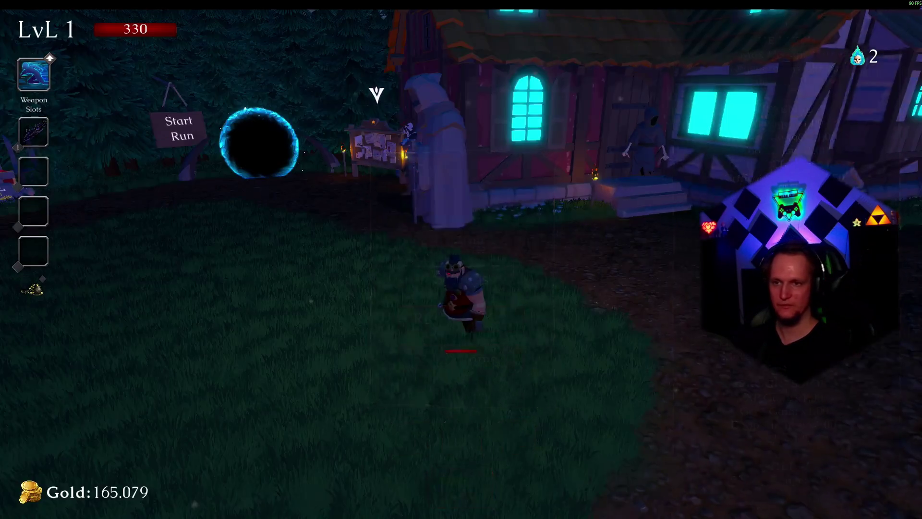
pyautogui.press('Escape')
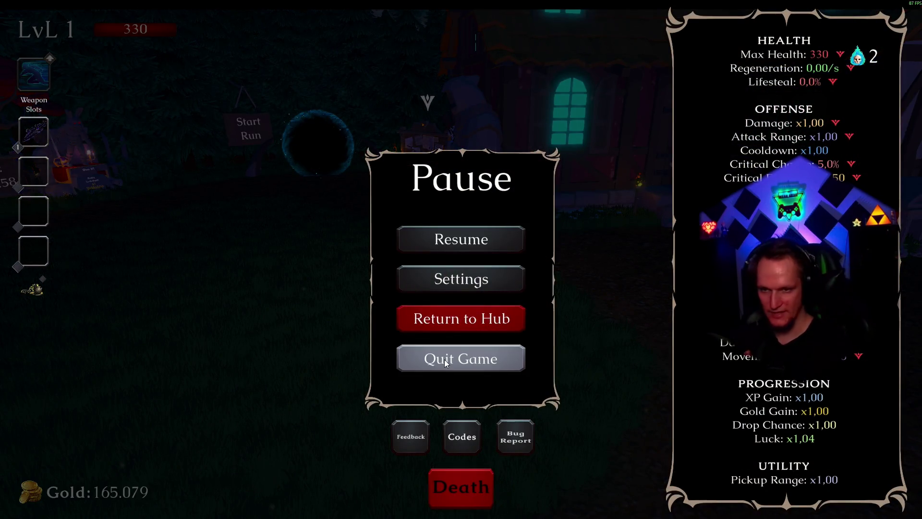
pyautogui.click(445, 362)
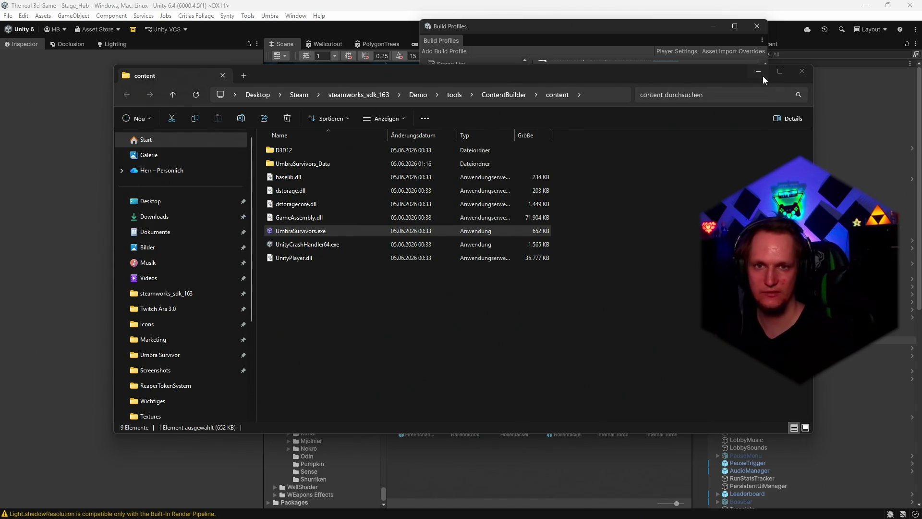
# Close the Build Profiles window, minimize Unity, and bring up the Steamworks builds page in Chrome
pyautogui.click(763, 75)
pyautogui.click(757, 25)
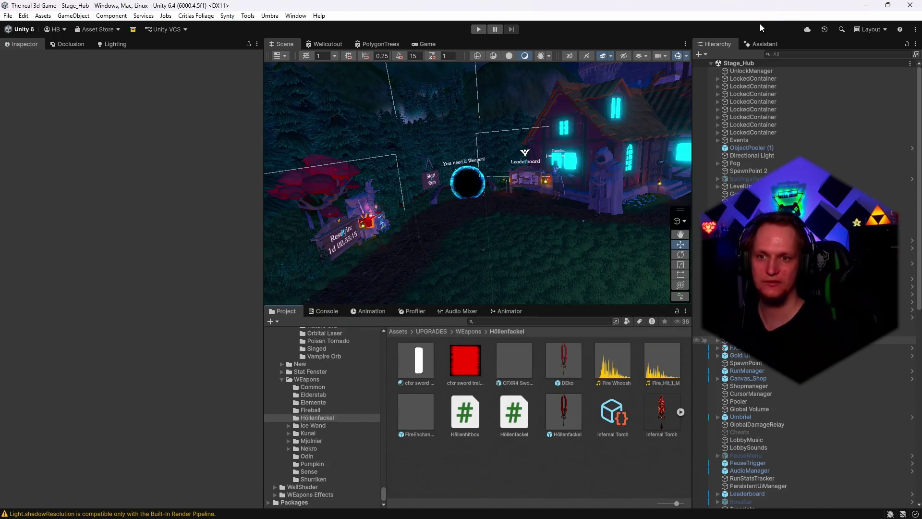
pyautogui.click(865, 5)
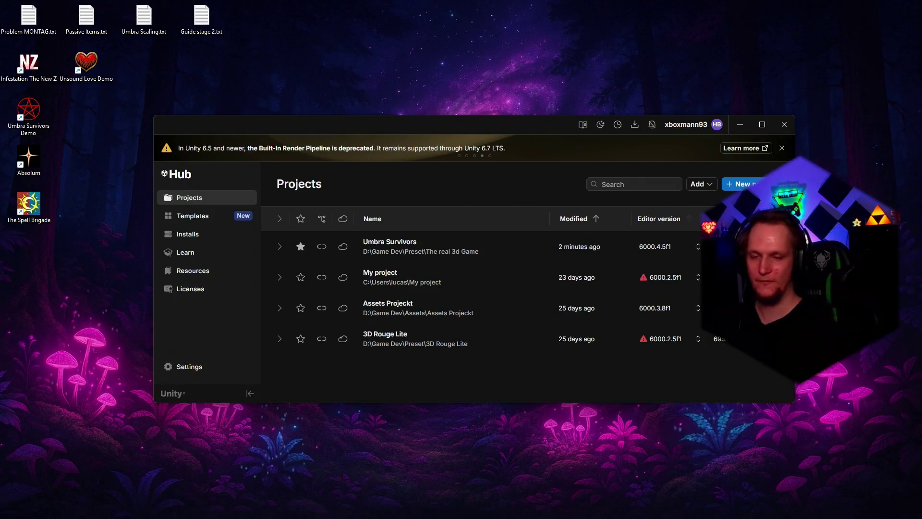
pyautogui.click(462, 507)
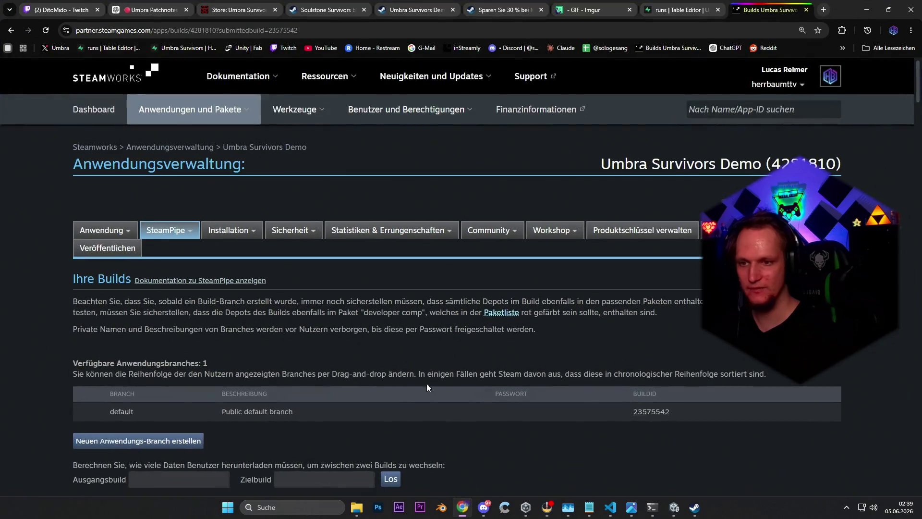
# Scroll through the Umbra Survivors Demo store page
pyautogui.click(309, 13)
pyautogui.click(418, 10)
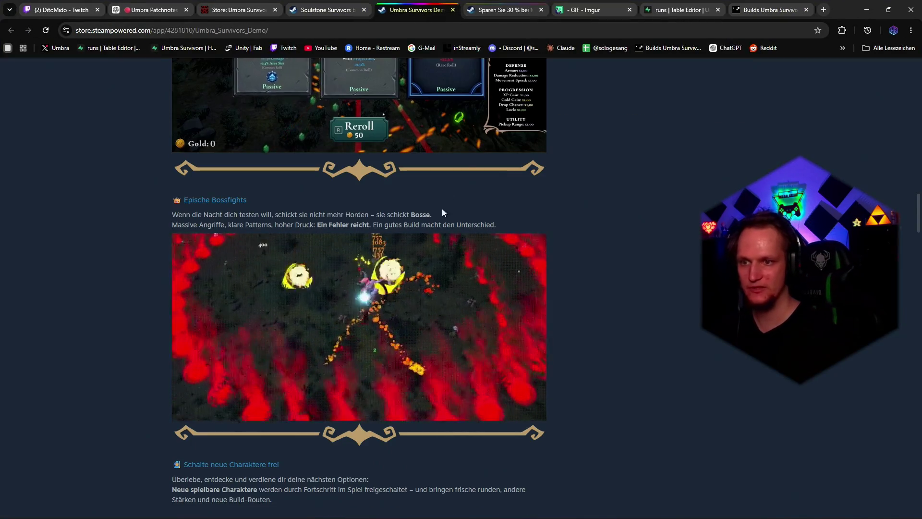
pyautogui.scroll(6, 442, 208)
pyautogui.scroll(4, 440, 255)
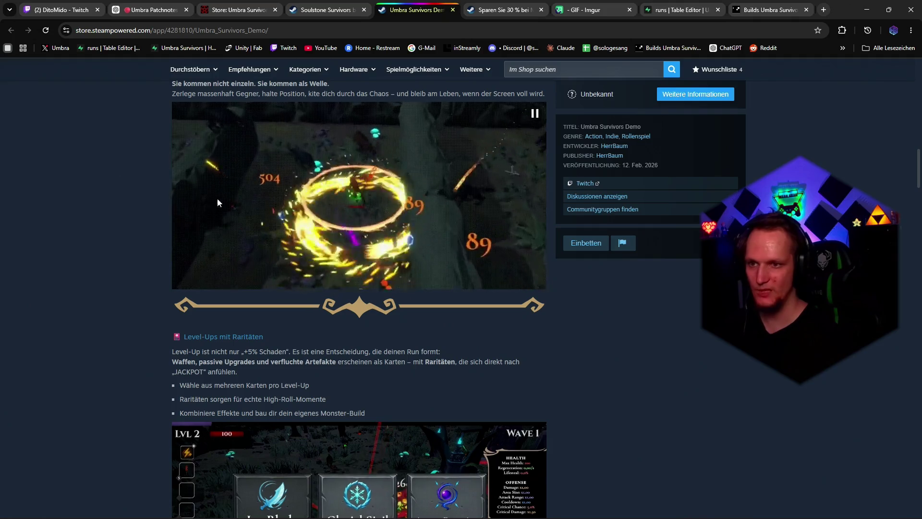
pyautogui.scroll(-6, 391, 265)
pyautogui.scroll(2, 472, 257)
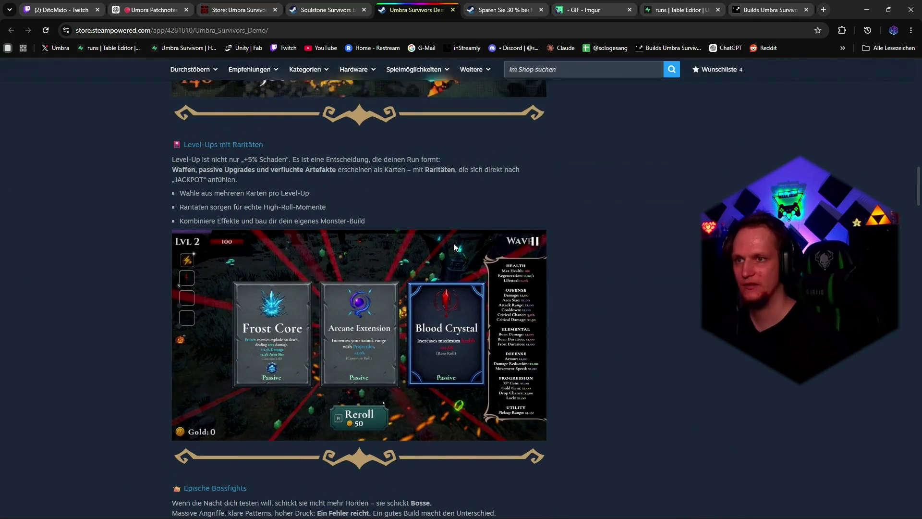
# Open the Store: Umbra Survivors edit tab showing the German Infos zum Spiel description
pyautogui.click(246, 13)
pyautogui.scroll(-5, 359, 224)
pyautogui.scroll(4, 359, 223)
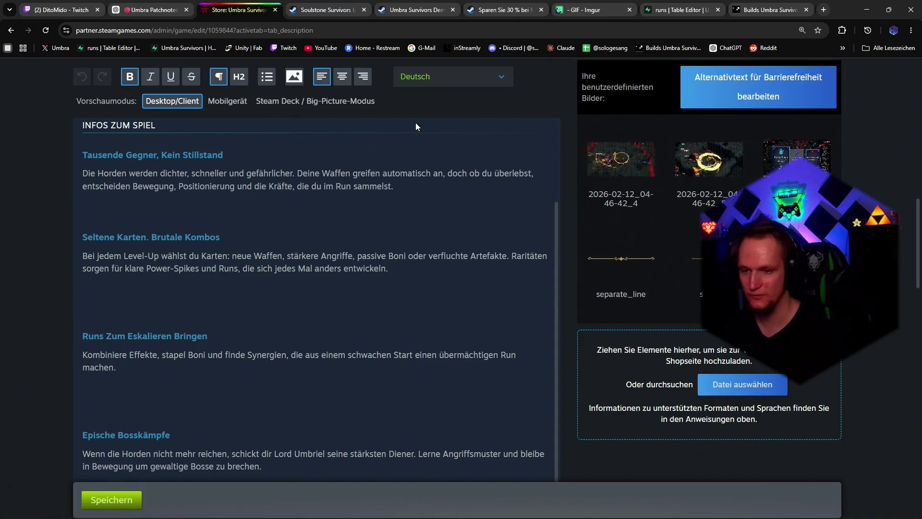
# Launch Adobe Premiere Pro 2020 to its welcome page
pyautogui.moveTo(418, 517)
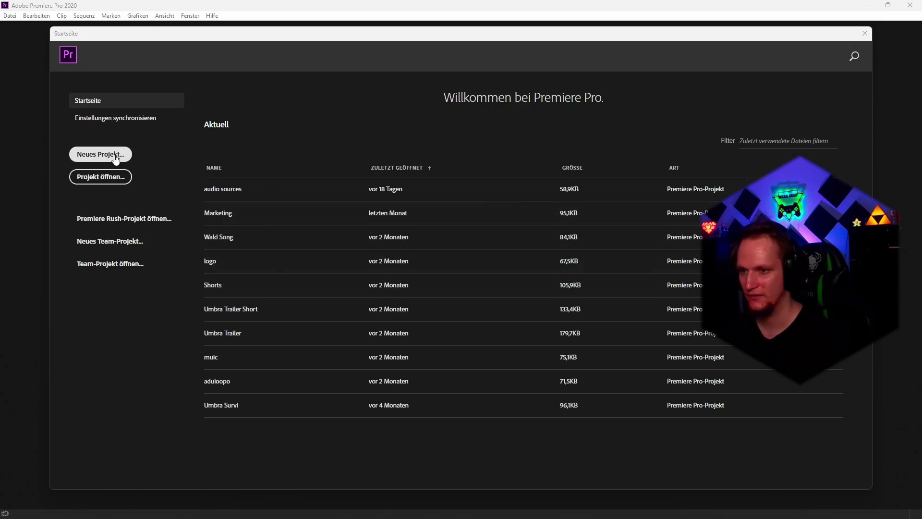
# Open the recent Umbra Survi project, leaving the missing recording offline
pyautogui.click(243, 406)
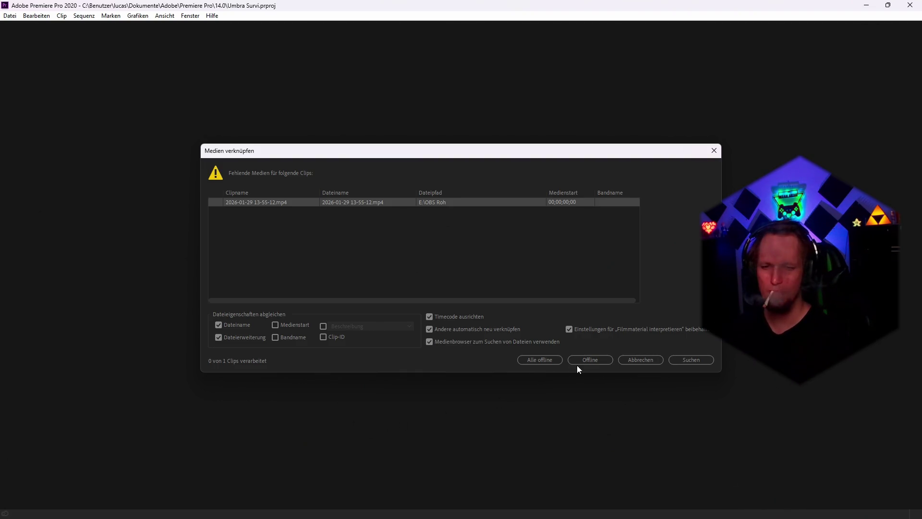
pyautogui.click(557, 357)
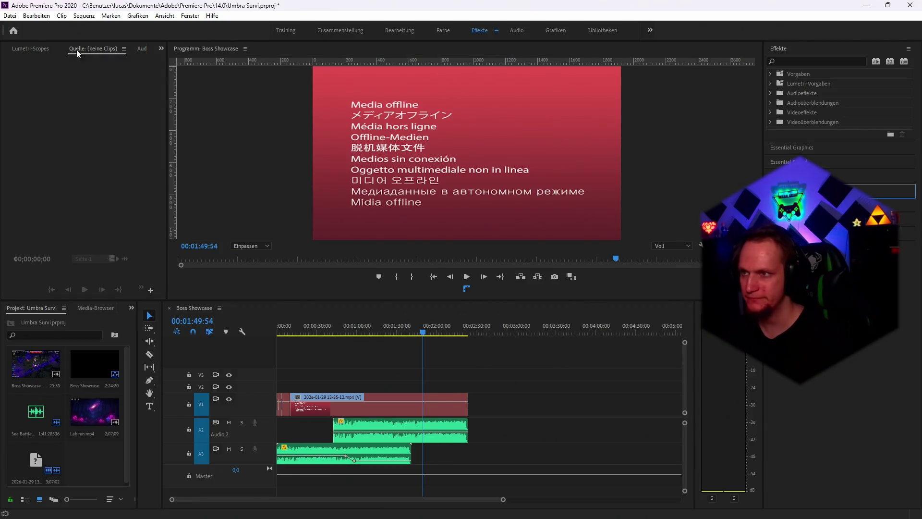
# Delete all Boss Showcase clips, including the small V1 leftover, and return the playhead to 00:00:00:00
pyautogui.click(10, 16)
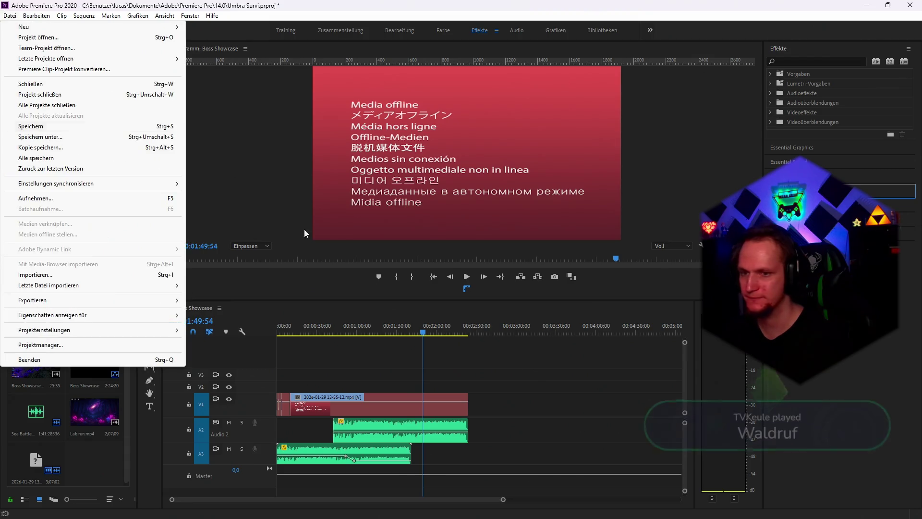
pyautogui.click(441, 382)
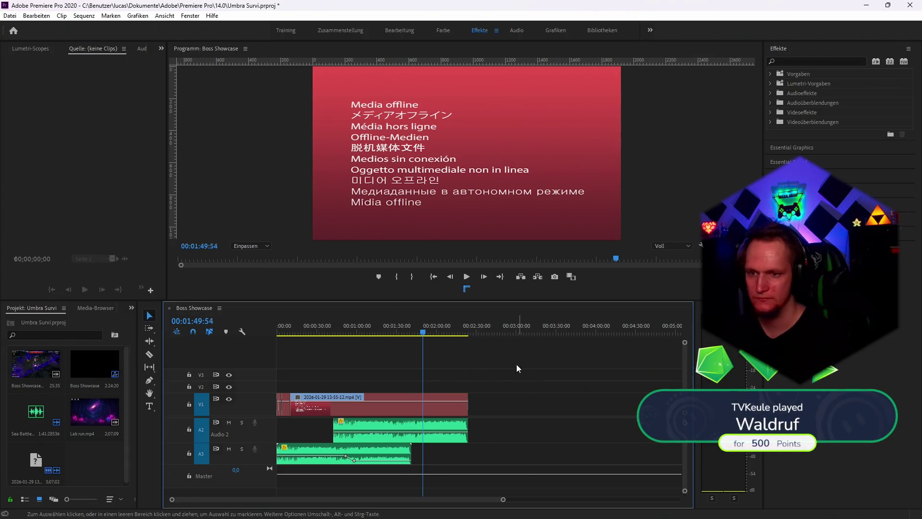
pyautogui.moveTo(512, 359)
pyautogui.mouseDown()
pyautogui.moveTo(425, 438)
pyautogui.moveTo(349, 478)
pyautogui.mouseUp()
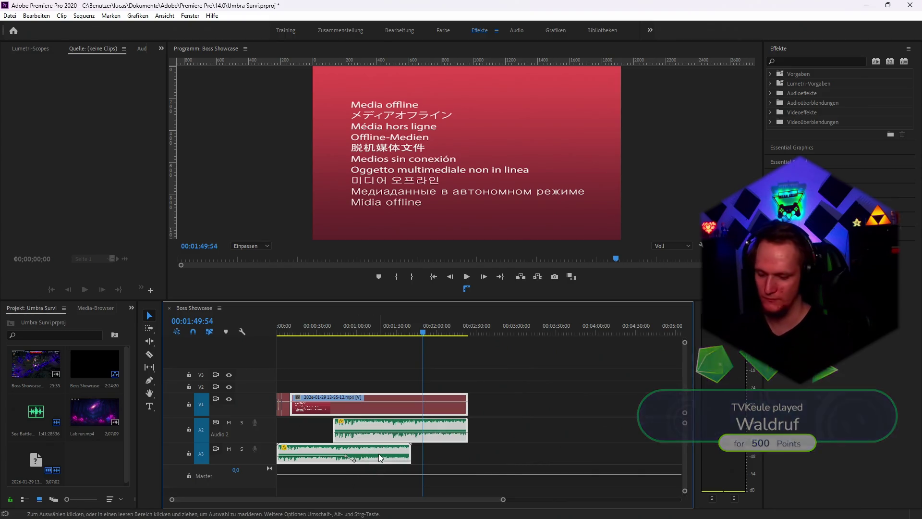
pyautogui.press('Delete')
pyautogui.moveTo(319, 351); pyautogui.dragTo(278, 443)
pyautogui.press('Delete')
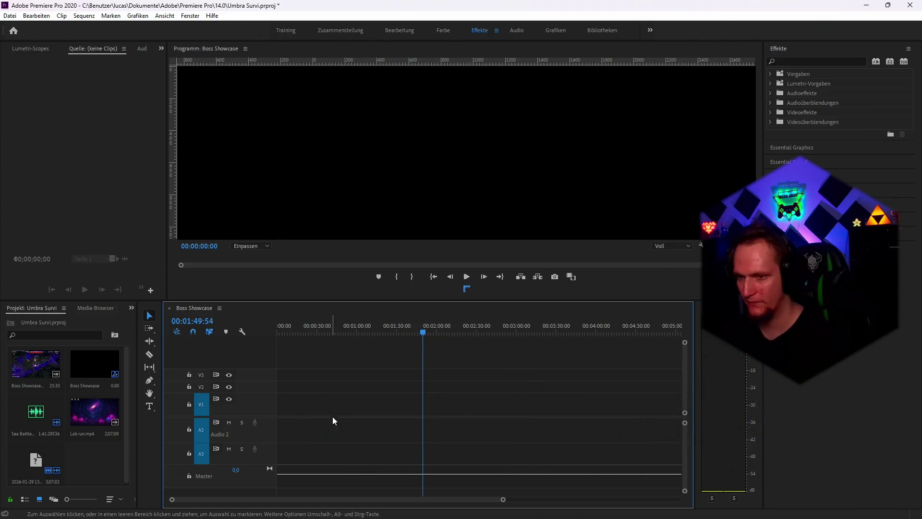
pyautogui.moveTo(424, 334); pyautogui.dragTo(258, 325)
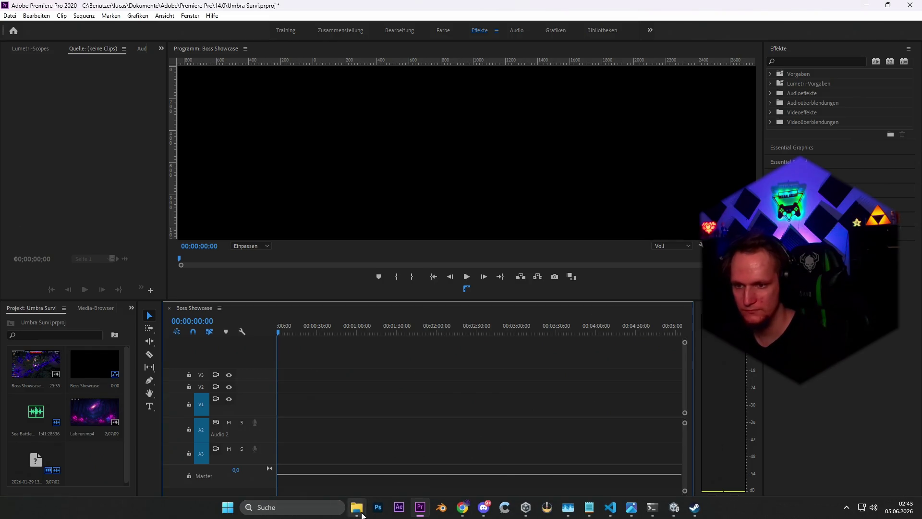
# Open the Obs Aufnahmen folder on Lokaler Datenträger (D:) in File Explorer
pyautogui.moveTo(356, 507)
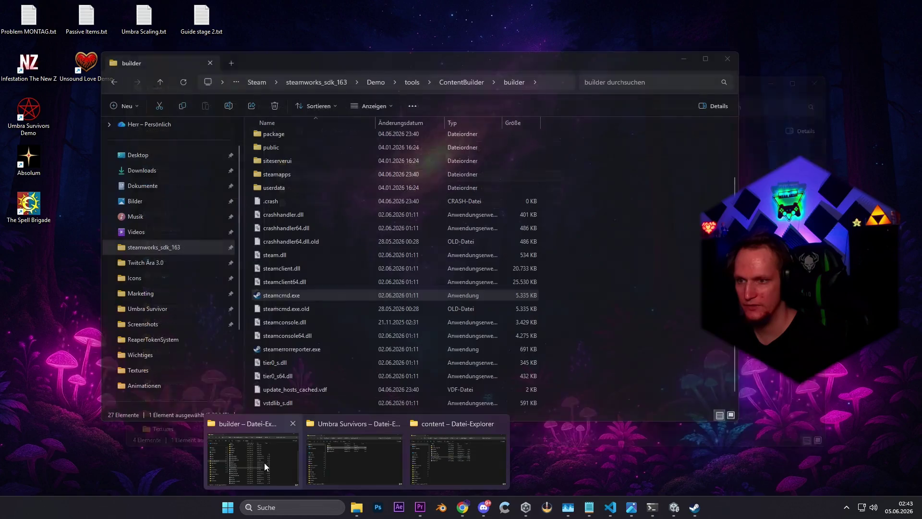
pyautogui.click(264, 462)
pyautogui.scroll(-1, 173, 349)
pyautogui.click(163, 354)
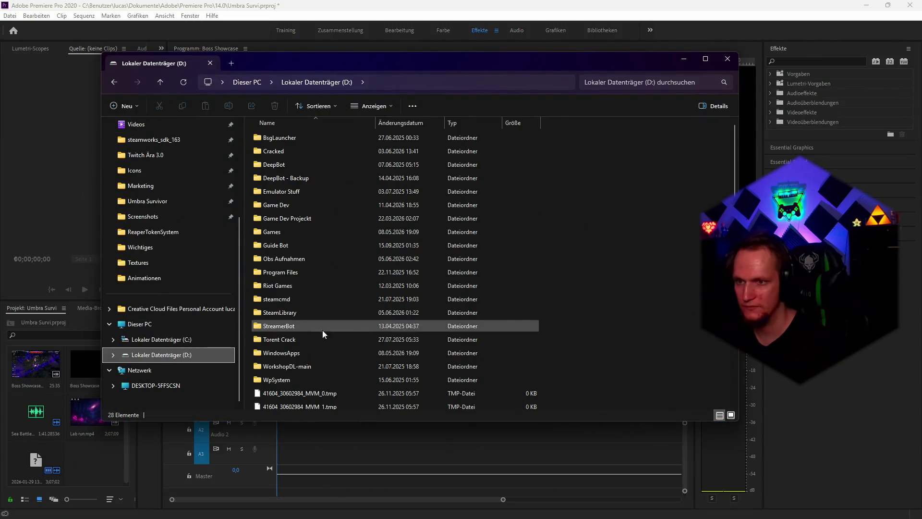
pyautogui.doubleClick(293, 260)
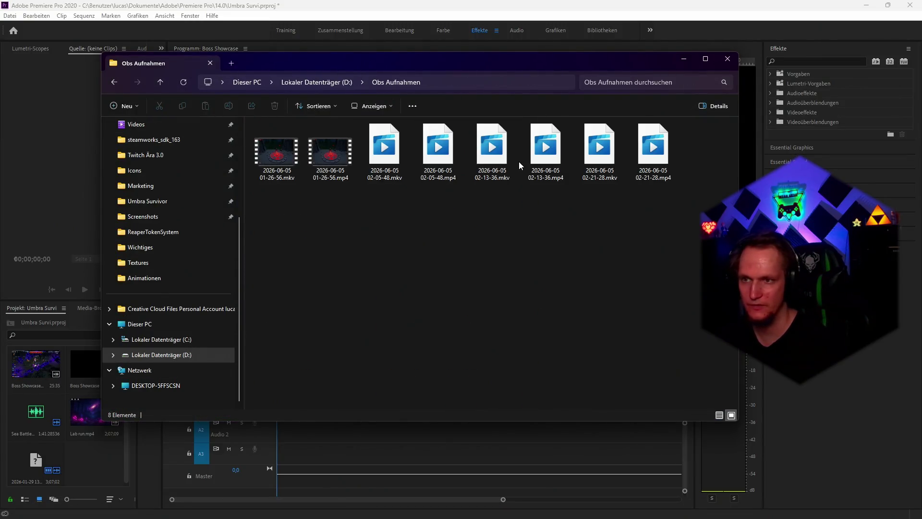
pyautogui.moveTo(467, 62)
pyautogui.mouseDown()
pyautogui.moveTo(763, 122)
pyautogui.moveTo(921, 168)
pyautogui.mouseUp()
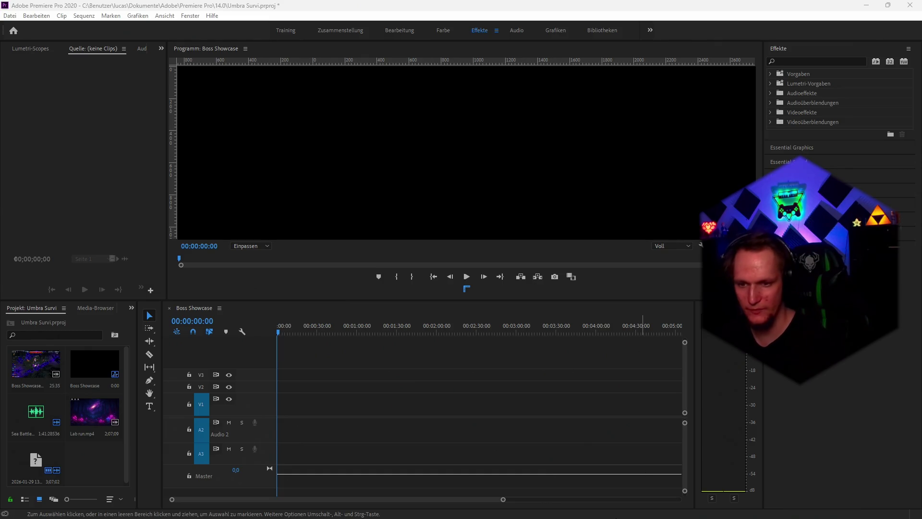
# Open the Steam library, then return to the browser's Steamworks description editor
pyautogui.moveTo(483, 513)
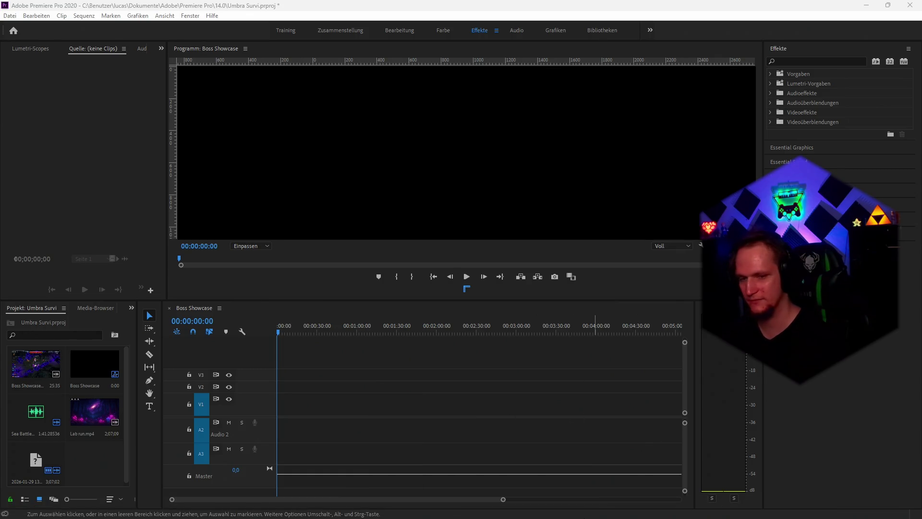
pyautogui.click(694, 512)
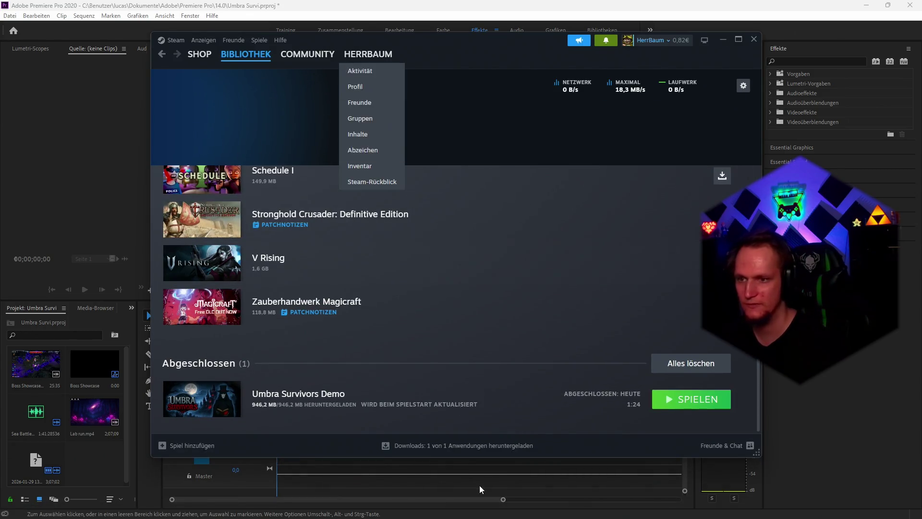
pyautogui.moveTo(470, 514)
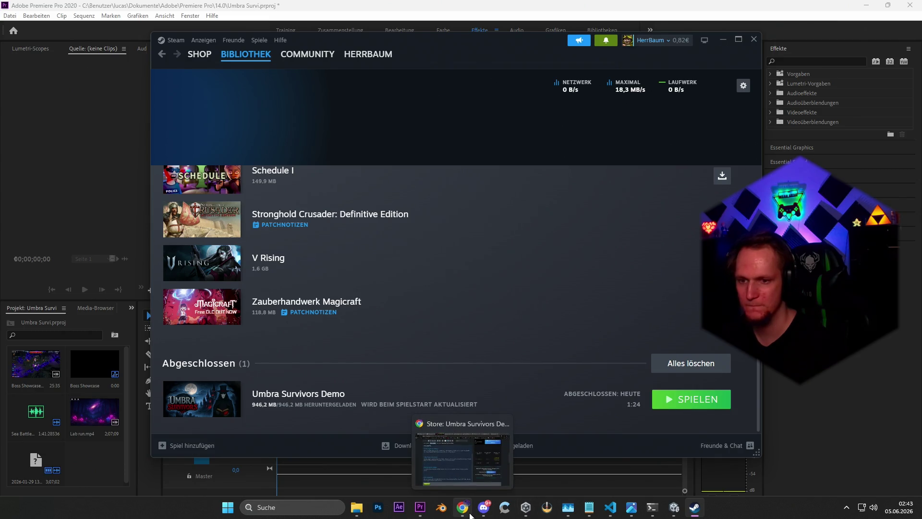
pyautogui.click(463, 474)
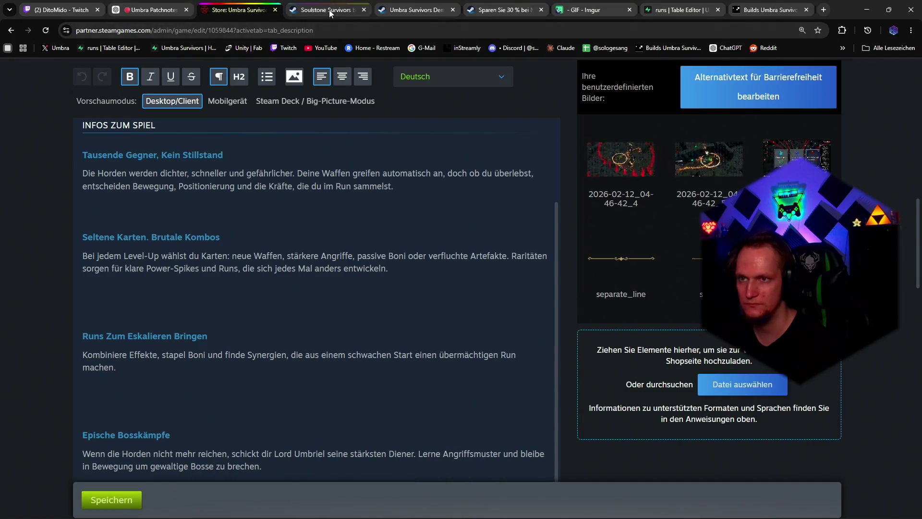
# Look through the 30%-discounted Marathon store page, expanding its full description
pyautogui.click(329, 10)
pyautogui.scroll(-10, 372, 258)
pyautogui.click(405, 10)
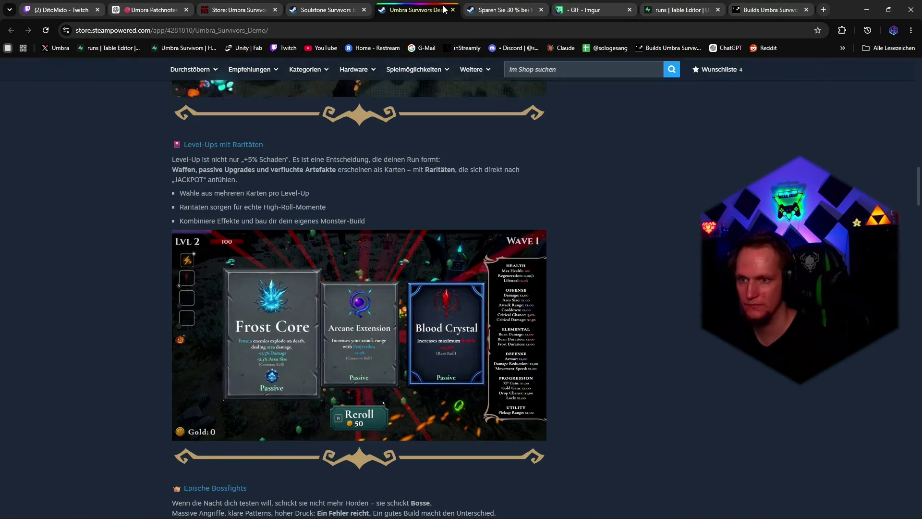
pyautogui.click(504, 10)
pyautogui.scroll(-6, 435, 186)
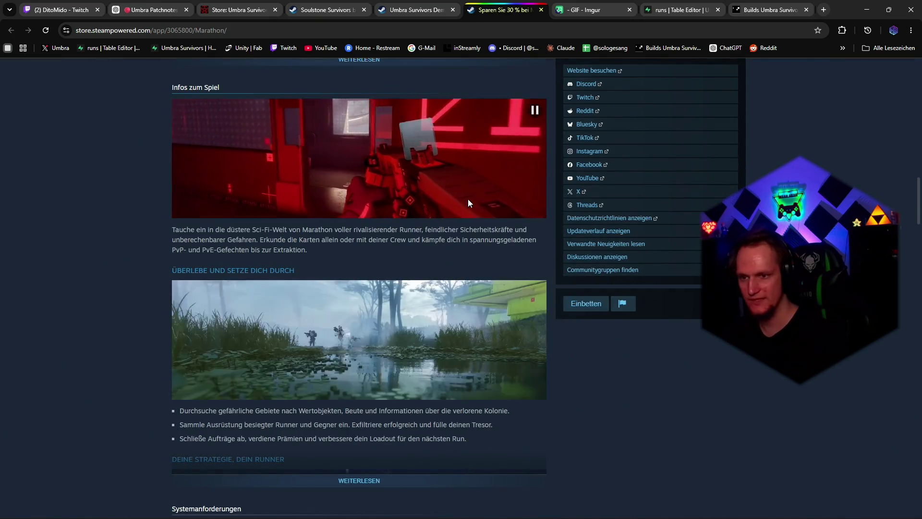
pyautogui.scroll(2, 474, 169)
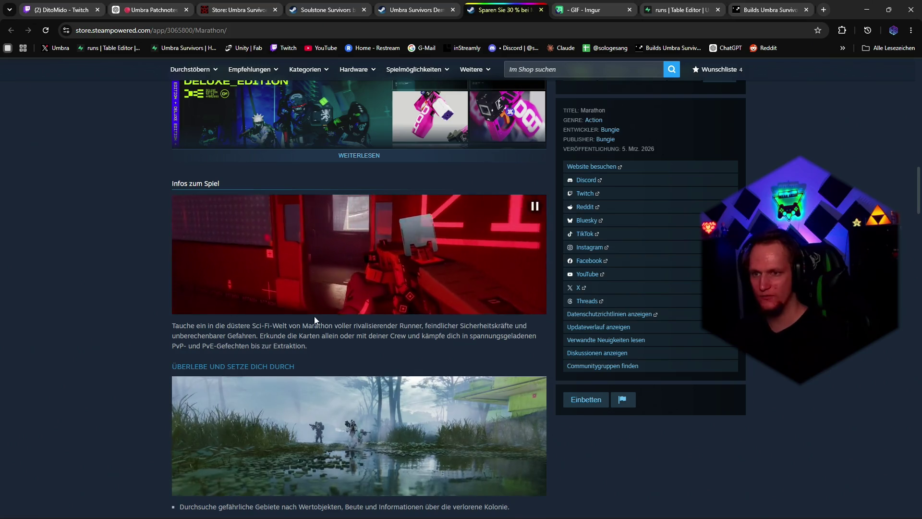
pyautogui.scroll(-4, 365, 305)
pyautogui.click(380, 382)
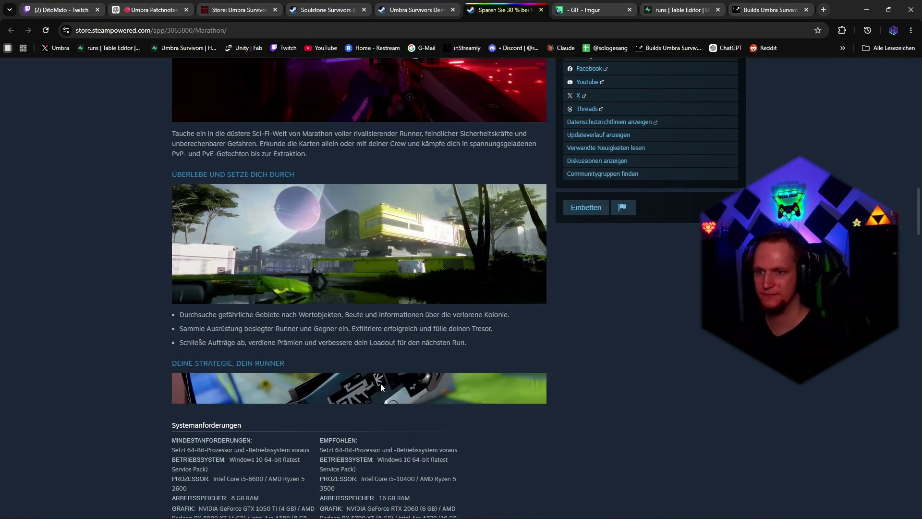
pyautogui.scroll(-2, 393, 318)
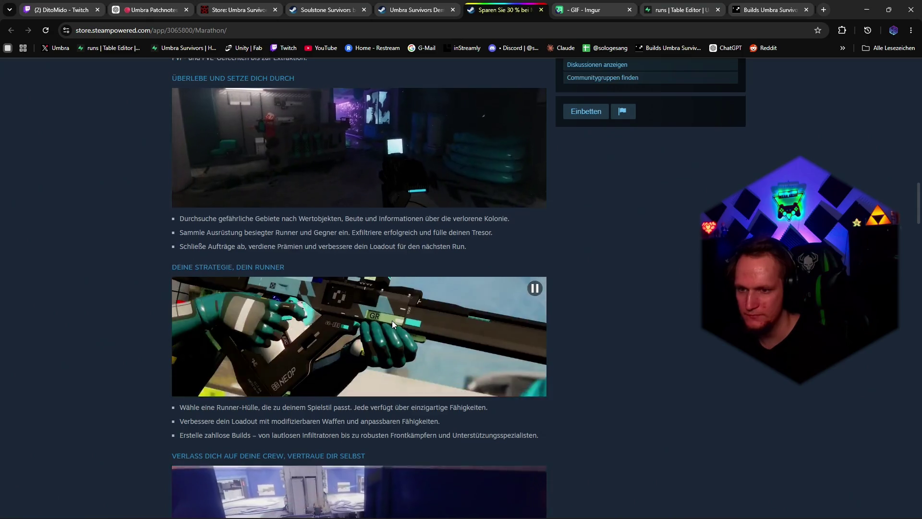
pyautogui.scroll(-2, 395, 318)
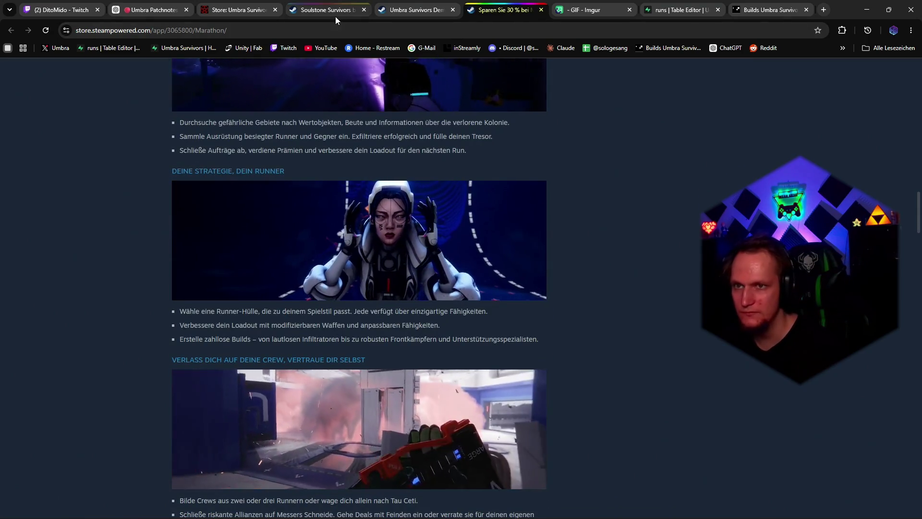
# Scroll back through the Umbra Survivors Demo store page
pyautogui.click(412, 9)
pyautogui.scroll(8, 278, 211)
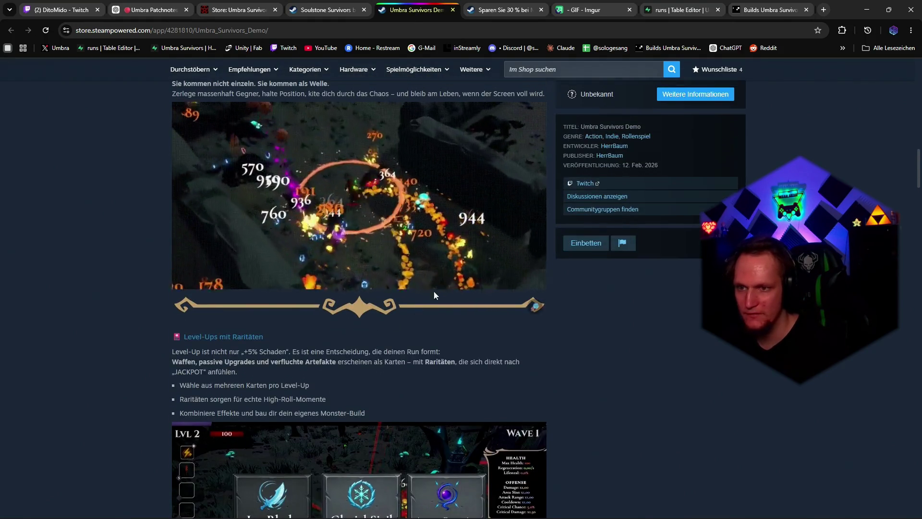
pyautogui.scroll(-4, 352, 143)
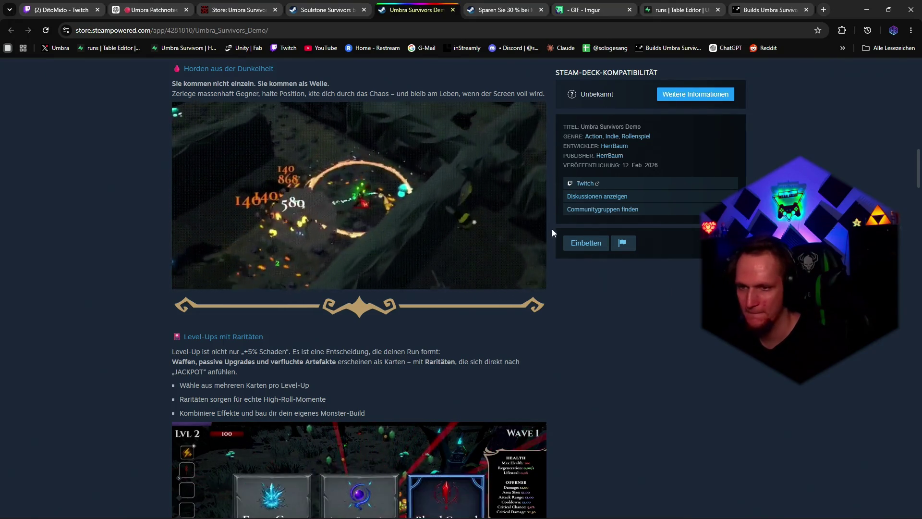
pyautogui.scroll(-14, 543, 224)
pyautogui.scroll(2, 536, 252)
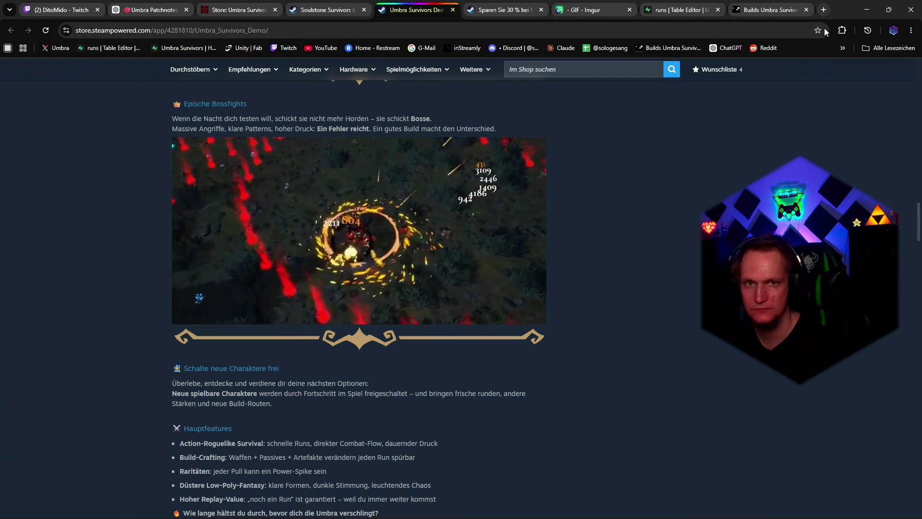
pyautogui.scroll(4, 549, 229)
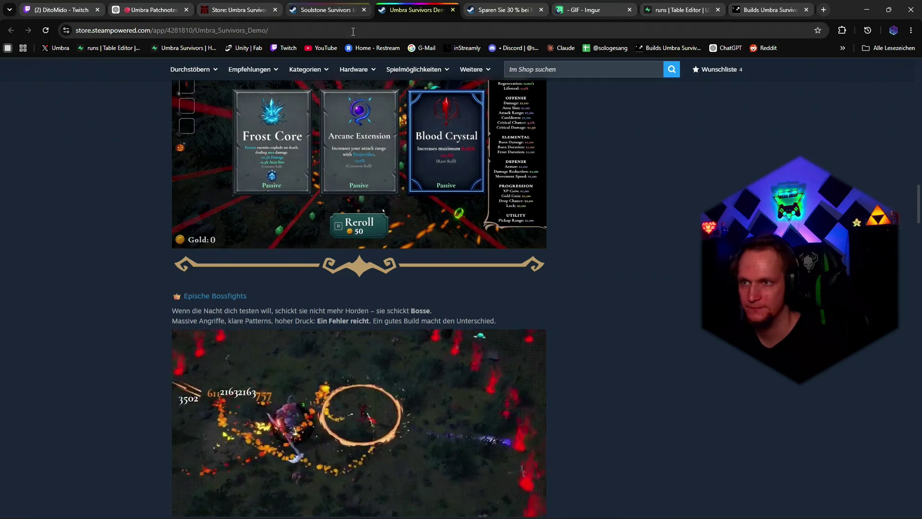
pyautogui.scroll(-5, 570, 144)
# Review the Umbra Survivors description editor, then return to Premiere's empty Boss Showcase sequence
pyautogui.click(235, 10)
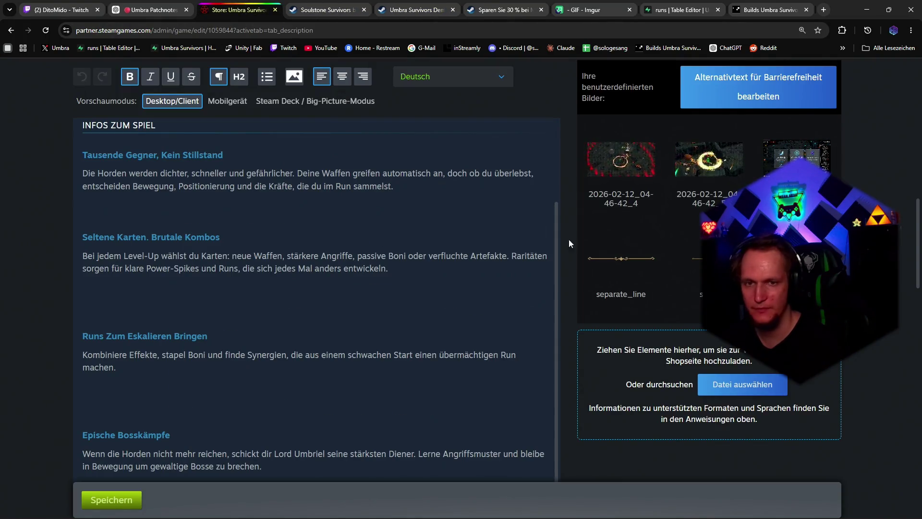
pyautogui.click(420, 506)
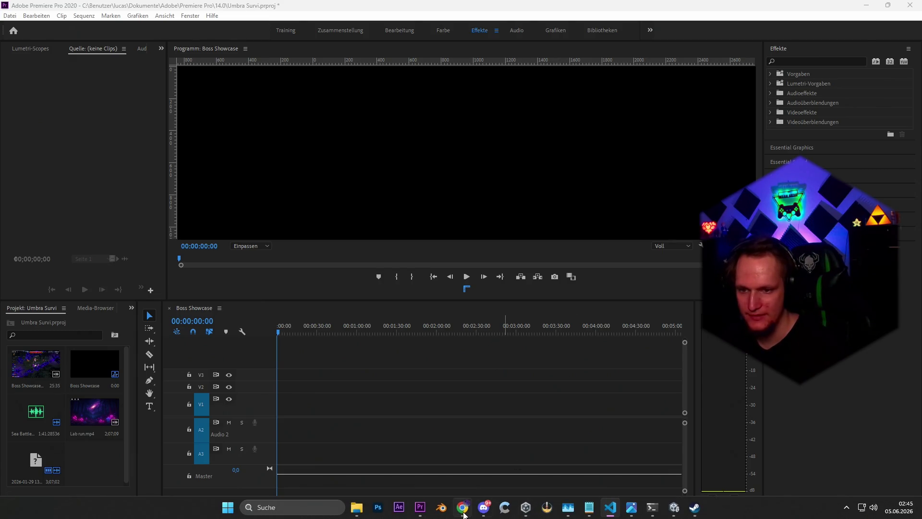
pyautogui.click(462, 507)
pyautogui.scroll(5, 232, 335)
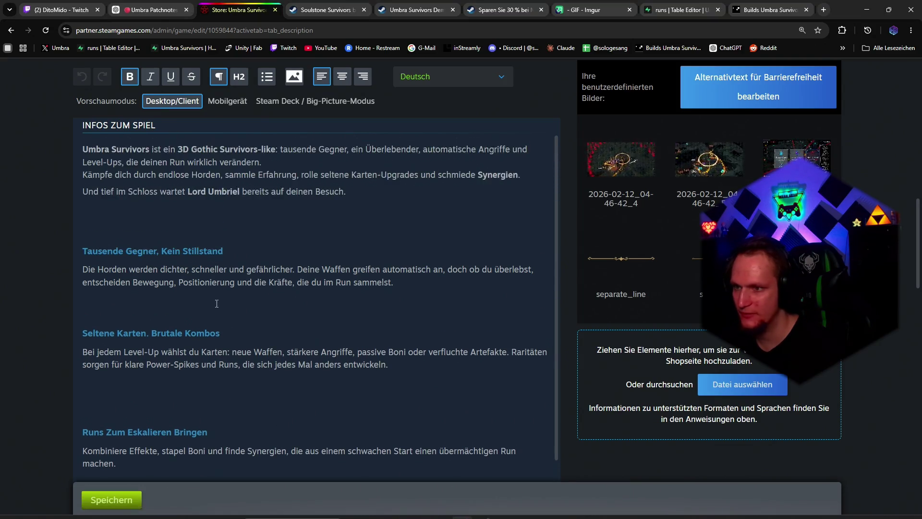
pyautogui.scroll(-1, 198, 327)
pyautogui.scroll(3, 197, 329)
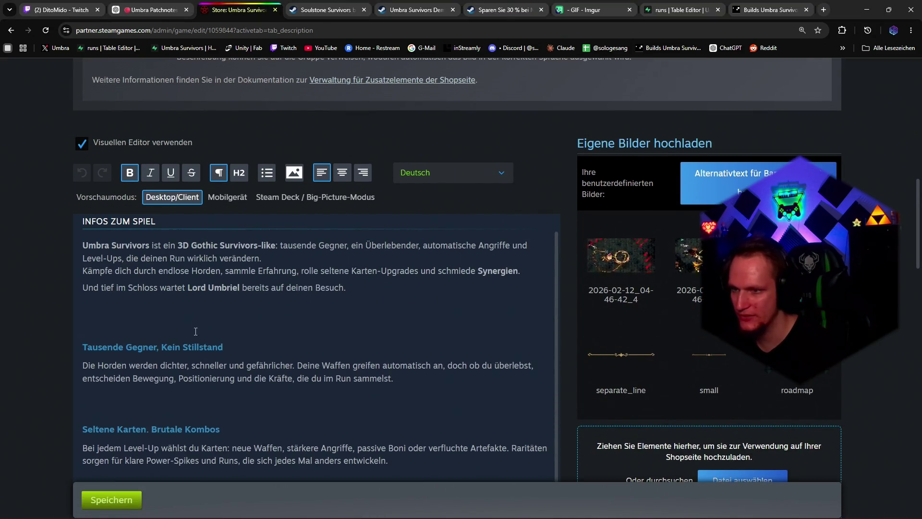
pyautogui.scroll(-3, 226, 343)
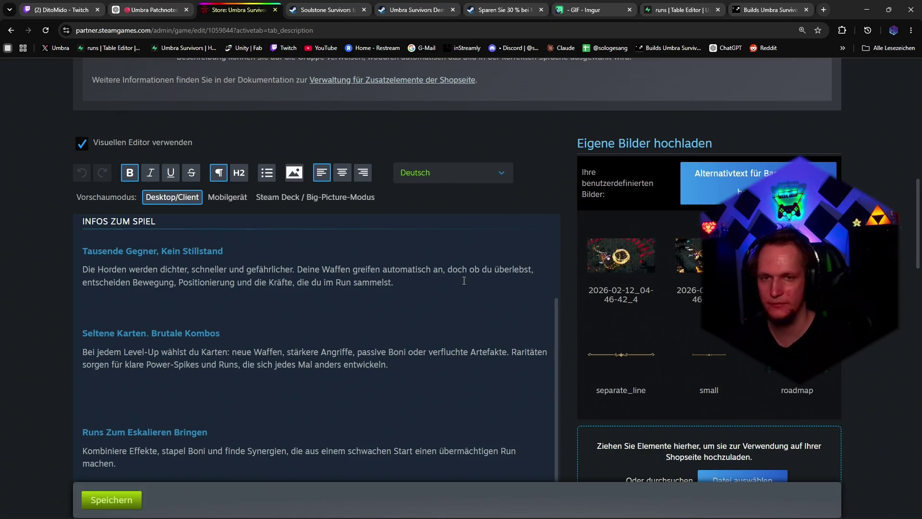
pyautogui.scroll(2, 464, 281)
pyautogui.hotkey('alt', 'Tab')
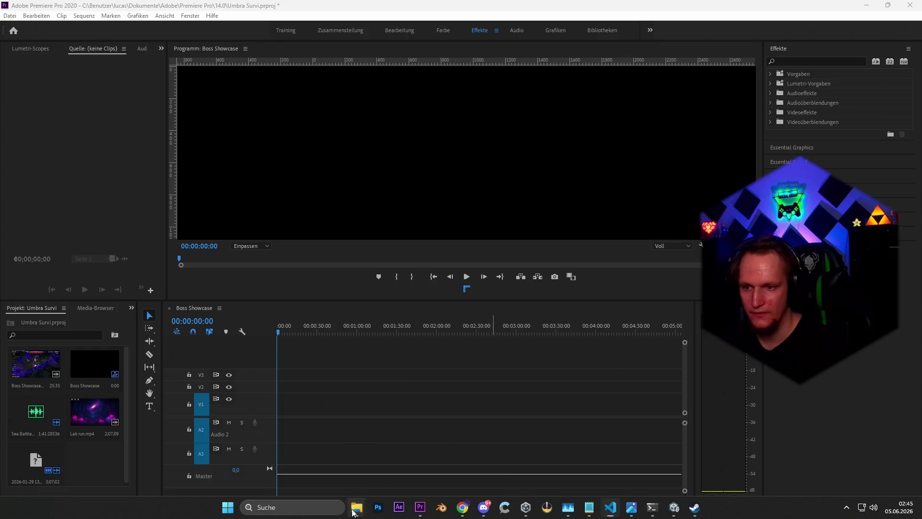
pyautogui.moveTo(354, 509)
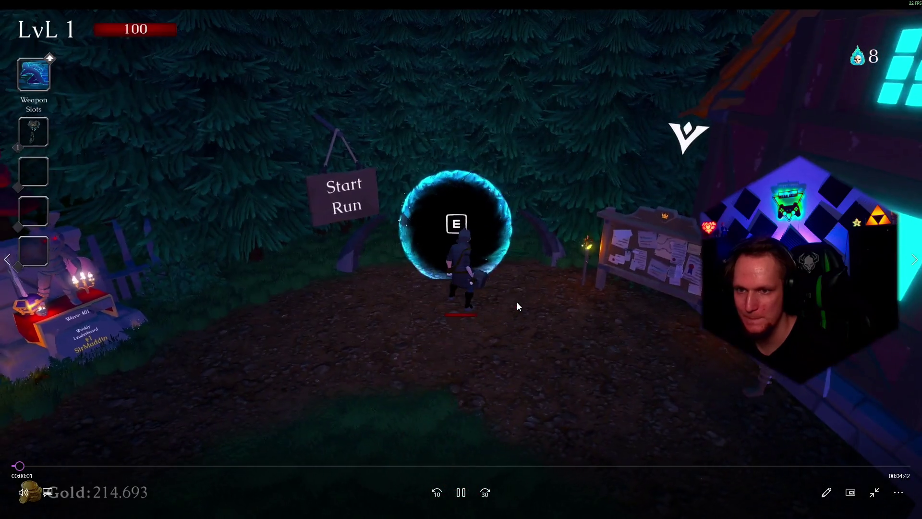
pyautogui.click(908, 5)
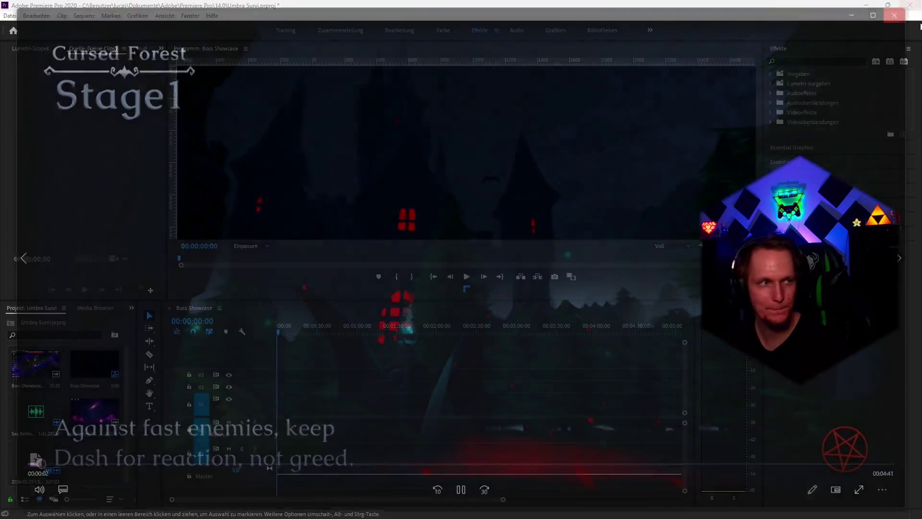
pyautogui.moveTo(363, 269)
pyautogui.mouseDown()
pyautogui.moveTo(365, 340)
pyautogui.moveTo(298, 401)
pyautogui.moveTo(103, 455)
pyautogui.moveTo(113, 467)
pyautogui.mouseUp()
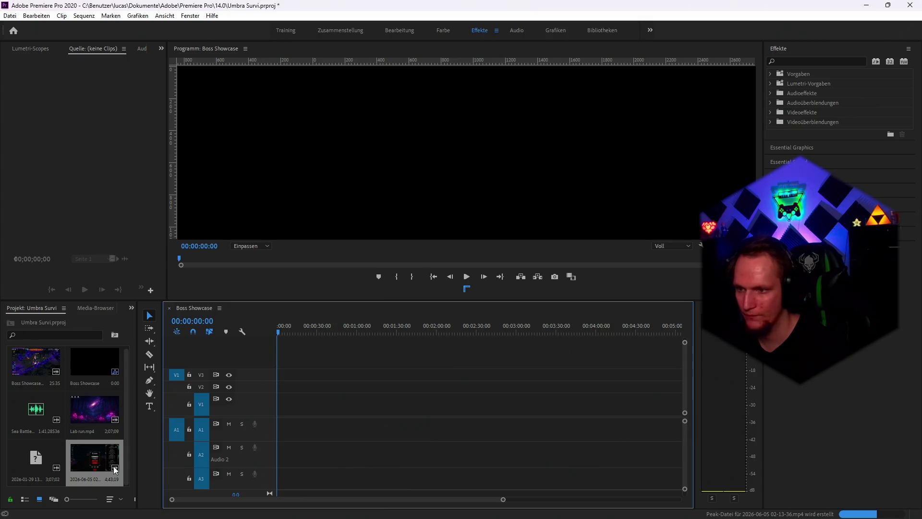
# Place the gameplay clip in Boss Showcase, keeping the existing sequence settings
pyautogui.moveTo(114, 466)
pyautogui.mouseDown()
pyautogui.moveTo(305, 401)
pyautogui.moveTo(284, 413)
pyautogui.mouseUp()
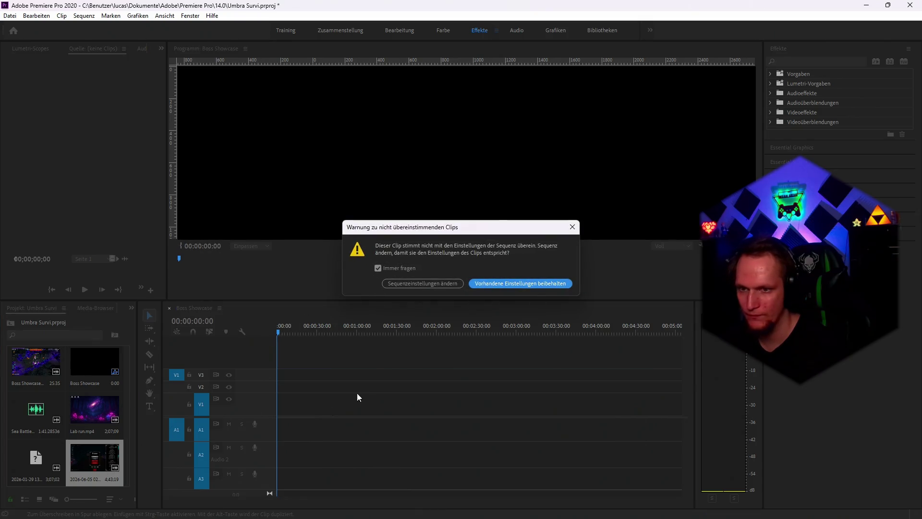
pyautogui.click(571, 228)
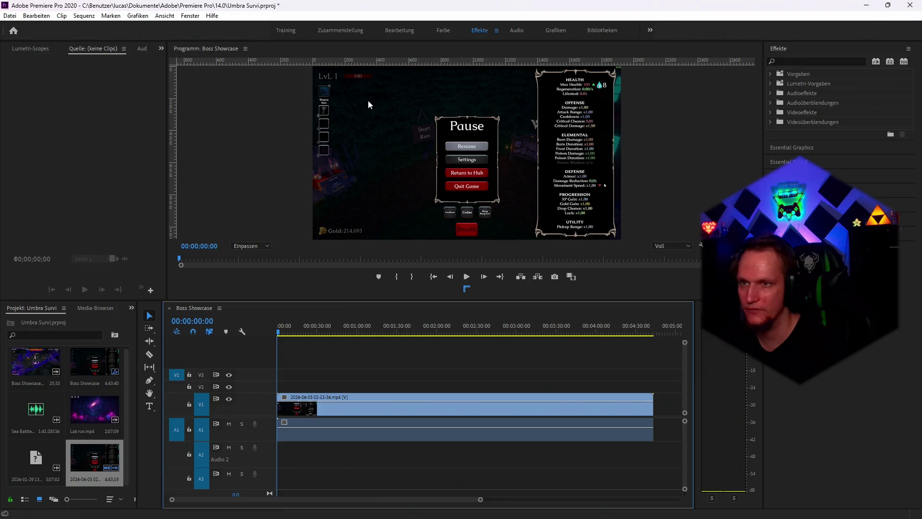
pyautogui.click(62, 15)
pyautogui.moveTo(111, 15)
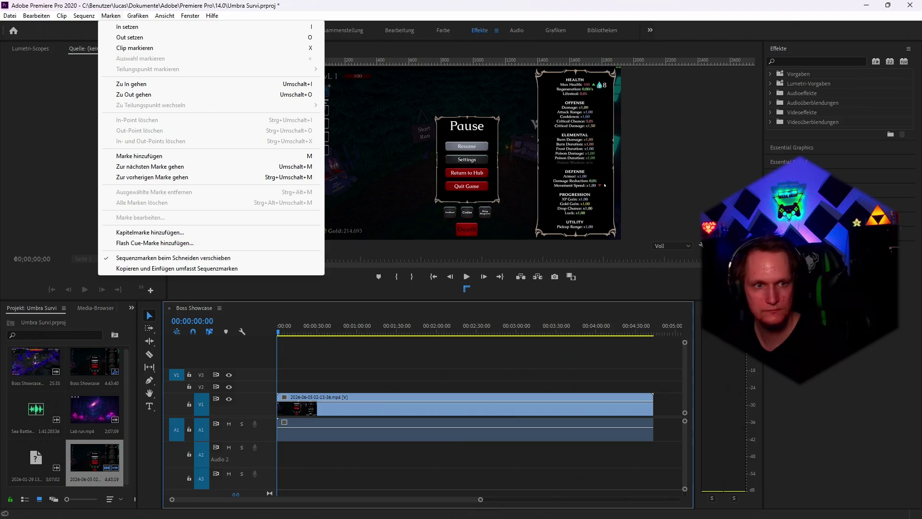
pyautogui.press('Escape')
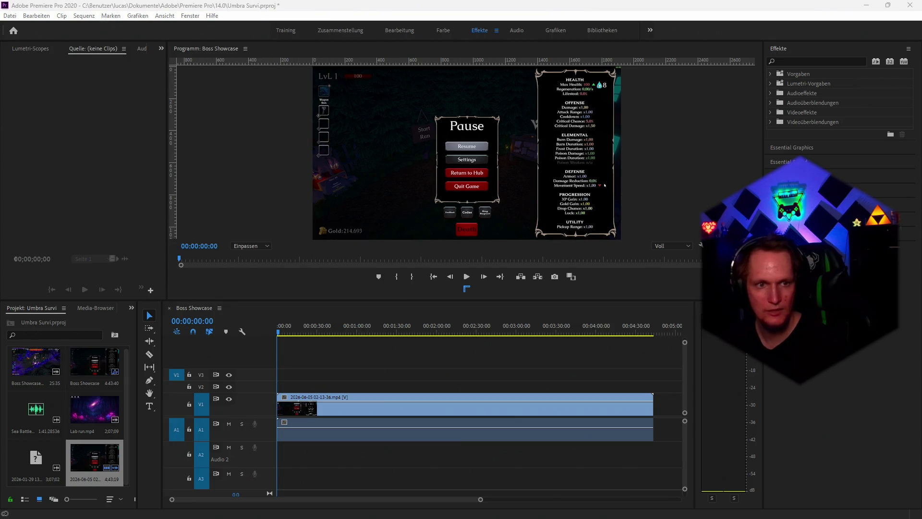
# Change the sequence frame size to 1170×658, discarding the previews
pyautogui.click(84, 16)
pyautogui.click(96, 26)
pyautogui.write('2011')
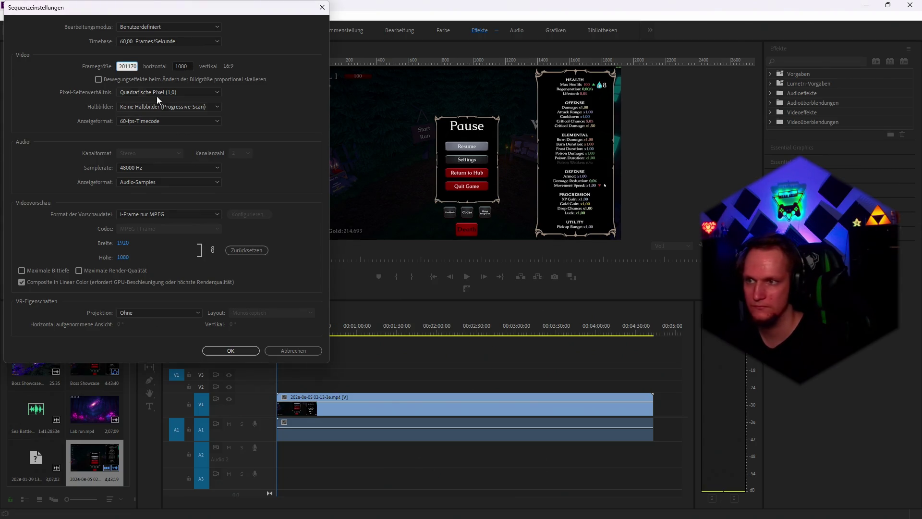
pyautogui.write('70')
pyautogui.press('Tab')
pyautogui.write('658')
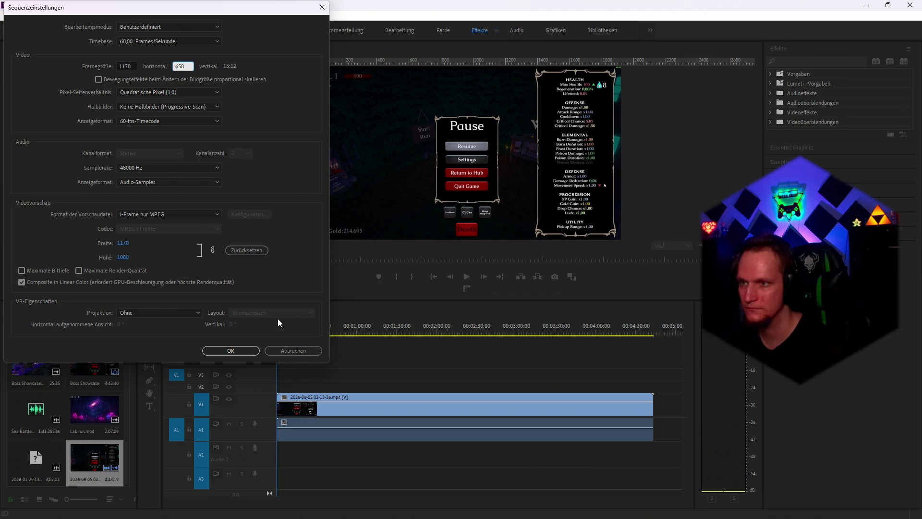
pyautogui.click(240, 352)
pyautogui.click(215, 203)
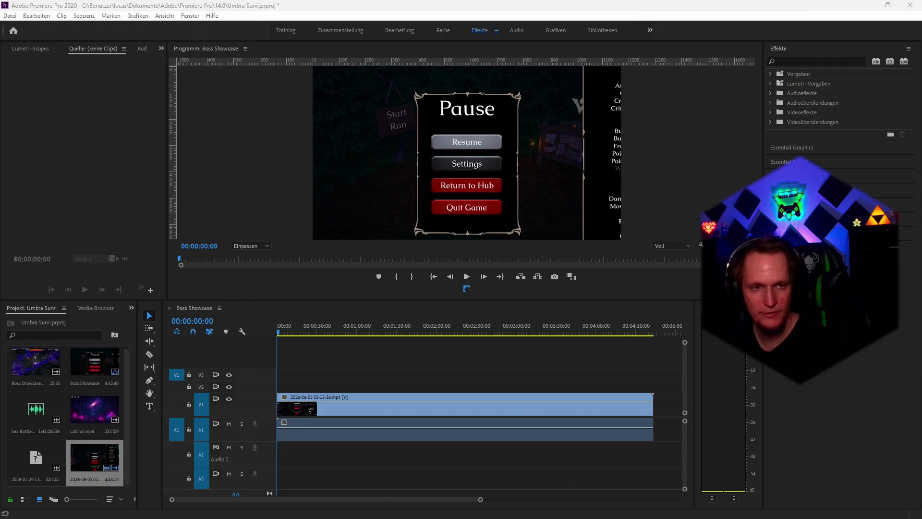
# Set the sequence timebase to 30,00 frames/second in Sequenzeinstellungen
pyautogui.click(84, 16)
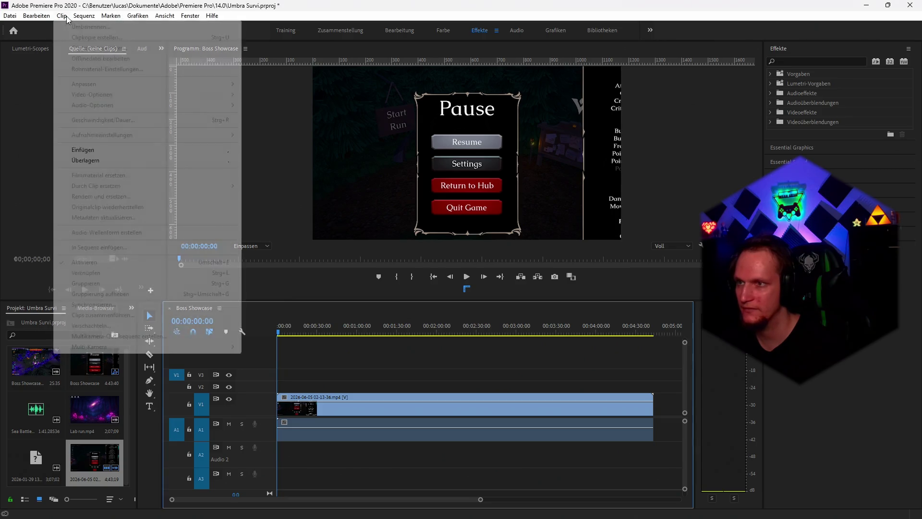
pyautogui.click(83, 26)
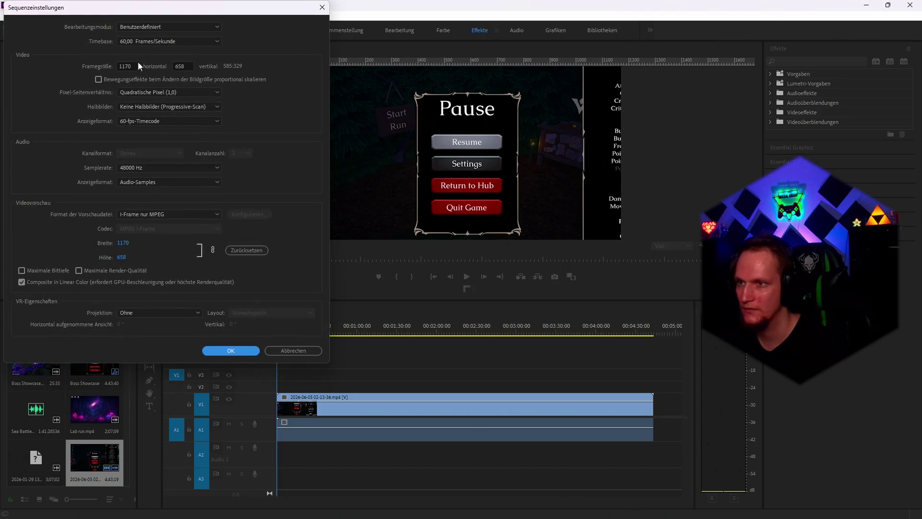
pyautogui.click(143, 122)
pyautogui.click(143, 128)
pyautogui.click(141, 42)
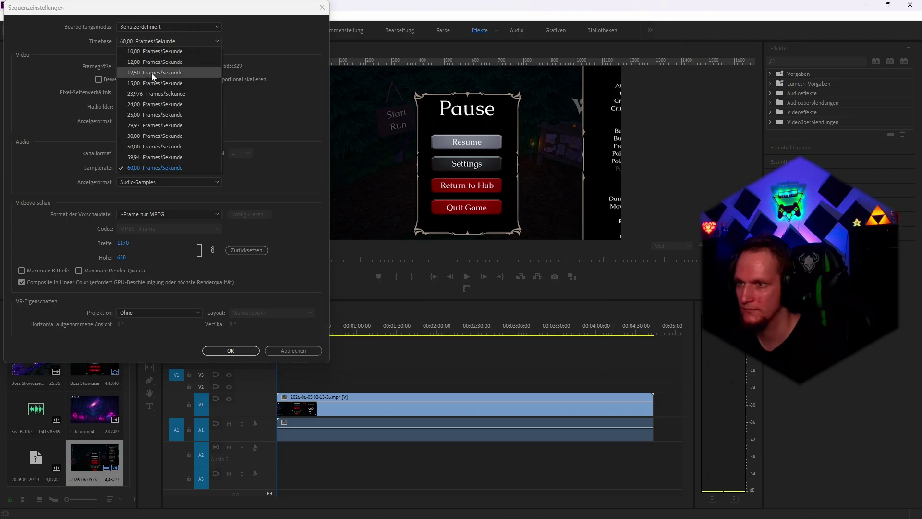
pyautogui.click(141, 135)
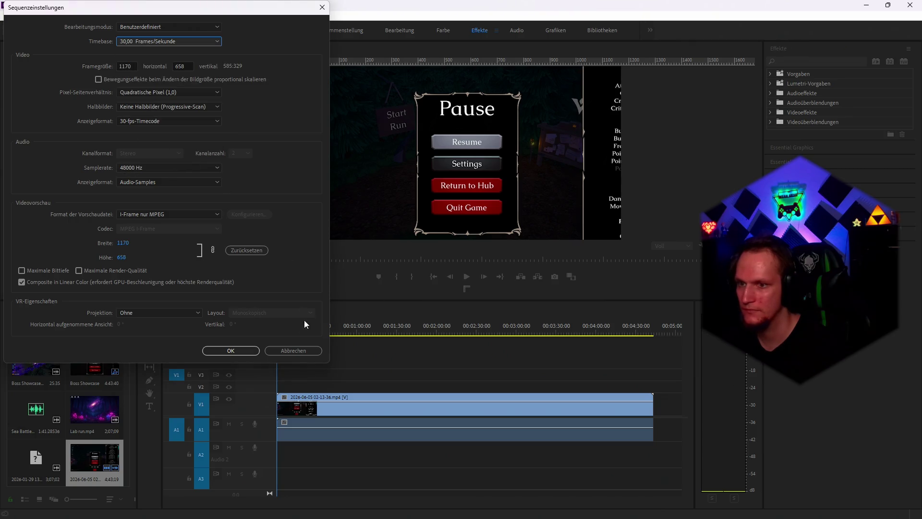
pyautogui.click(236, 355)
# Select the gameplay clip and show its Effect Controls
pyautogui.click(338, 415)
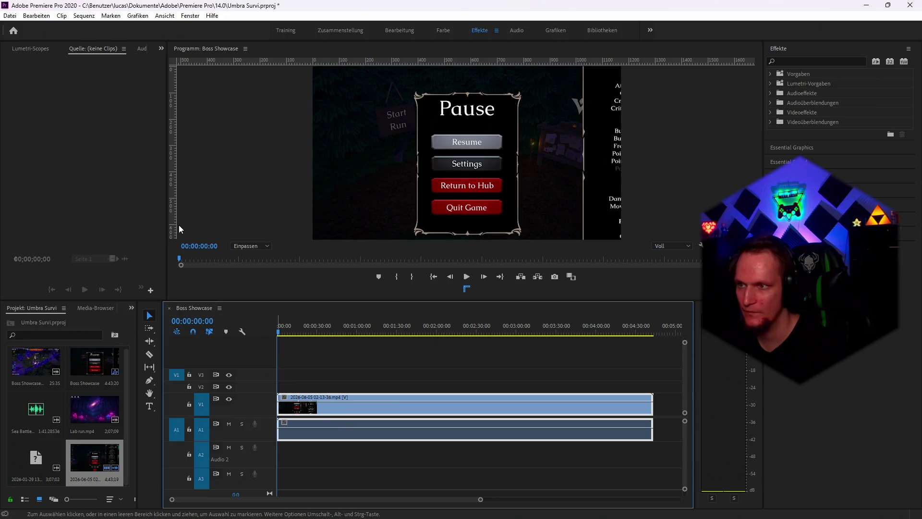
pyautogui.click(160, 48)
pyautogui.click(176, 61)
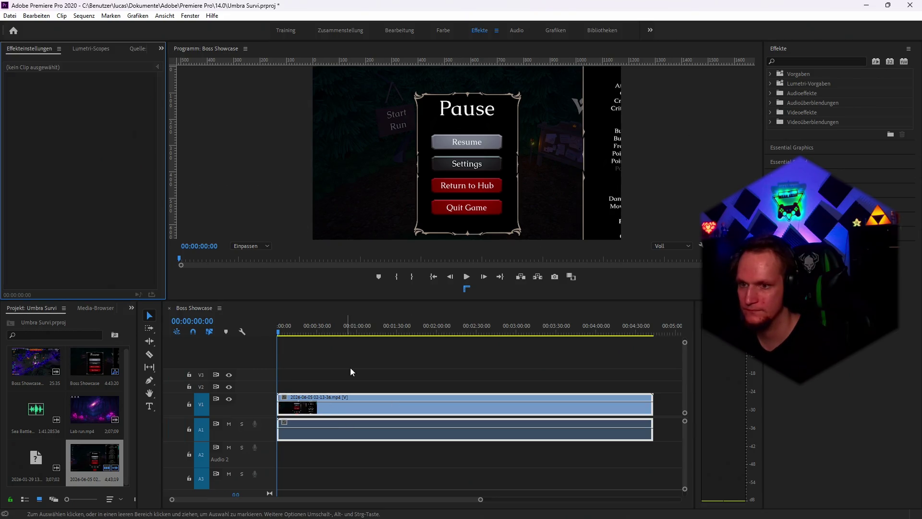
pyautogui.click(353, 402)
pyautogui.click(38, 98)
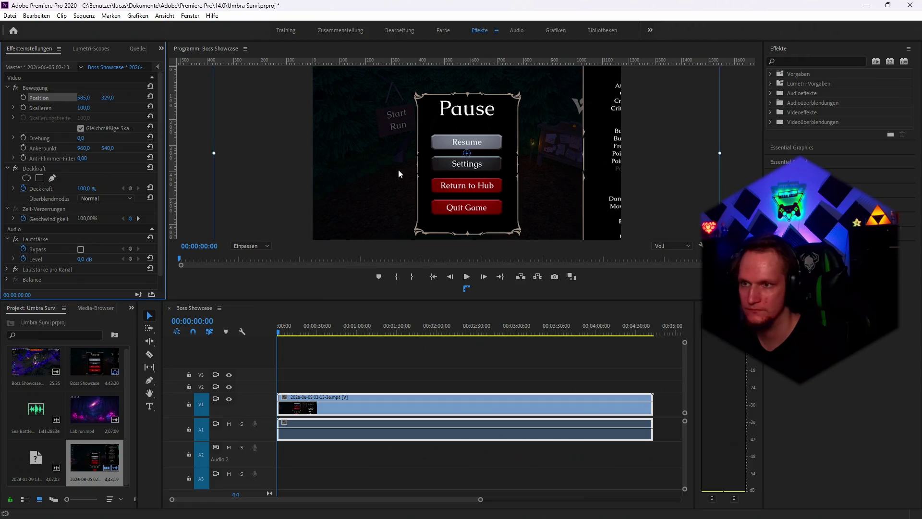
pyautogui.moveTo(214, 153); pyautogui.dragTo(311, 160)
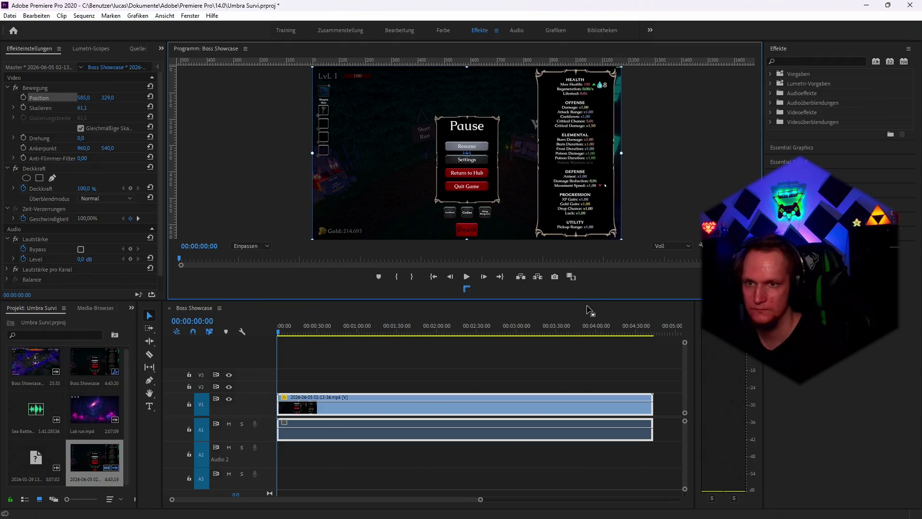
pyautogui.press('space')
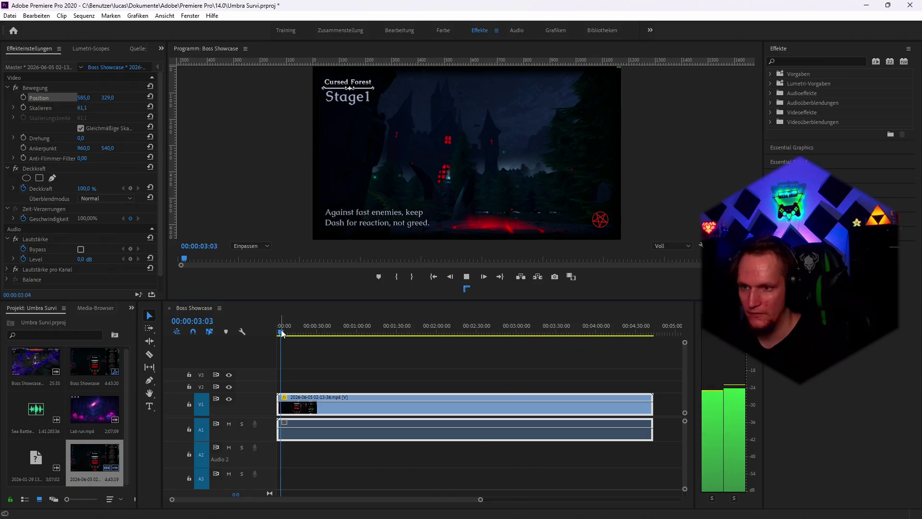
pyautogui.moveTo(310, 332); pyautogui.dragTo(469, 331)
pyautogui.moveTo(528, 339)
pyautogui.mouseDown()
pyautogui.moveTo(622, 336)
pyautogui.moveTo(508, 339)
pyautogui.mouseUp()
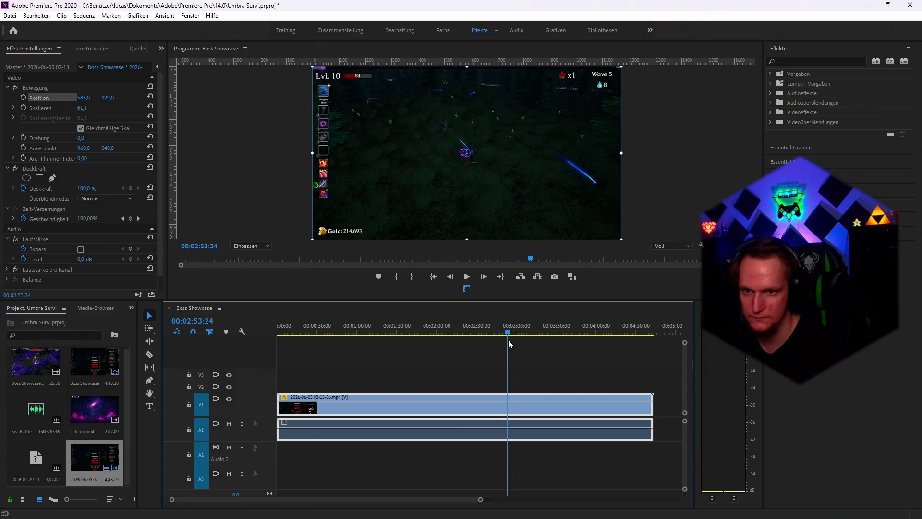
pyautogui.click(560, 335)
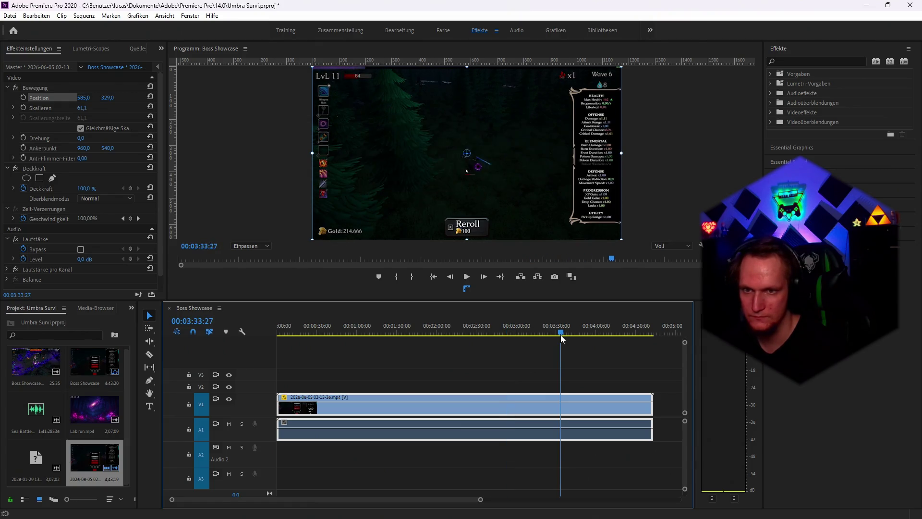
pyautogui.press('space')
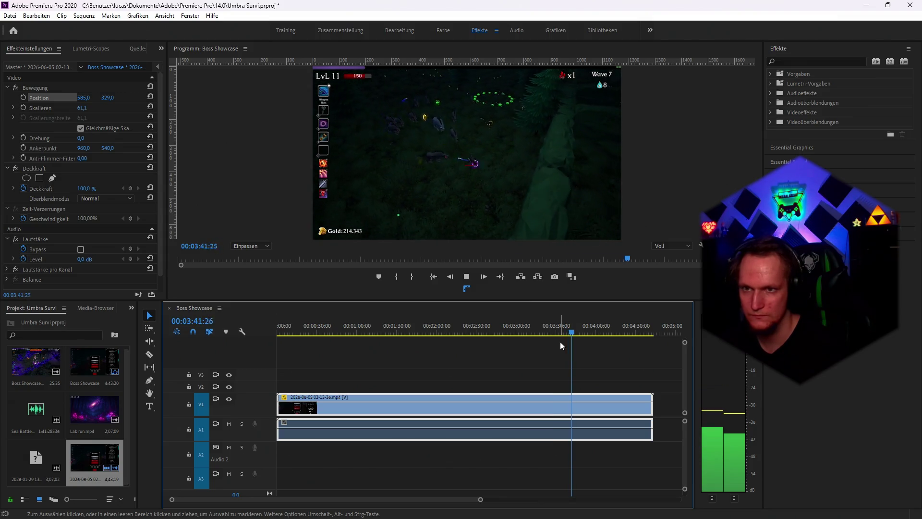
pyautogui.click(574, 332)
pyautogui.moveTo(575, 333); pyautogui.dragTo(594, 333)
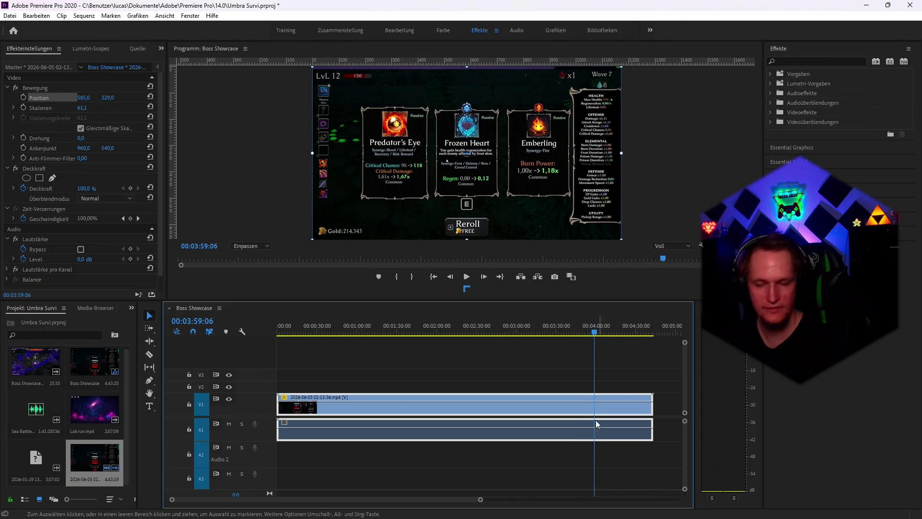
pyautogui.moveTo(357, 514)
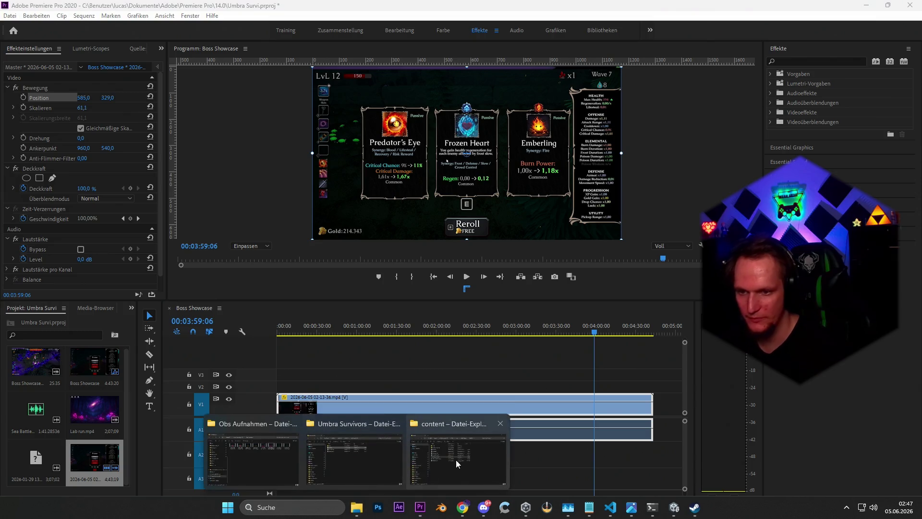
pyautogui.moveTo(453, 460)
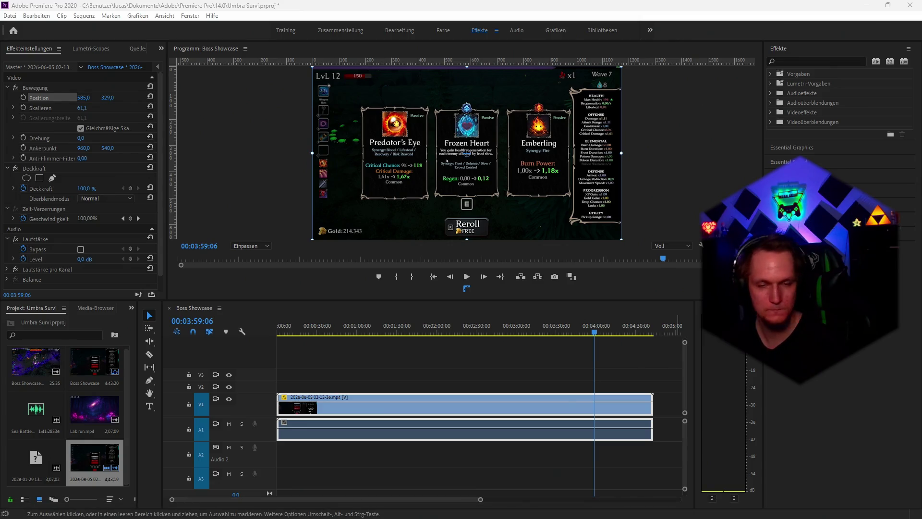
pyautogui.moveTo(797, 384)
pyautogui.mouseDown()
pyautogui.moveTo(732, 419)
pyautogui.moveTo(743, 421)
pyautogui.moveTo(661, 408)
pyautogui.moveTo(290, 408)
pyautogui.mouseUp()
pyautogui.click(551, 398)
pyautogui.press('Delete')
pyautogui.press('-')
pyautogui.scroll(-10, 592, 413)
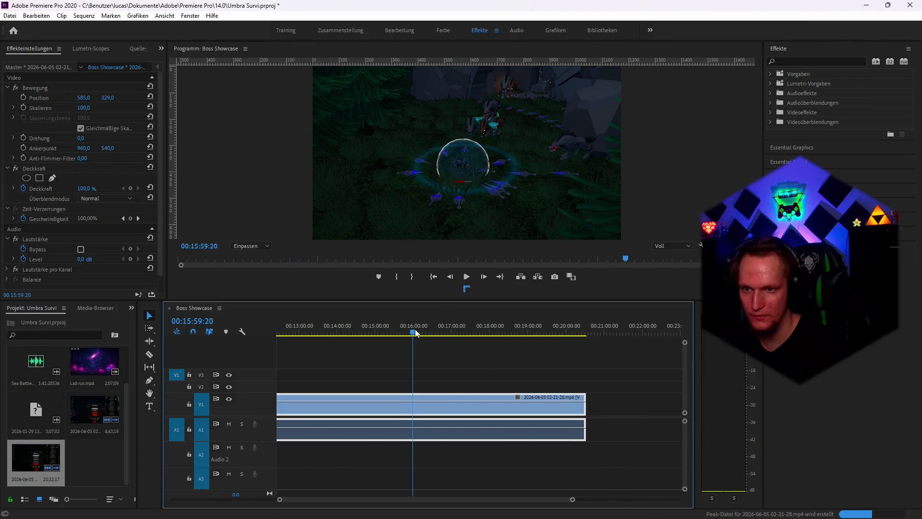
# Scrub and play through the footage, settling the playhead at 00:09:49:06 for the cut
pyautogui.moveTo(415, 331)
pyautogui.mouseDown()
pyautogui.moveTo(433, 330)
pyautogui.moveTo(359, 335)
pyautogui.mouseUp()
pyautogui.press('-')
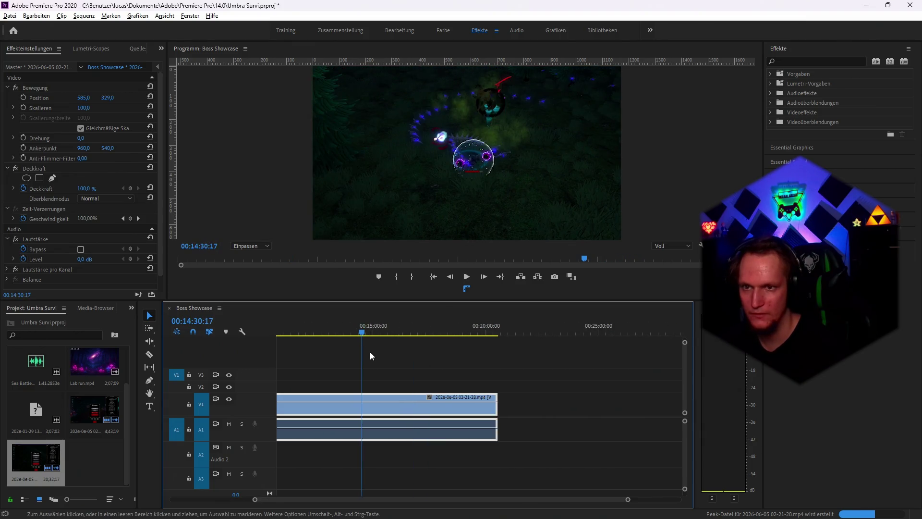
pyautogui.scroll(5, 370, 355)
pyautogui.moveTo(554, 331); pyautogui.dragTo(360, 330)
pyautogui.press('-')
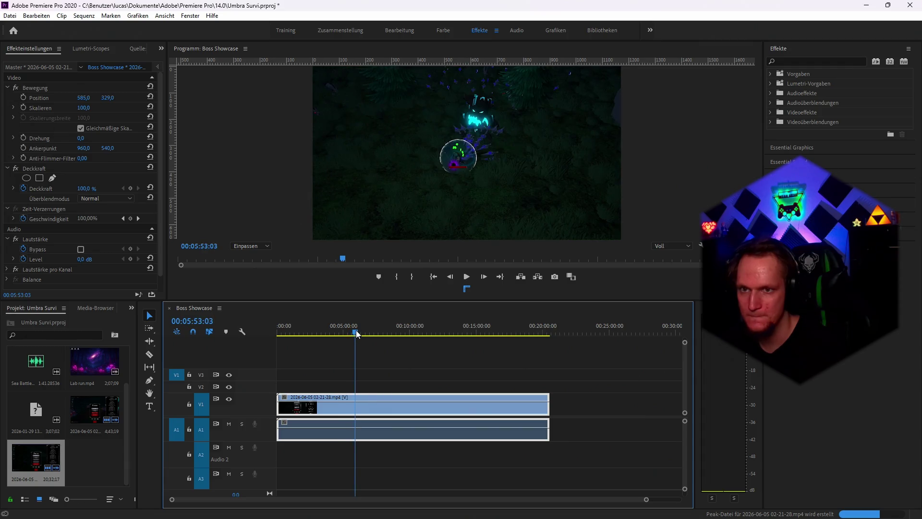
pyautogui.press('space')
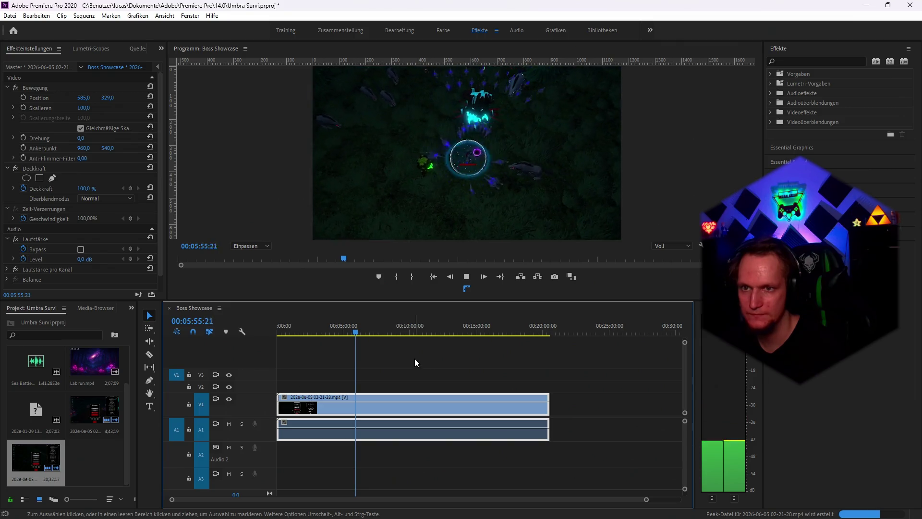
pyautogui.click(360, 331)
pyautogui.moveTo(365, 334); pyautogui.dragTo(407, 331)
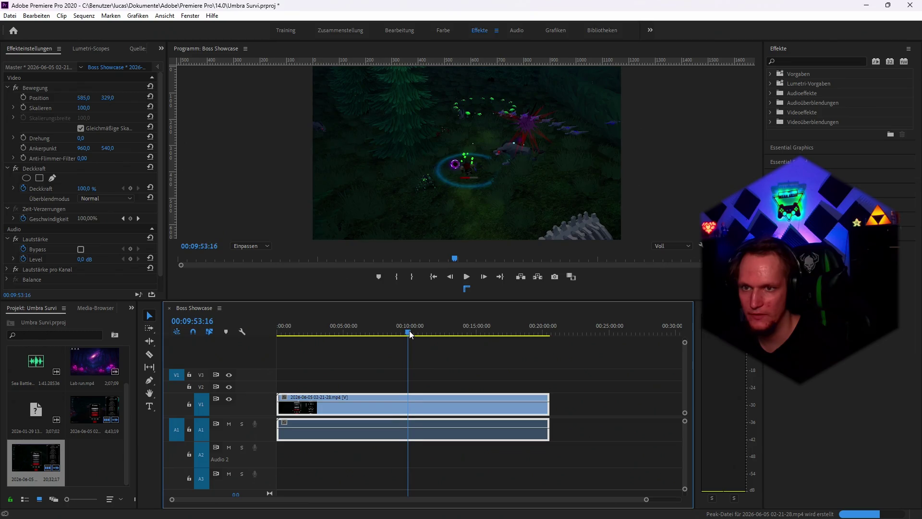
pyautogui.press('space')
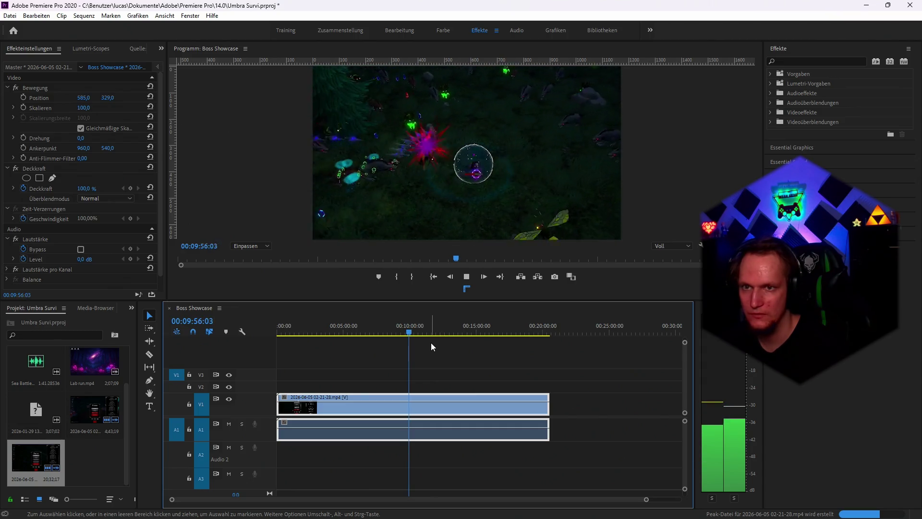
pyautogui.press('space')
pyautogui.click(408, 332)
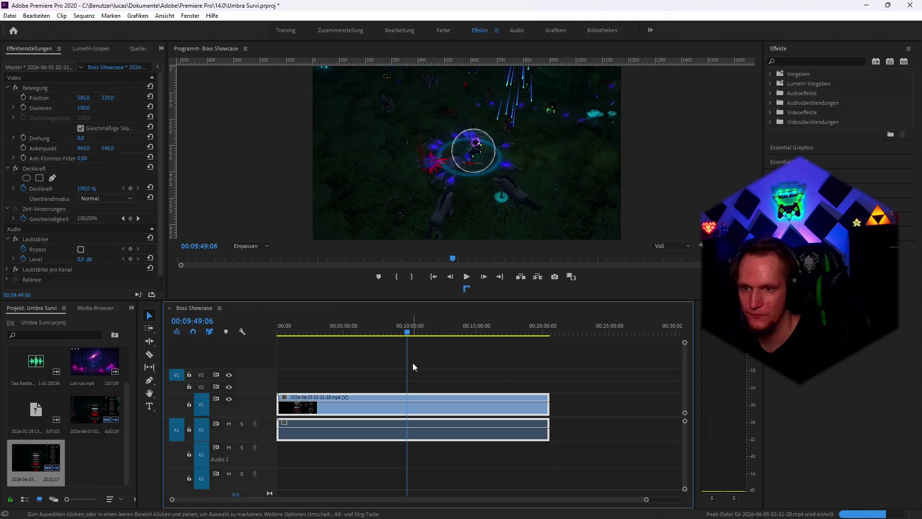
# Razor the gameplay clip, delete the unwanted pieces, and move the remainder to the sequence start
pyautogui.press('c')
pyautogui.click(407, 405)
pyautogui.press('v')
pyautogui.click(341, 406)
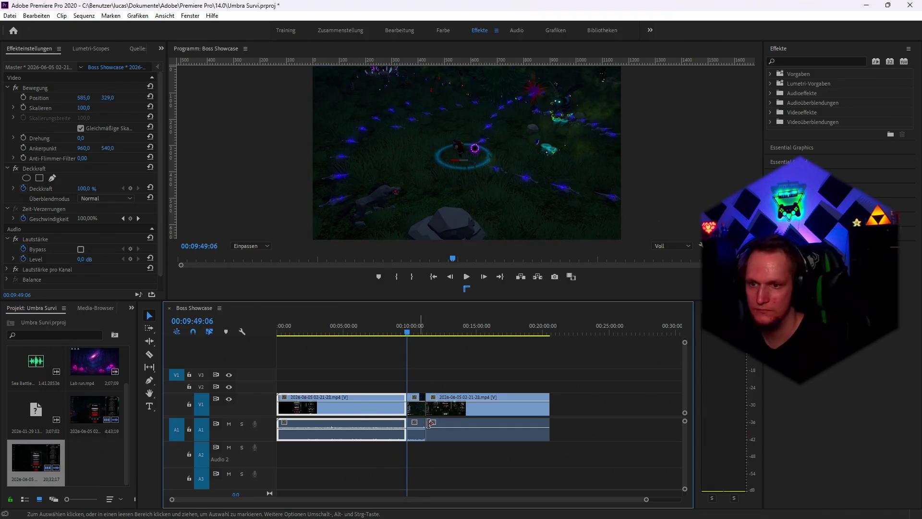
pyautogui.press('Delete')
pyautogui.click(504, 405)
pyautogui.press('Delete')
pyautogui.moveTo(407, 412); pyautogui.dragTo(278, 412)
# Split the clip at 00:00:06:10 and delete the opening segment
pyautogui.press('Home')
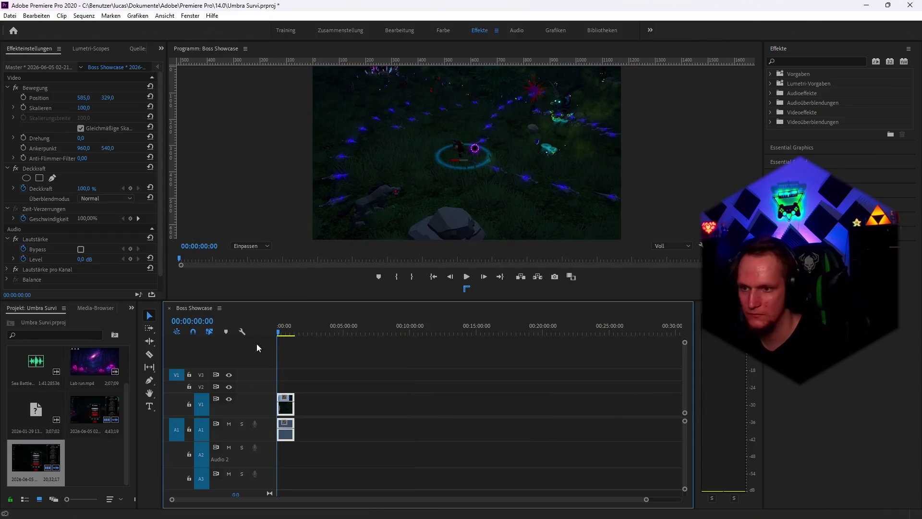
pyautogui.press('space')
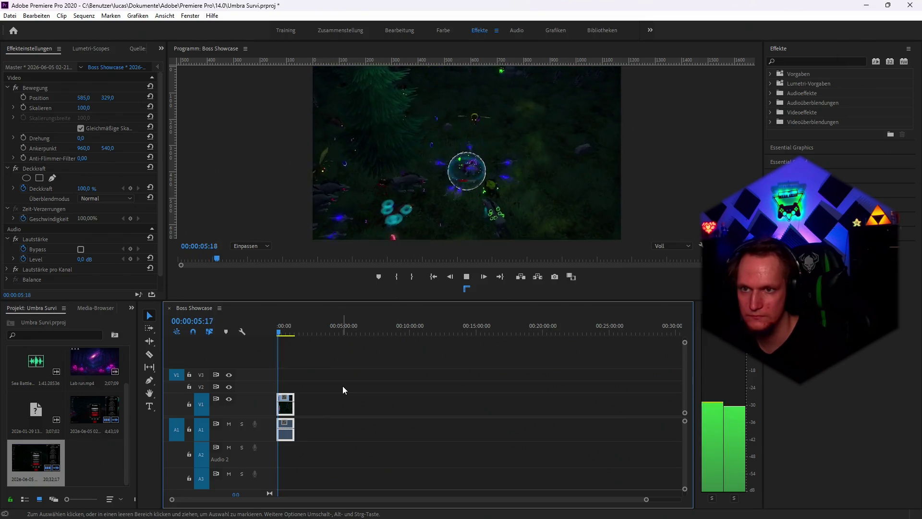
pyautogui.press('space')
pyautogui.press('-')
pyautogui.press('-')
pyautogui.press('-')
pyautogui.press('=')
pyautogui.press('=')
pyautogui.press('=')
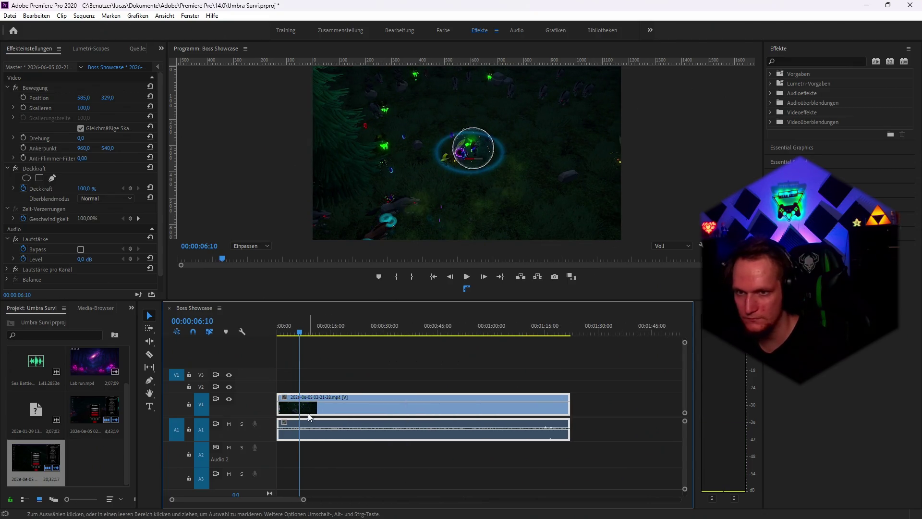
pyautogui.hotkey('ctrl', 'k')
pyautogui.press('Delete')
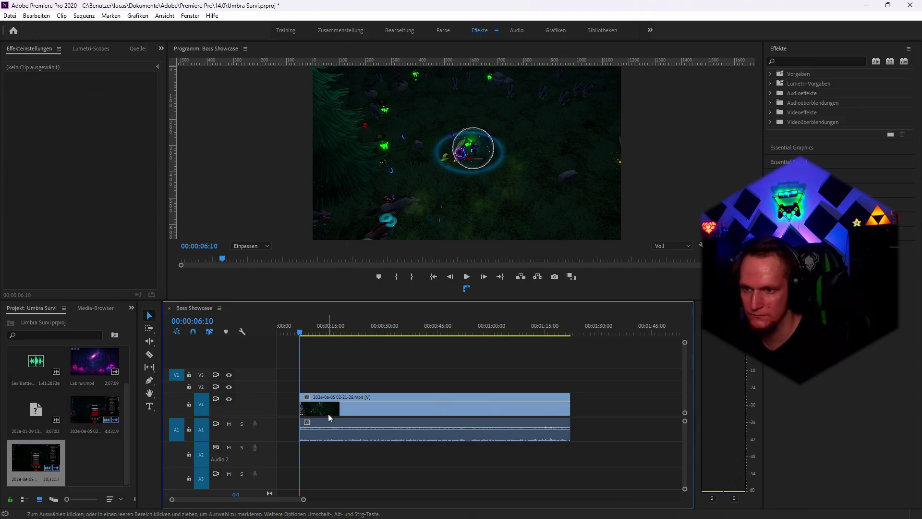
# Cut the clip at 00:00:11:15 and delete the part after the cut
pyautogui.press('space')
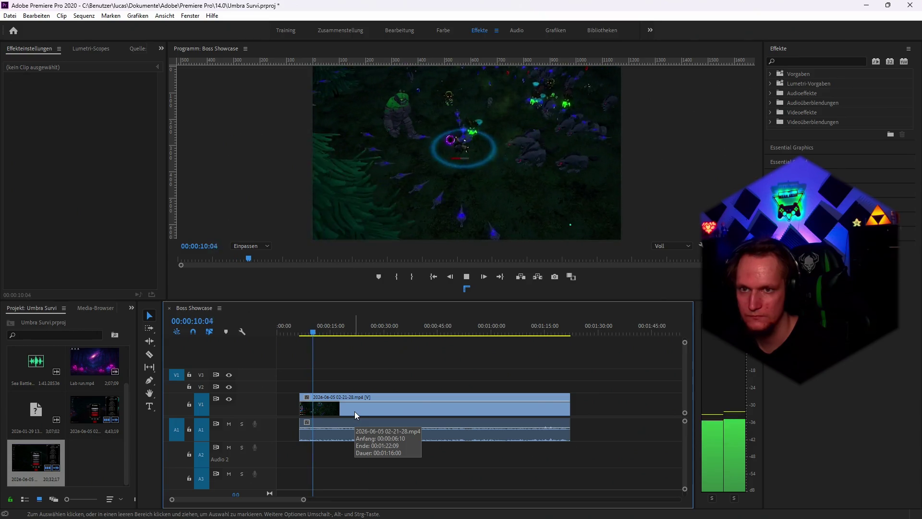
pyautogui.press('space')
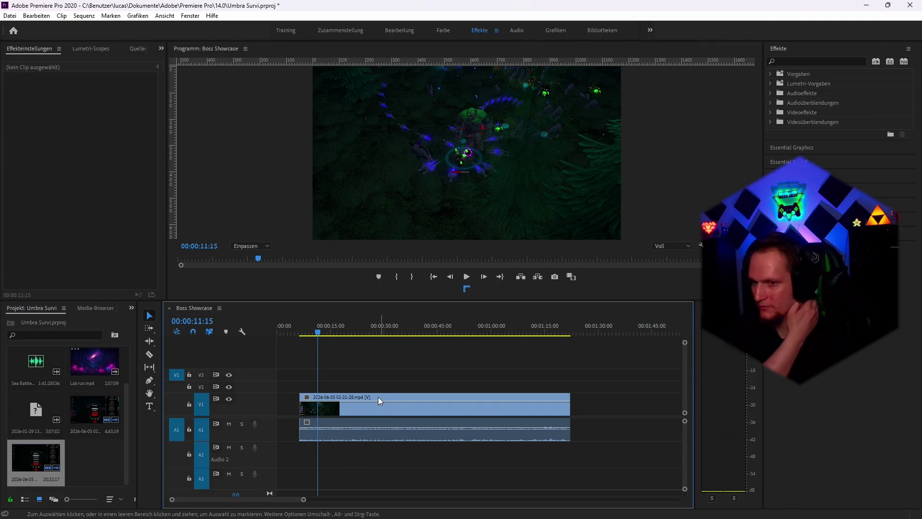
pyautogui.press('c')
pyautogui.click(318, 409)
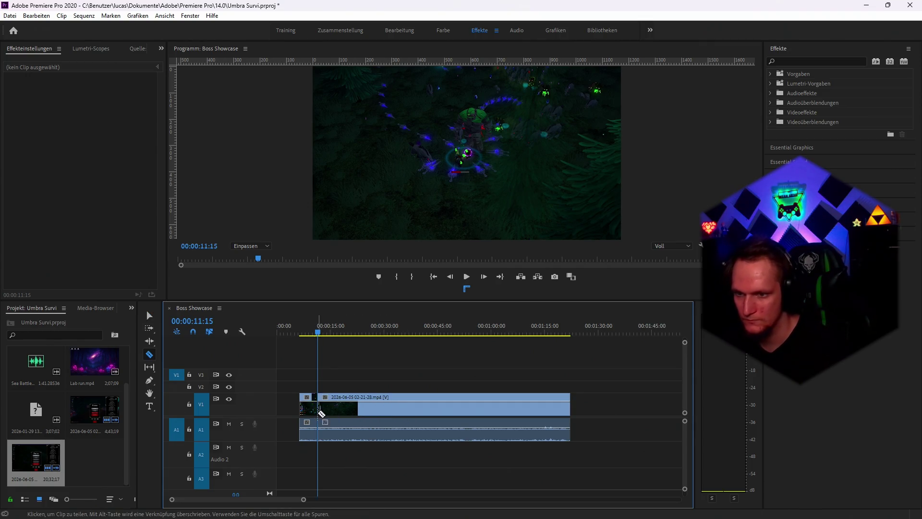
pyautogui.press('v')
pyautogui.click(321, 408)
pyautogui.press('Delete')
# Snap the remaining clip so it starts at zero on the timeline
pyautogui.moveTo(309, 406); pyautogui.dragTo(291, 405)
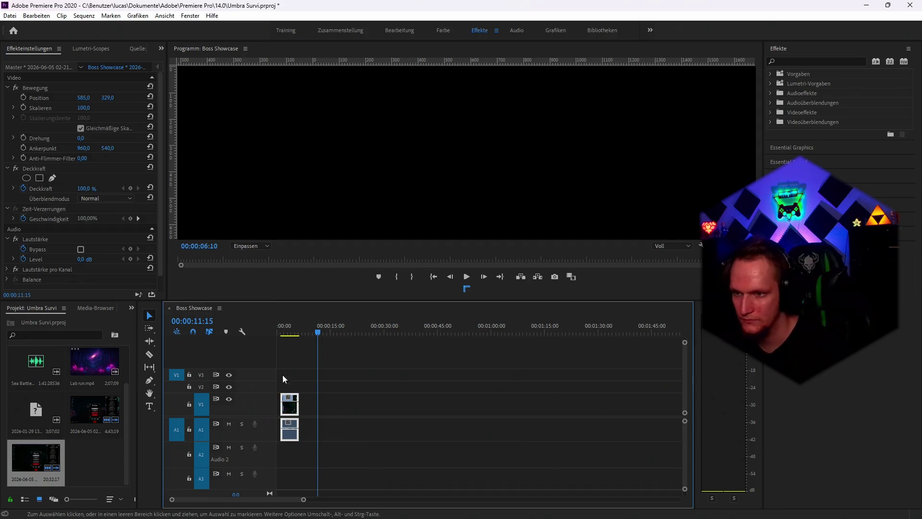
pyautogui.click(287, 334)
pyautogui.moveTo(287, 334); pyautogui.dragTo(280, 337)
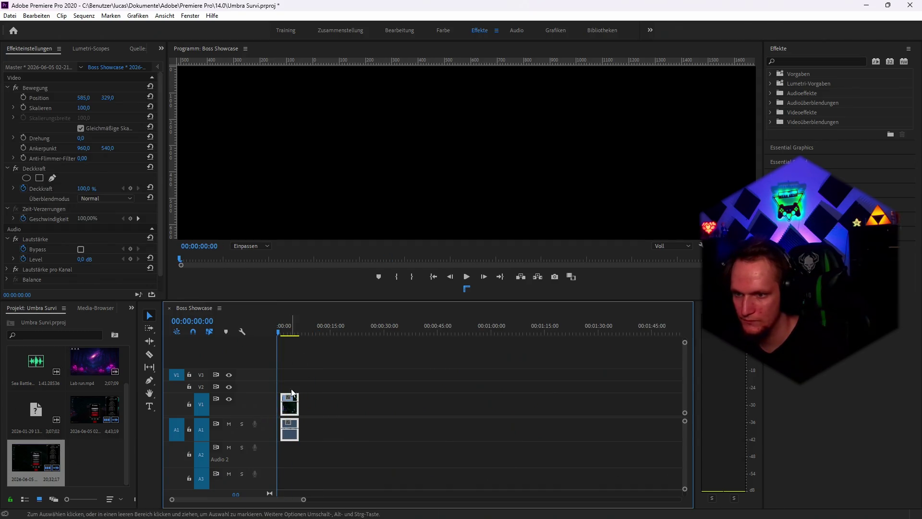
pyautogui.moveTo(289, 405); pyautogui.dragTo(286, 406)
pyautogui.moveTo(279, 336); pyautogui.dragTo(294, 333)
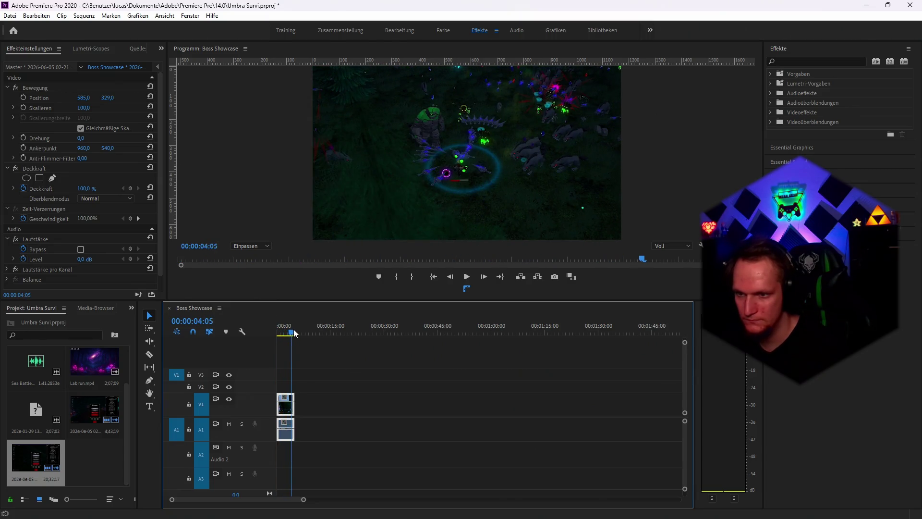
# Trim the clip's end to 00:00:05:00
pyautogui.scroll(3, 313, 422)
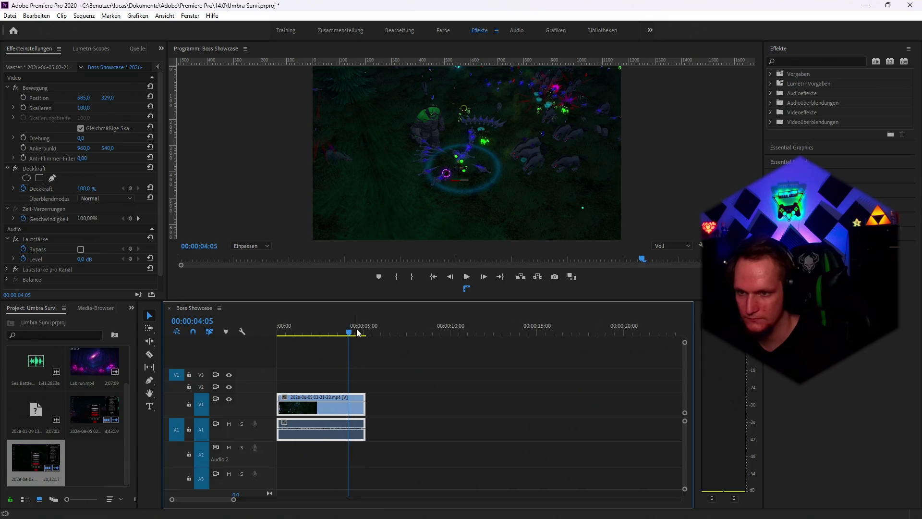
pyautogui.moveTo(350, 329); pyautogui.dragTo(365, 333)
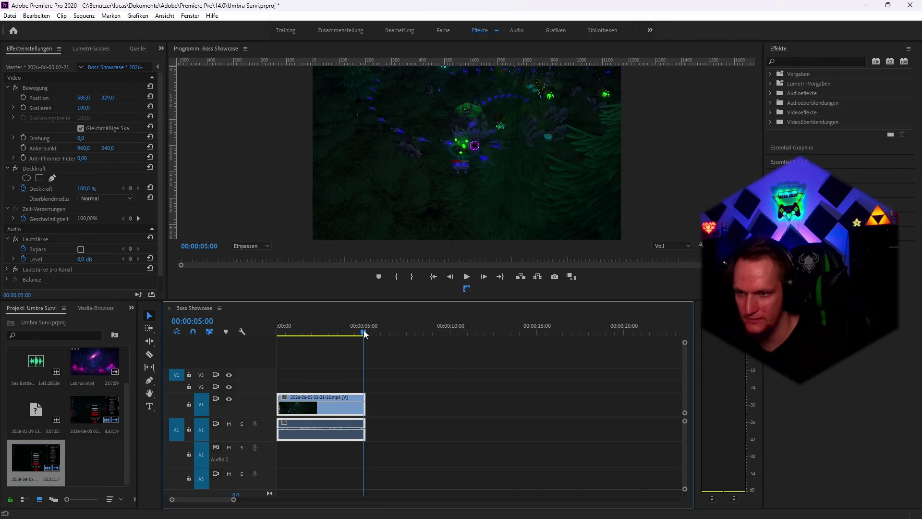
pyautogui.moveTo(365, 408); pyautogui.dragTo(362, 408)
pyautogui.moveTo(283, 331); pyautogui.dragTo(250, 324)
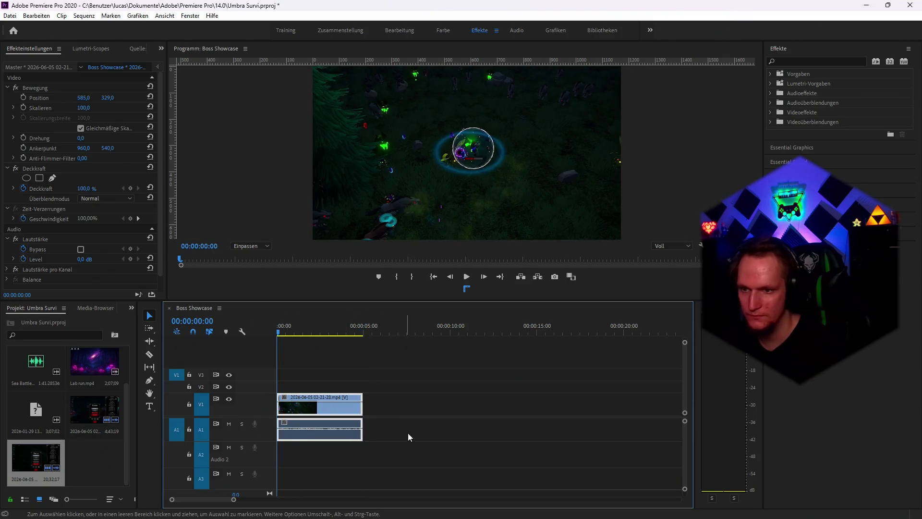
# Unlink the clip's audio and delete it, leaving a five-second video-only clip
pyautogui.click(410, 412)
pyautogui.keyDown('alt'); pyautogui.click(341, 439); pyautogui.keyUp('alt')
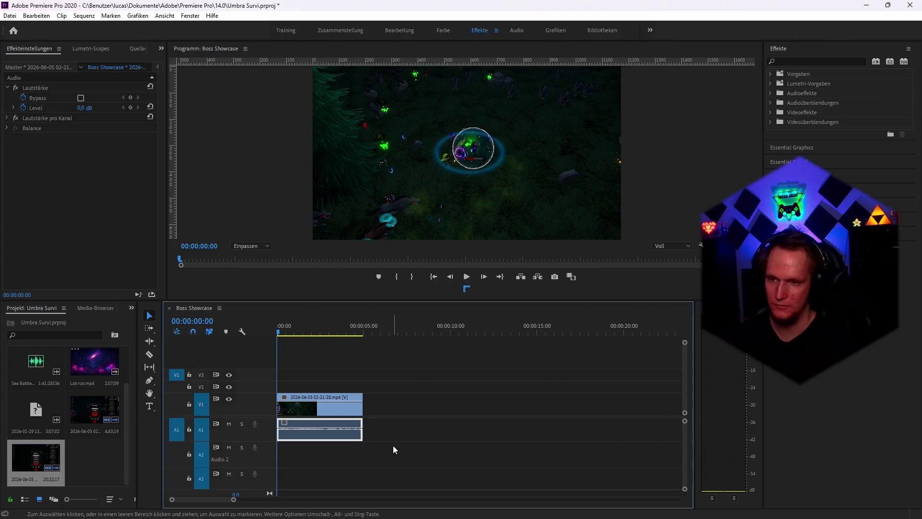
pyautogui.press('Delete')
pyautogui.press('space')
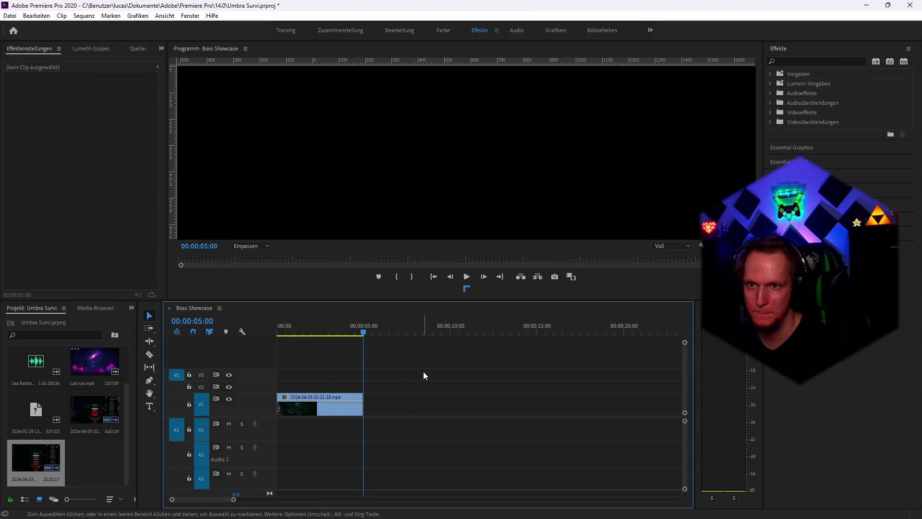
pyautogui.press('-')
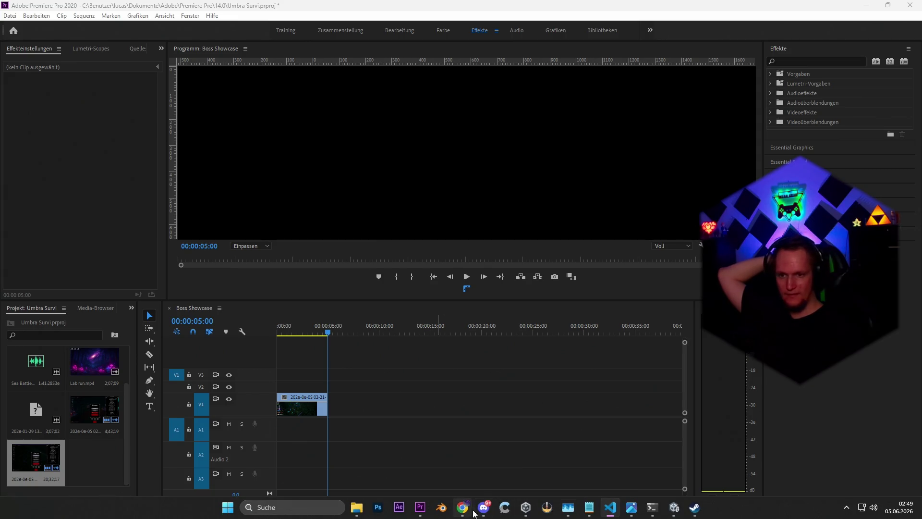
# Glance at the Steam sale tab in Chrome, then minimize the browser to reveal Premiere Pro
pyautogui.click(463, 509)
pyautogui.click(497, 10)
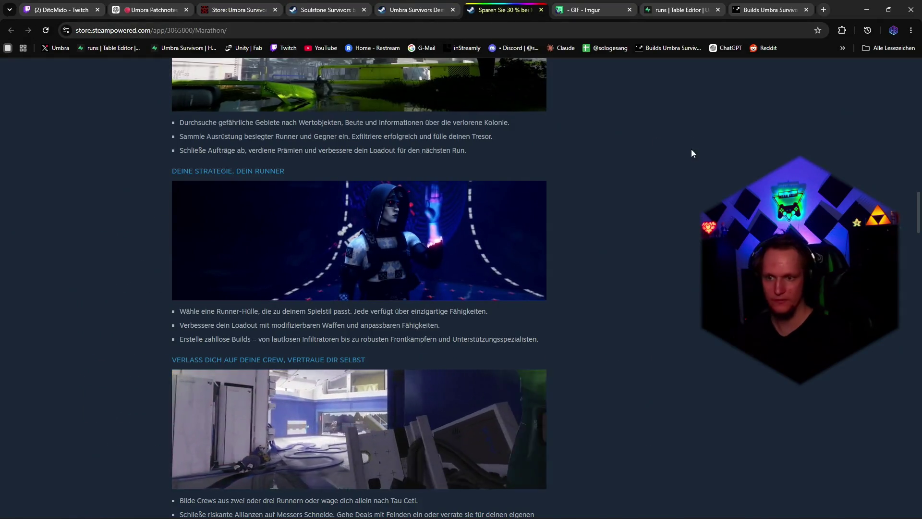
pyautogui.click(866, 9)
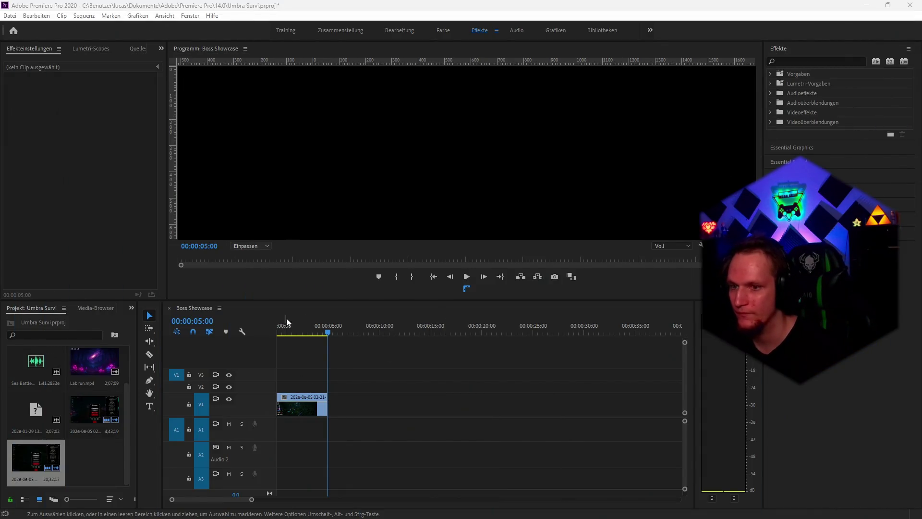
# Set the sequence Timebase to 60,00 frames/second in Sequenzeinstellungen and play it back
pyautogui.click(292, 335)
pyautogui.click(290, 331)
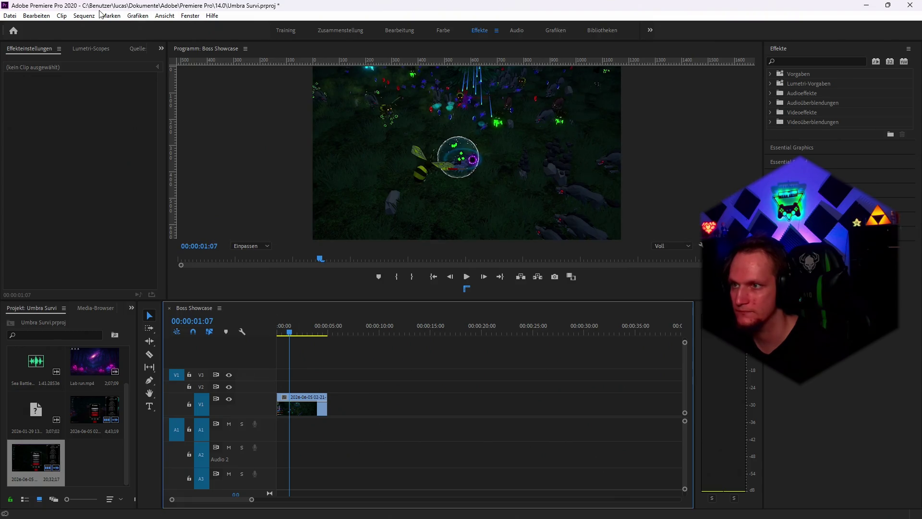
pyautogui.click(82, 16)
pyautogui.click(83, 28)
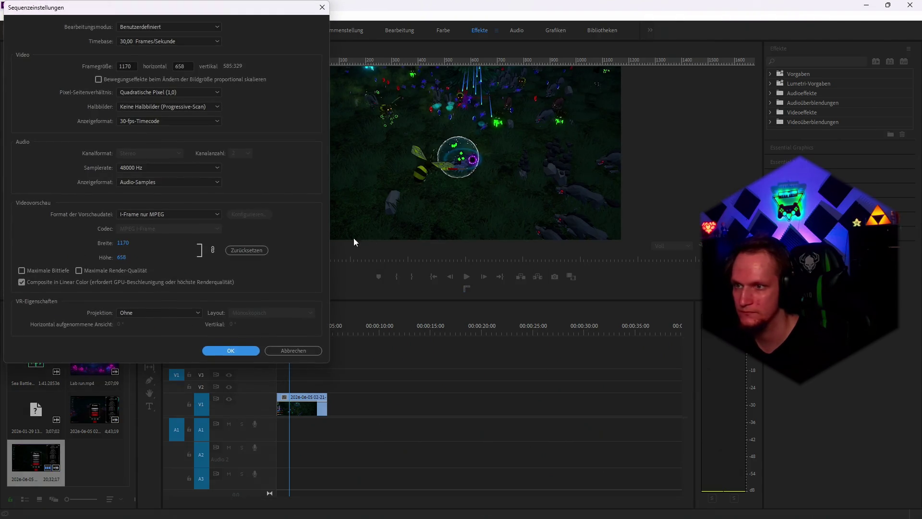
pyautogui.click(170, 121)
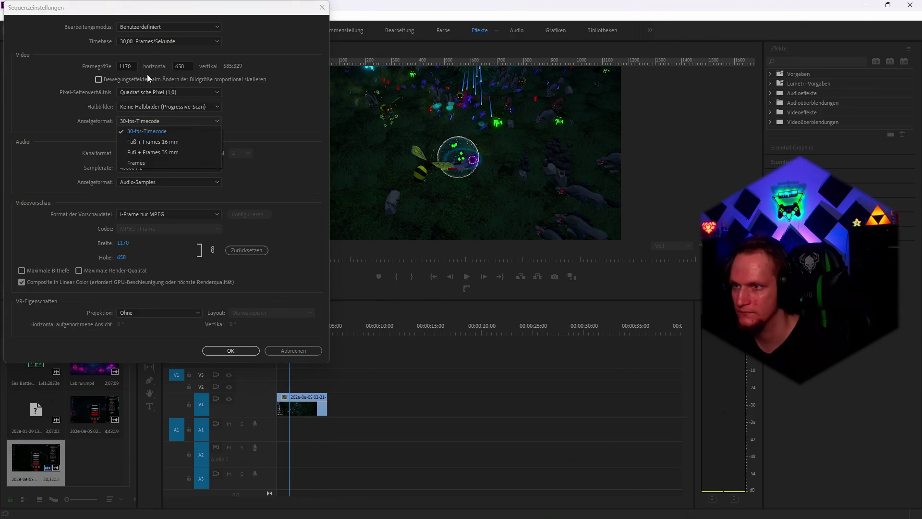
pyautogui.click(140, 41)
pyautogui.click(140, 42)
pyautogui.click(138, 174)
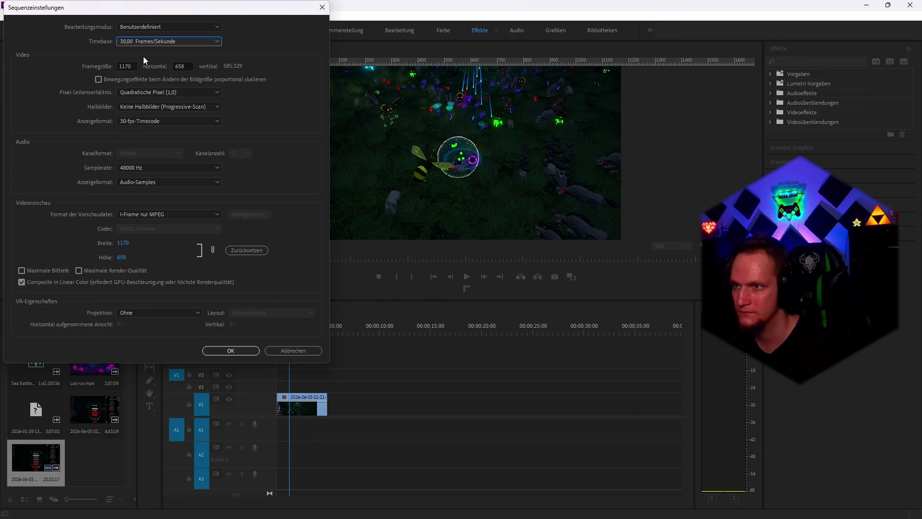
pyautogui.click(142, 42)
pyautogui.click(137, 168)
pyautogui.click(231, 350)
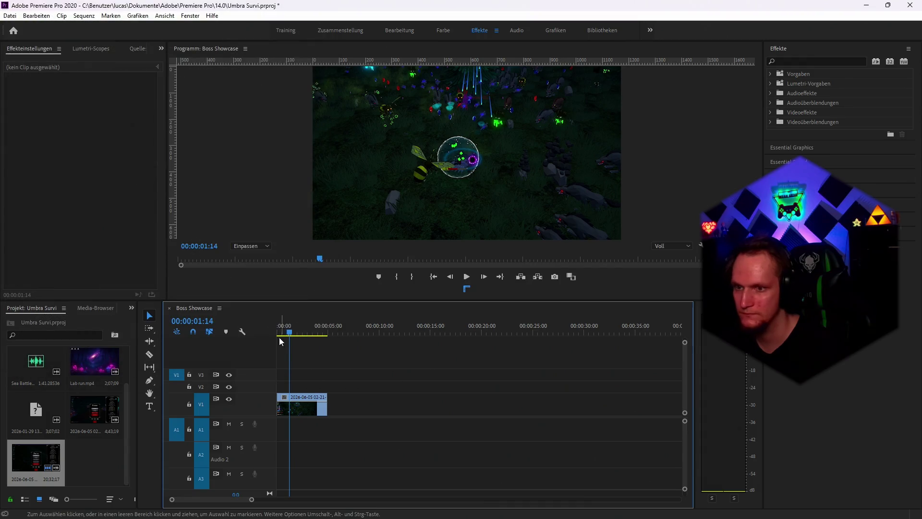
pyautogui.press('space')
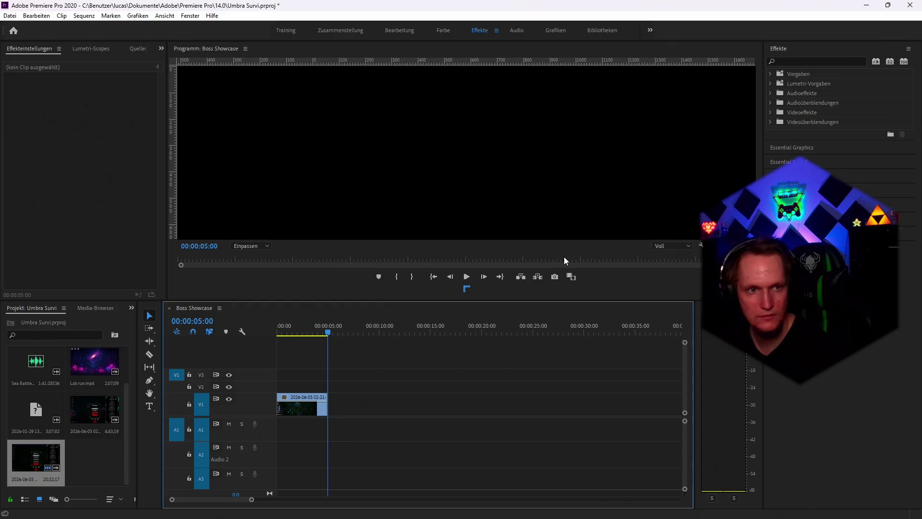
pyautogui.click(293, 332)
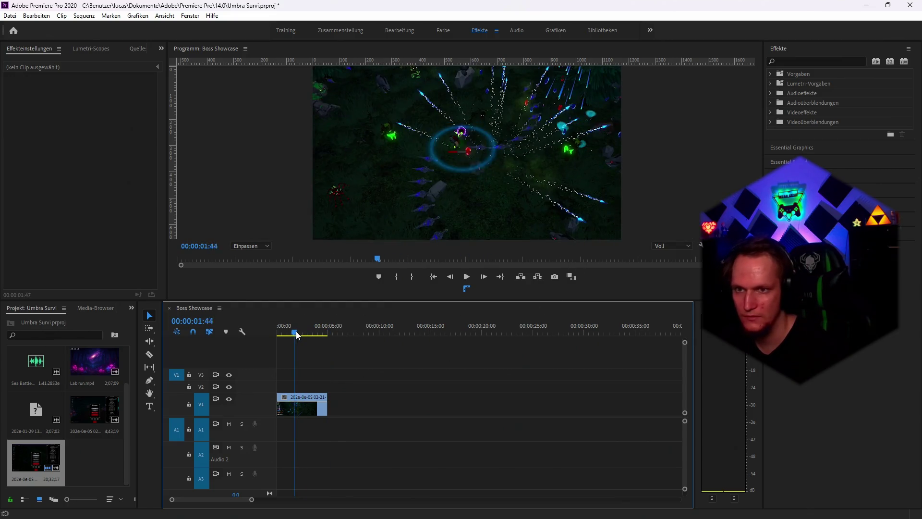
pyautogui.moveTo(294, 335); pyautogui.dragTo(298, 335)
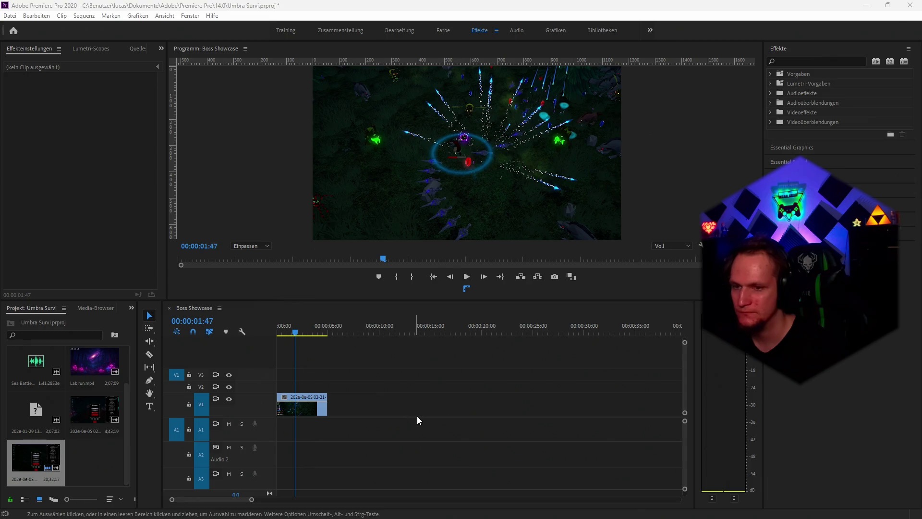
# Add an opacity mask to the V1 gameplay clip, then bring Chrome to the front
pyautogui.click(307, 408)
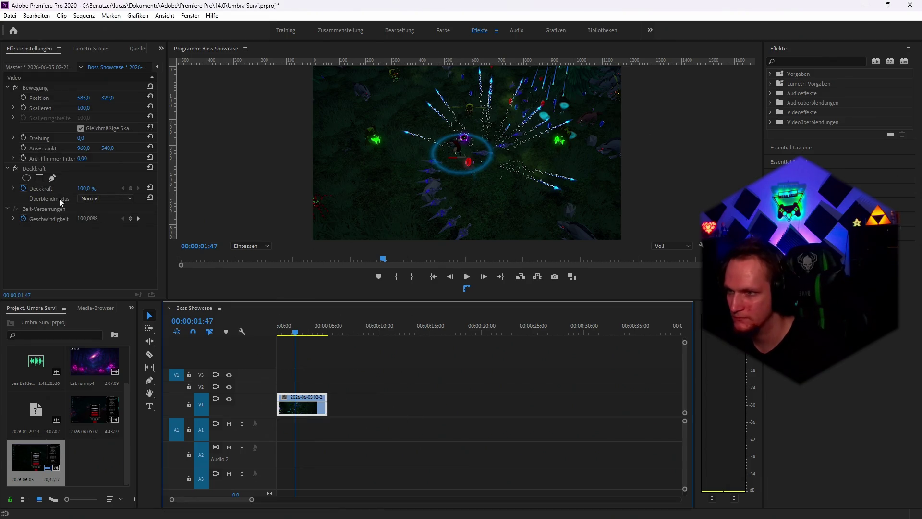
pyautogui.click(52, 179)
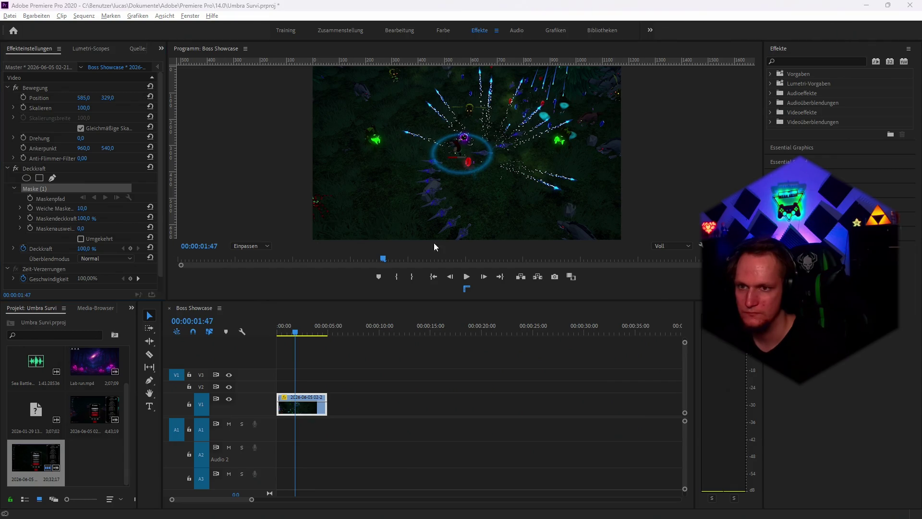
pyautogui.press('super+Tab')
pyautogui.click(502, 194)
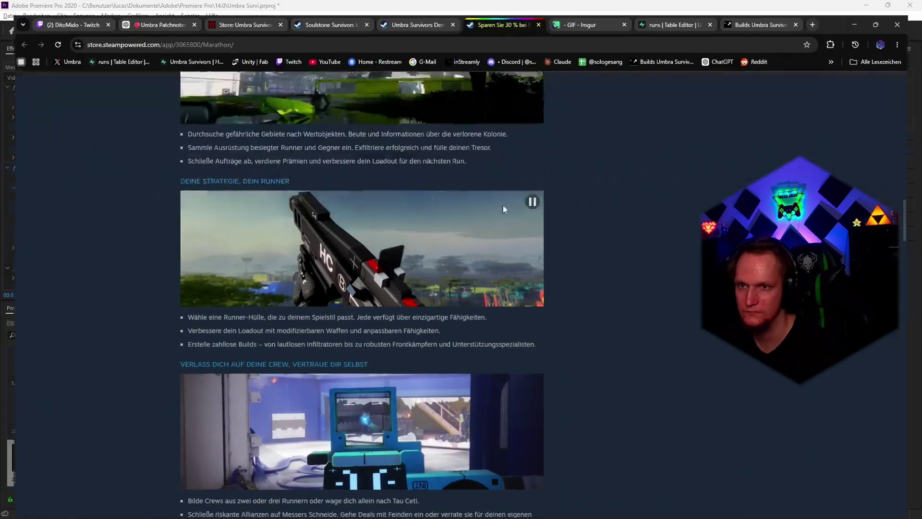
# Scroll through the Umbra Survivors Demo store page, then return to Premiere Pro
pyautogui.click(406, 10)
pyautogui.scroll(20, 508, 257)
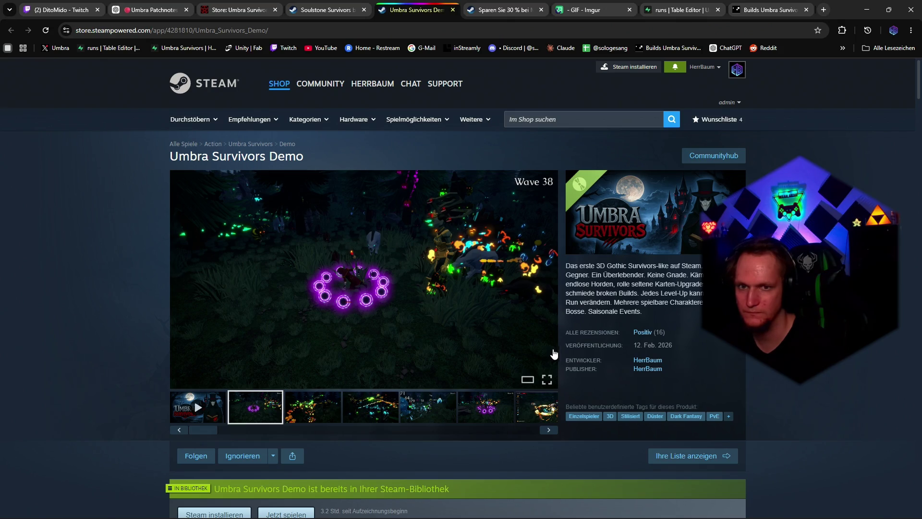
pyautogui.scroll(-4, 560, 341)
pyautogui.scroll(-14, 561, 338)
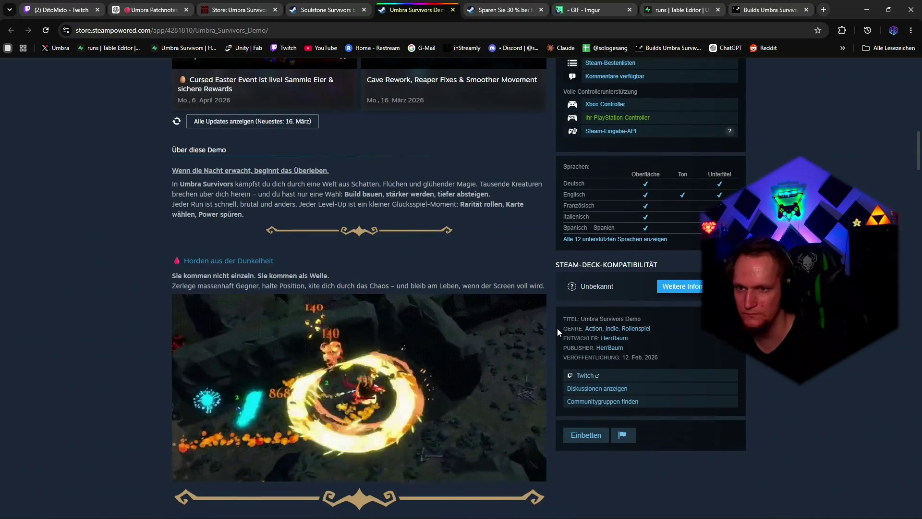
pyautogui.scroll(18, 549, 331)
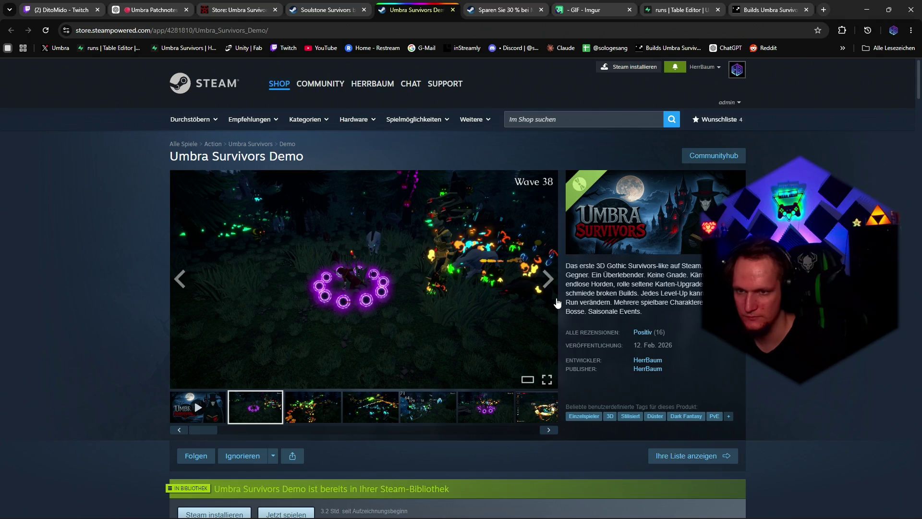
pyautogui.hotkey('alt', 'Tab')
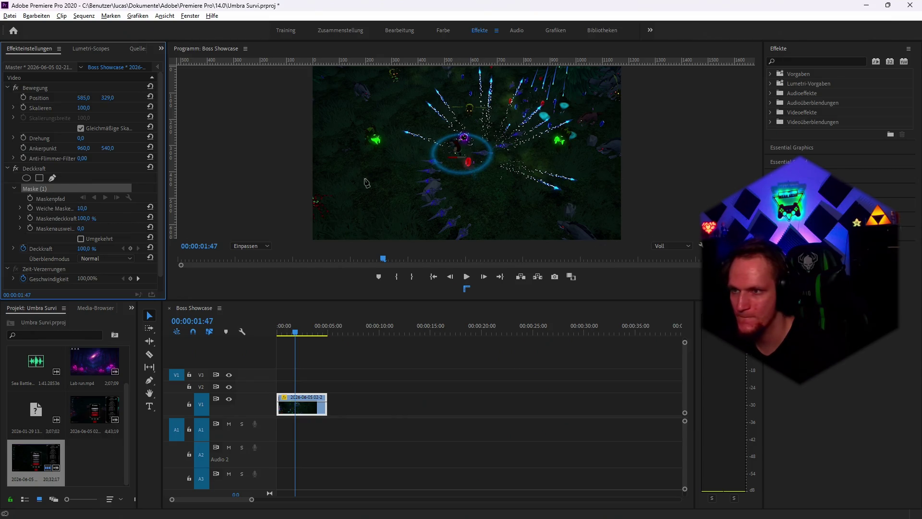
# Apply the Bildmaske-Key effect to the gameplay clip, keeping compositing on Alphamaske
pyautogui.click(803, 62)
pyautogui.write('m')
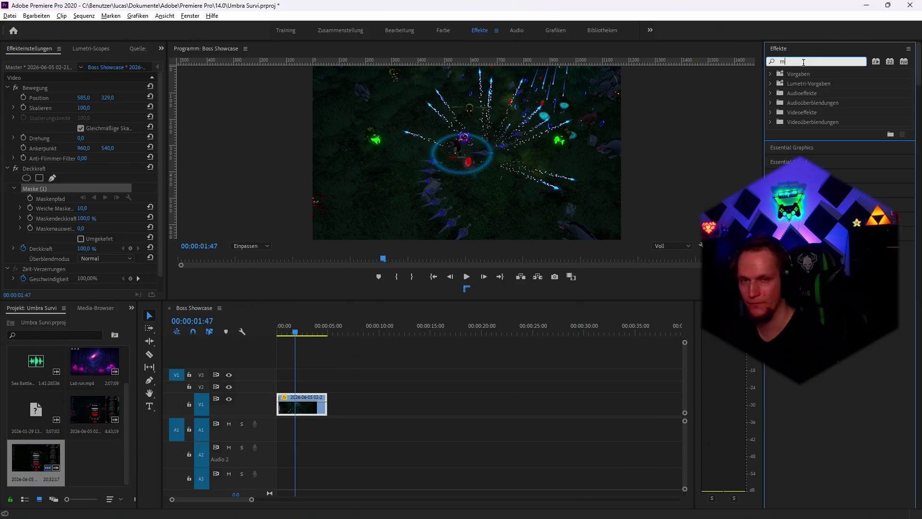
pyautogui.write('ask')
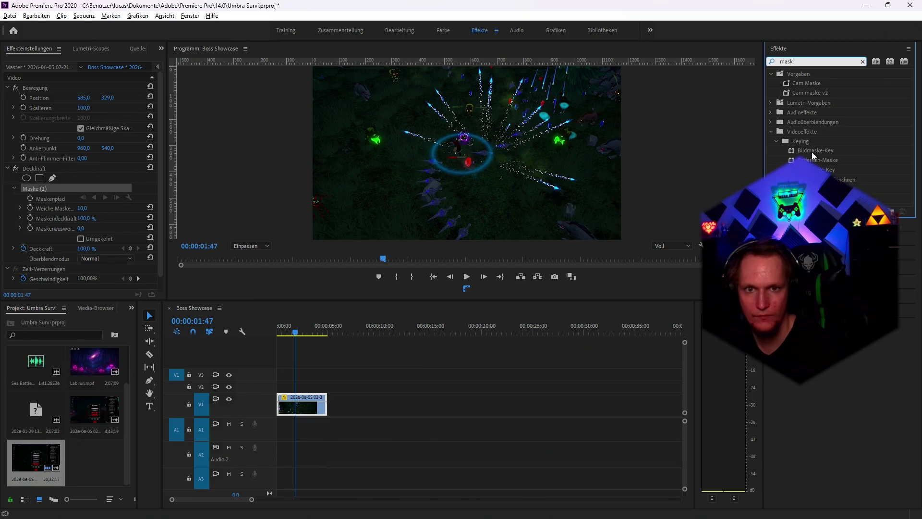
pyautogui.moveTo(813, 152)
pyautogui.mouseDown()
pyautogui.moveTo(739, 269)
pyautogui.moveTo(298, 402)
pyautogui.mouseUp()
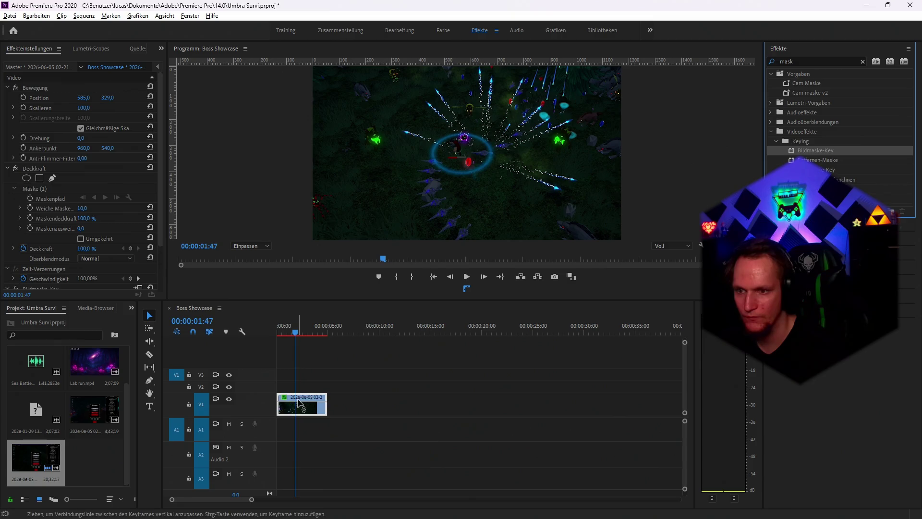
pyautogui.scroll(-3, 108, 238)
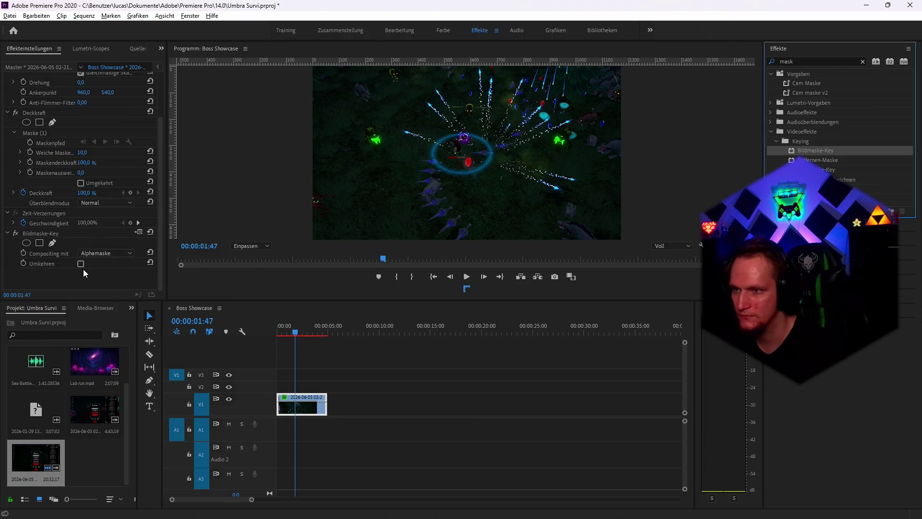
pyautogui.click(106, 252)
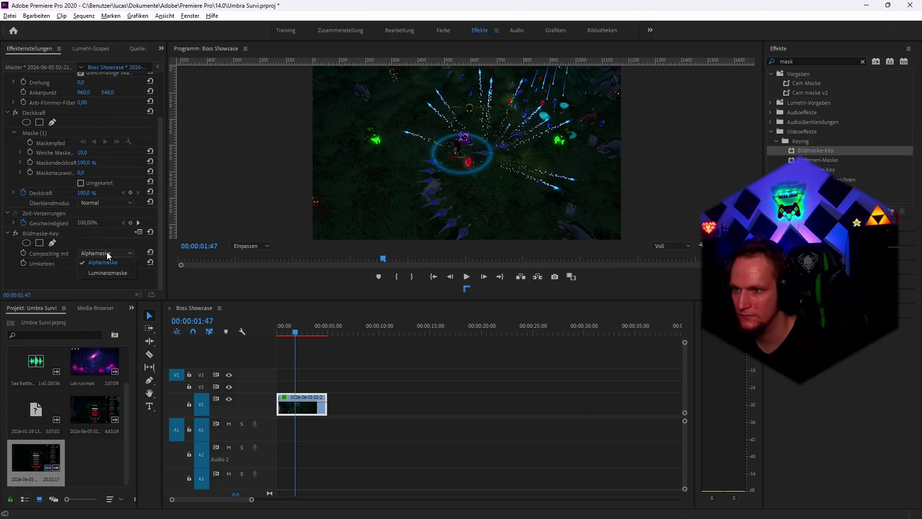
pyautogui.click(54, 280)
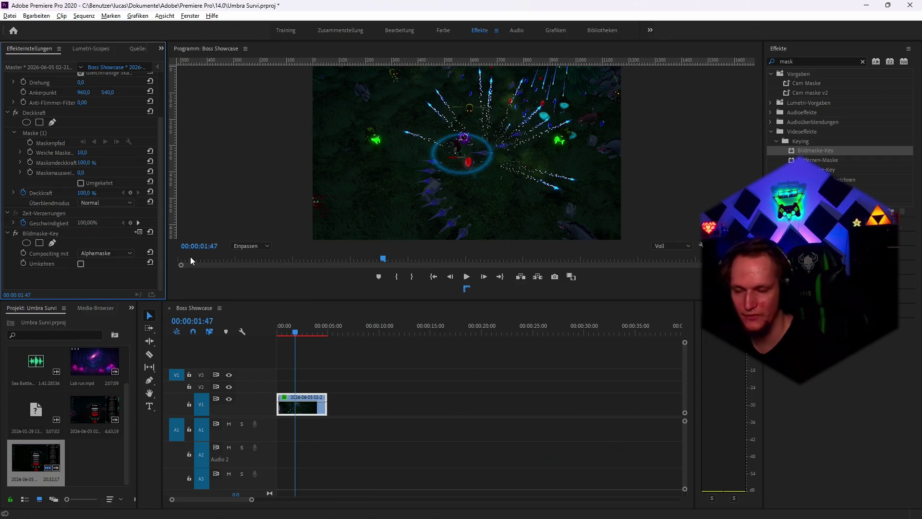
# Add a second opacity mask to the clip, then start a new ChatGPT chat
pyautogui.scroll(3, 98, 221)
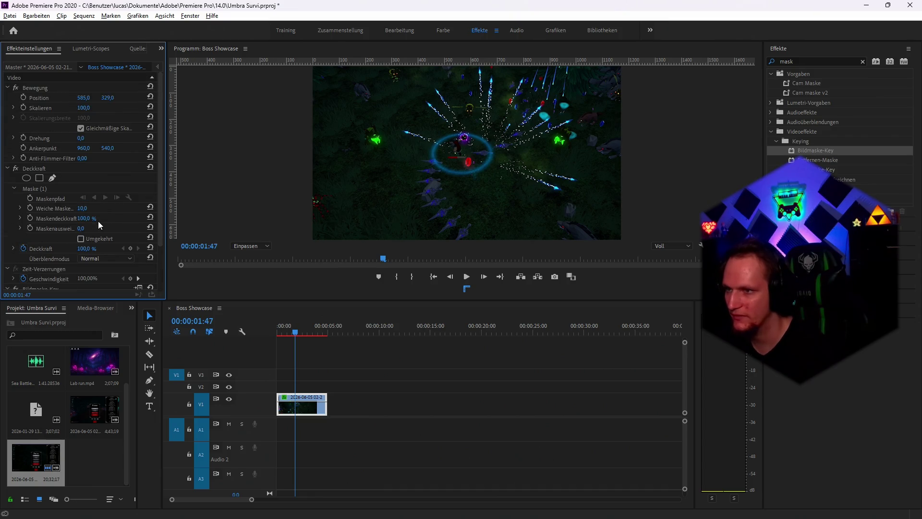
pyautogui.click(53, 178)
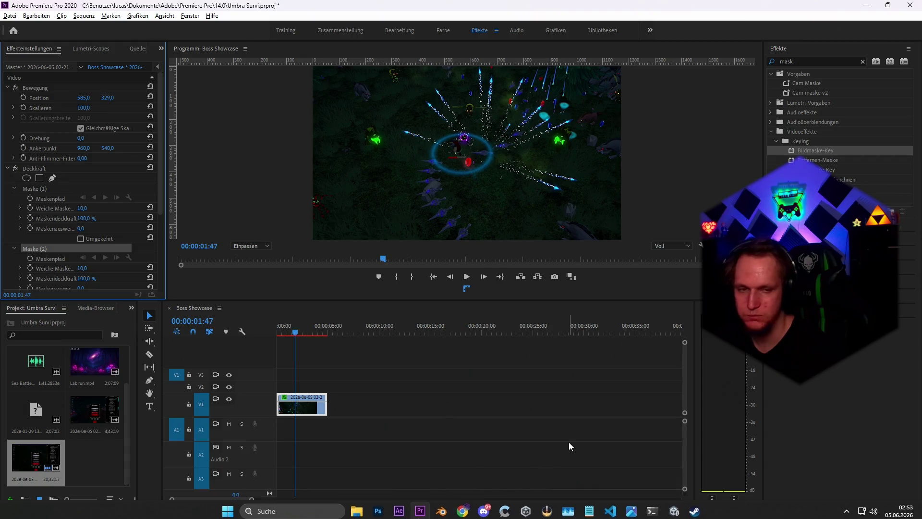
pyautogui.click(470, 509)
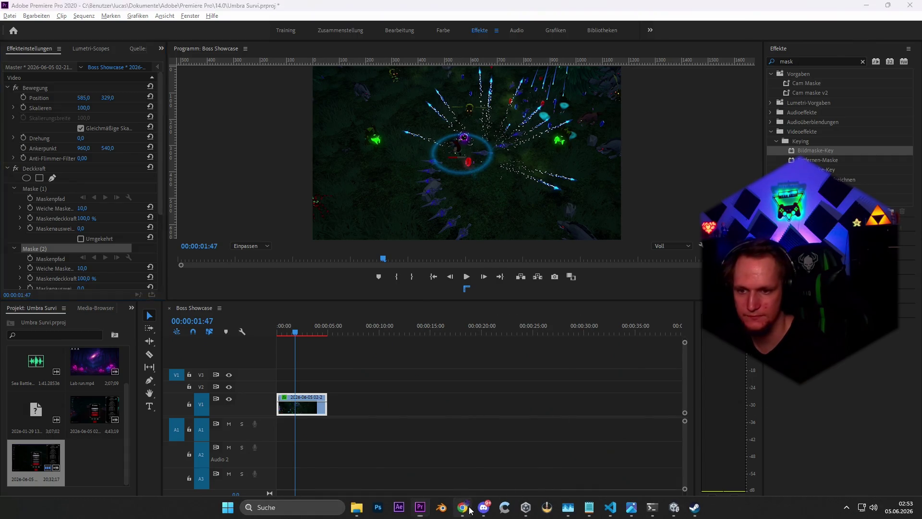
pyautogui.click(159, 12)
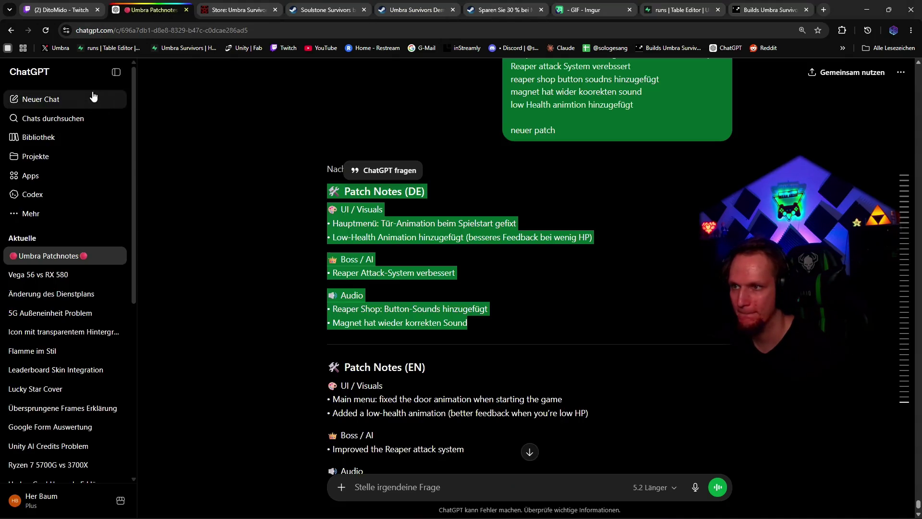
pyautogui.click(70, 99)
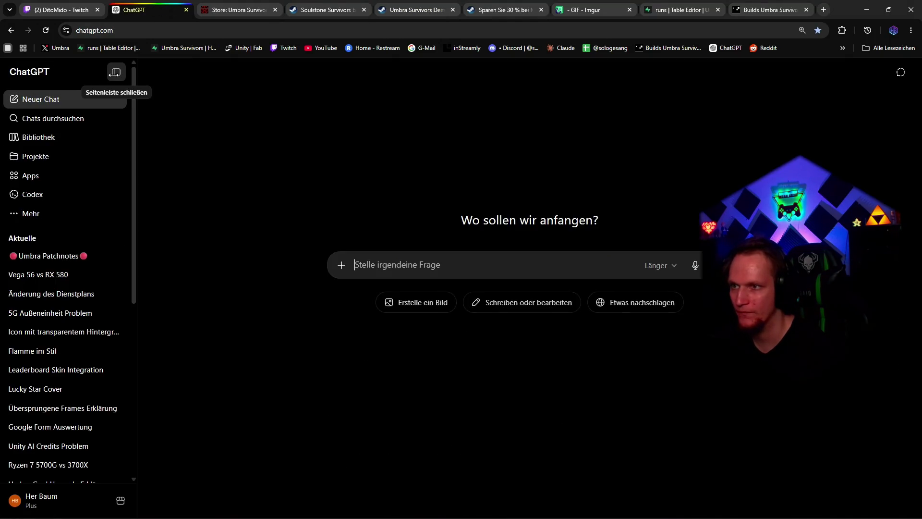
# Type 'gebe mir eien maske also ein boject mit weißer farbe zum ausschendien' and backspace the misspelled ending
pyautogui.click(114, 73)
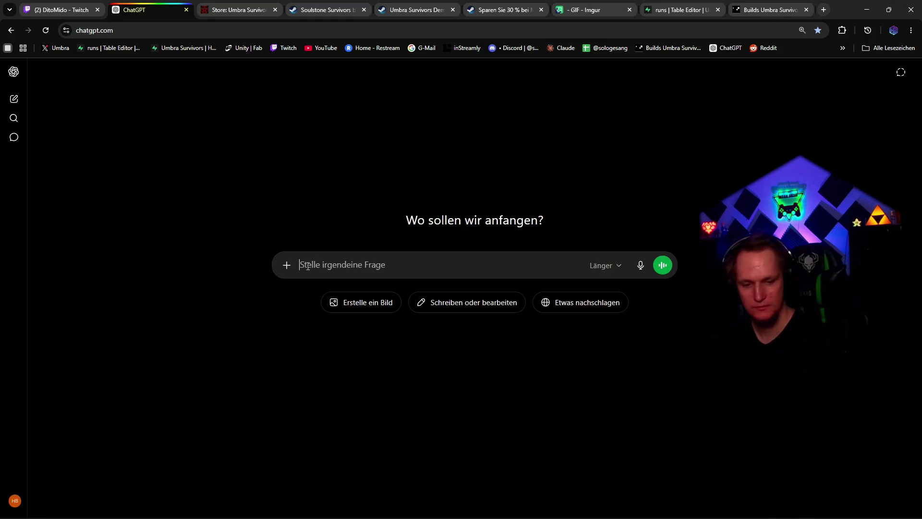
pyautogui.write('geb')
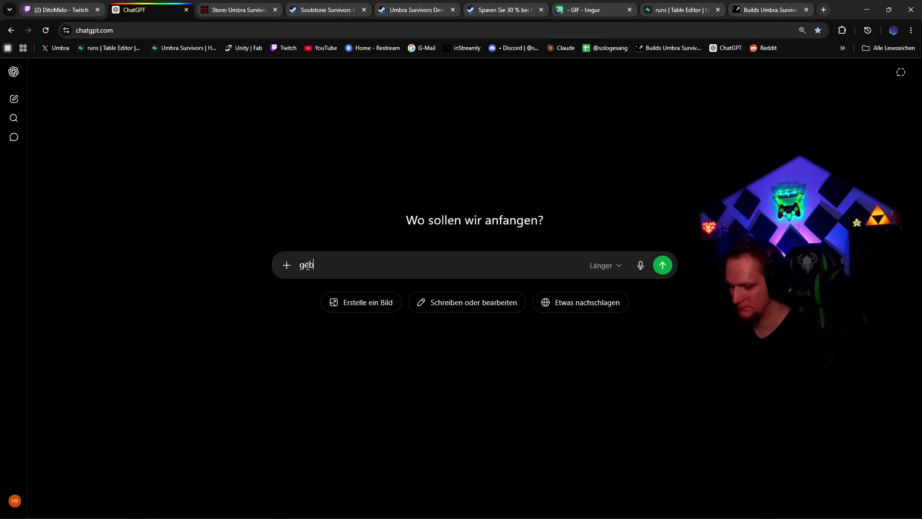
pyautogui.write('e mir eien maske')
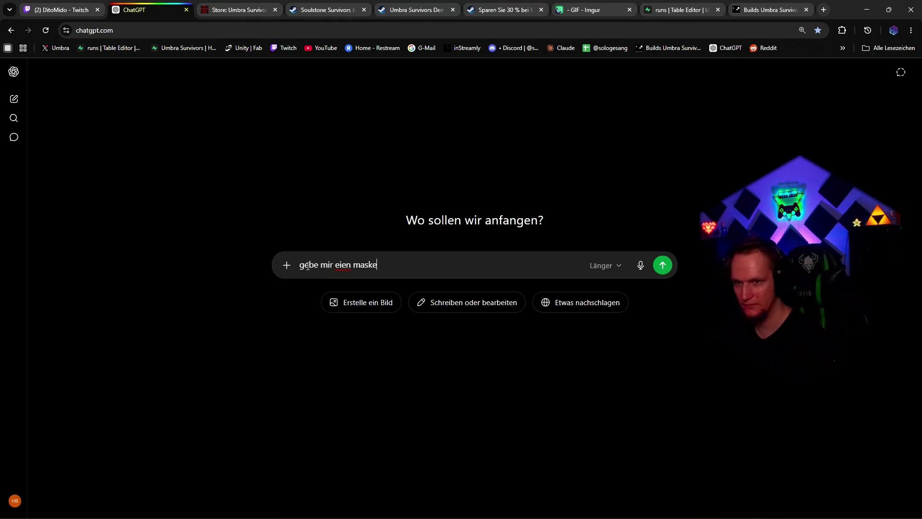
pyautogui.write(' also ein bo')
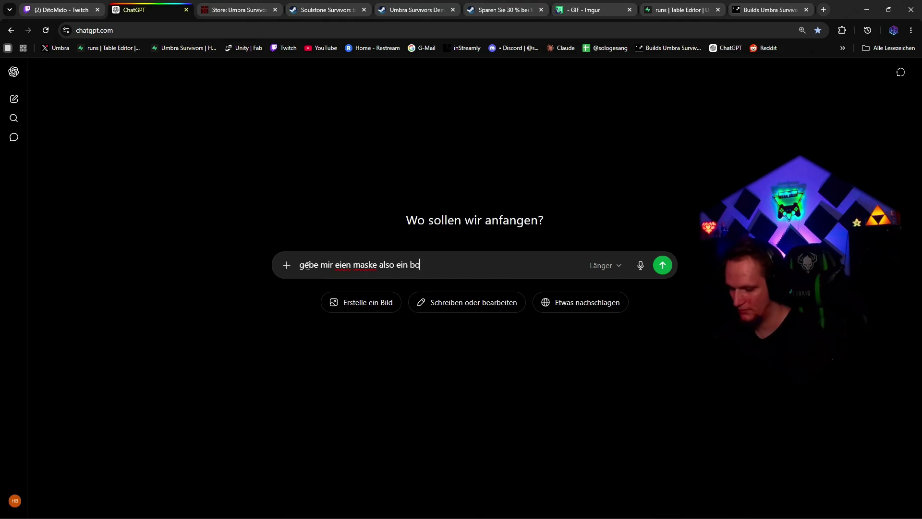
pyautogui.write('ject mit weißer farbe')
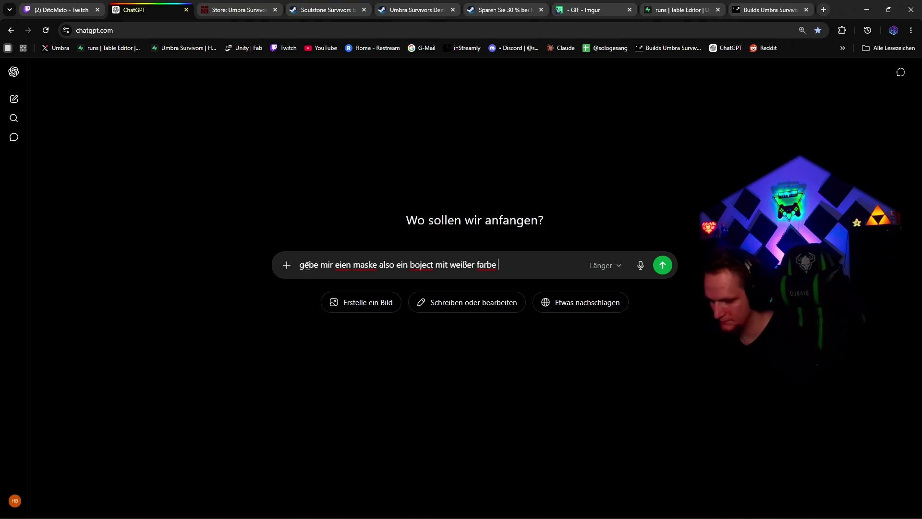
pyautogui.write(' zum ')
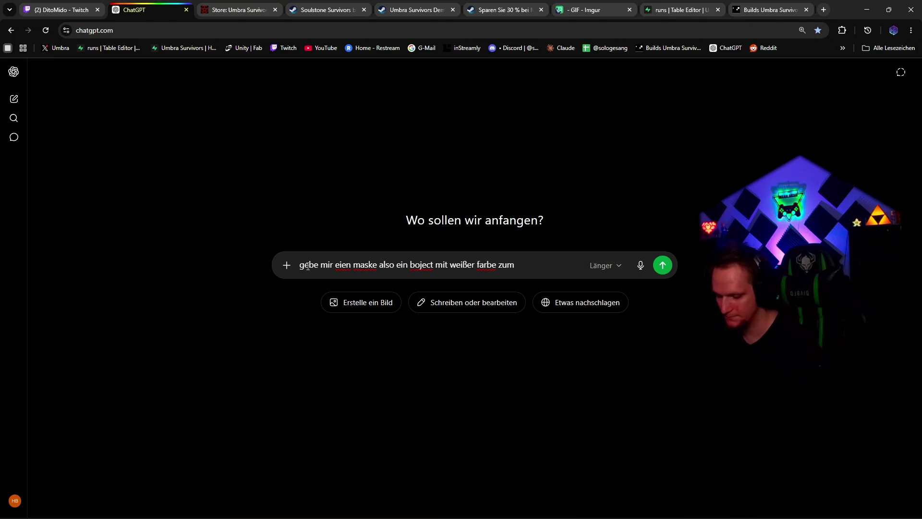
pyautogui.write('ausschendien')
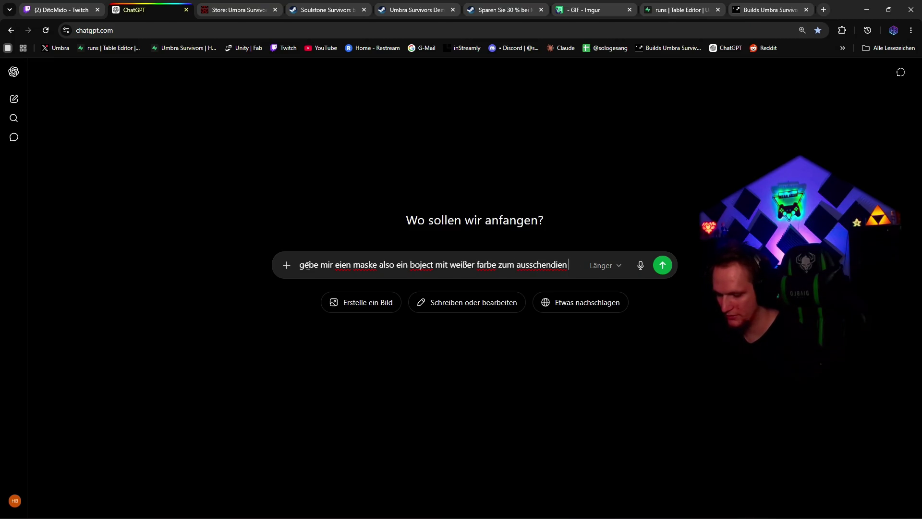
pyautogui.press('BackSpace')
pyautogui.press('BackSpace')
pyautogui.press('BackSpace')
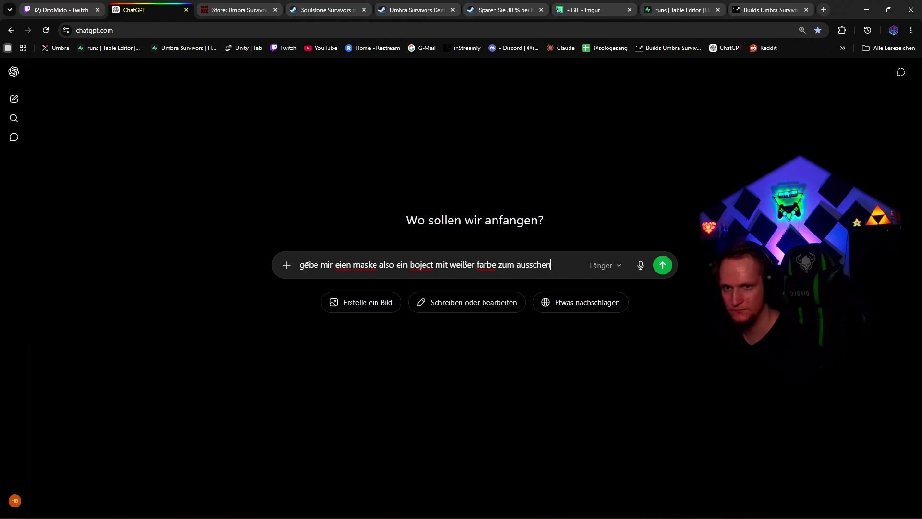
# Retype the last word's ending as 'neiden' so it reads 'ausschneiden'
pyautogui.write('neiden')
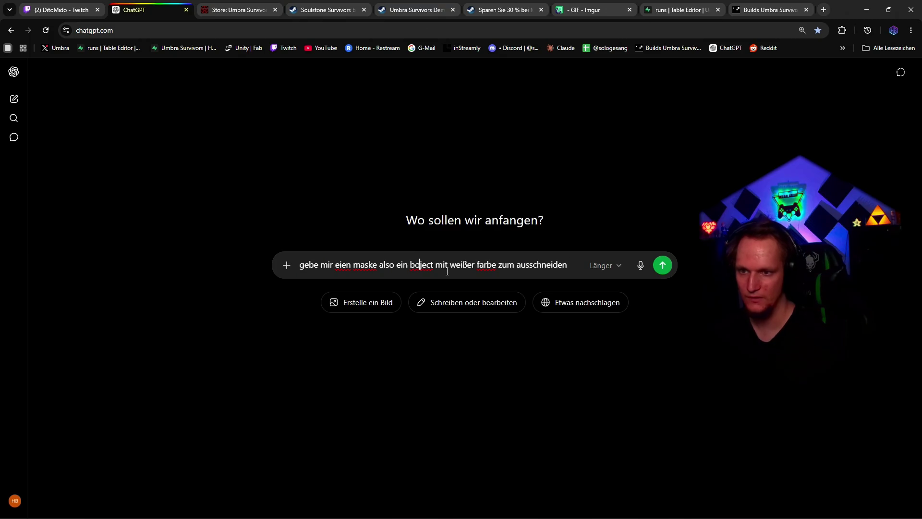
# Correct 'boject', append ' von dingen in form' to the prompt, and open a new Google tab
pyautogui.press('BackSpace')
pyautogui.press('BackSpace')
pyautogui.write('ob')
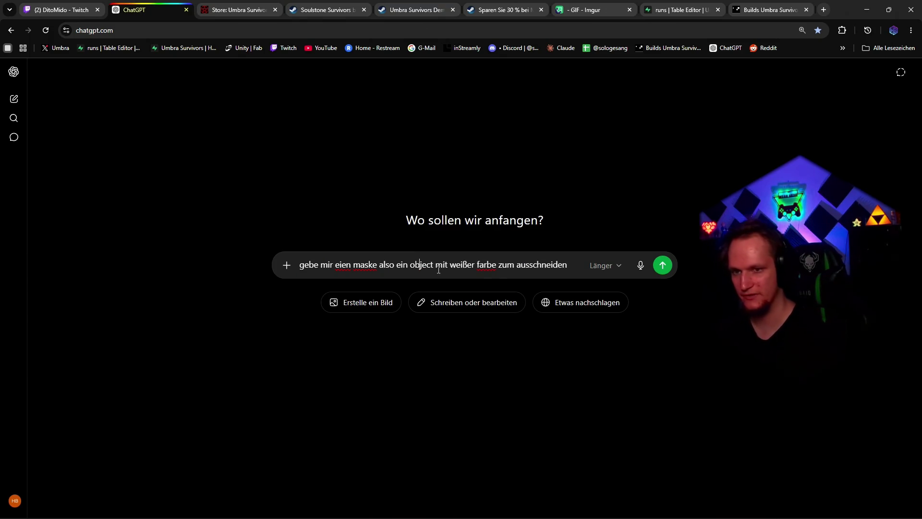
pyautogui.click(572, 263)
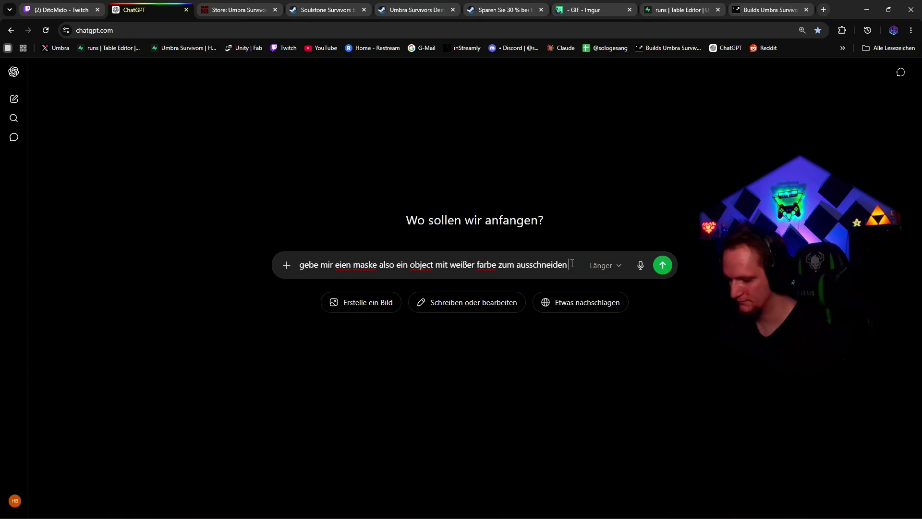
pyautogui.write('von dingen')
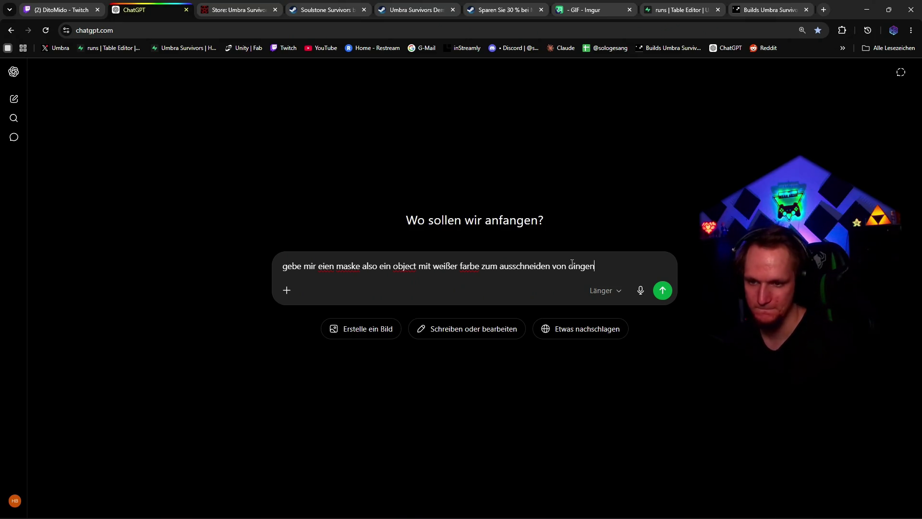
pyautogui.write(' io')
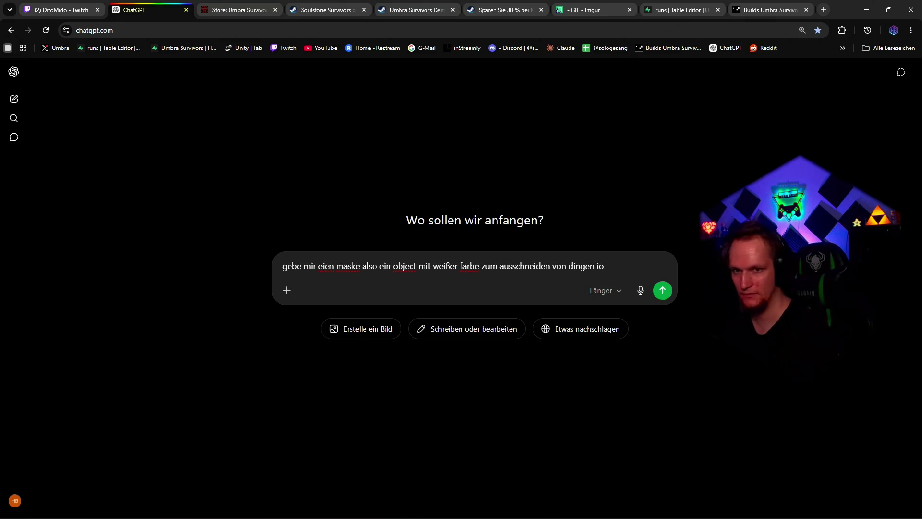
pyautogui.press('BackSpace')
pyautogui.press('BackSpace')
pyautogui.write('in form')
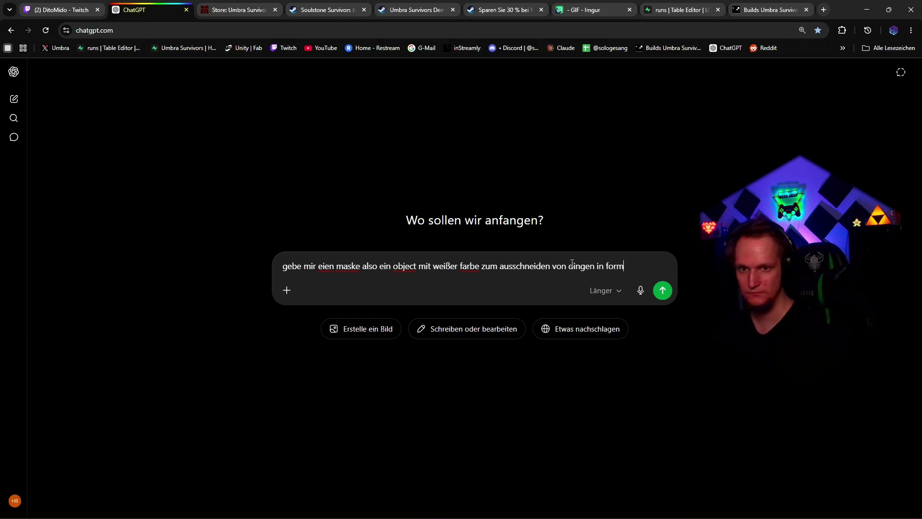
pyautogui.click(823, 10)
pyautogui.click(443, 197)
# Search Google Images for 'sarg comic' and scroll through the cartoon coffin results
pyautogui.write('s')
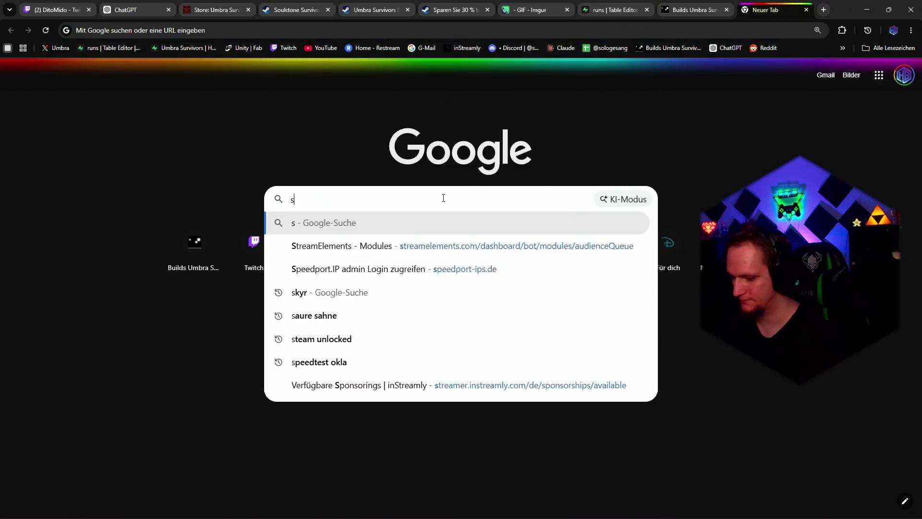
pyautogui.write('arg')
pyautogui.press('Return')
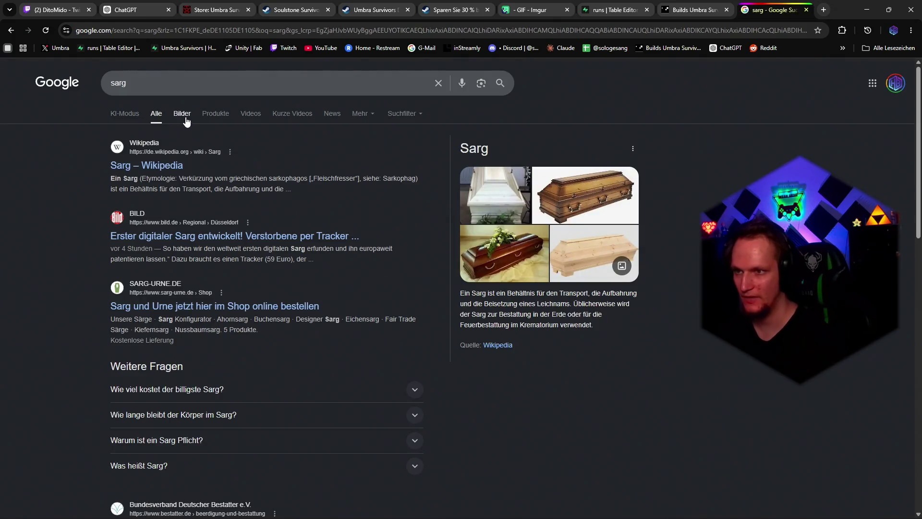
pyautogui.click(186, 116)
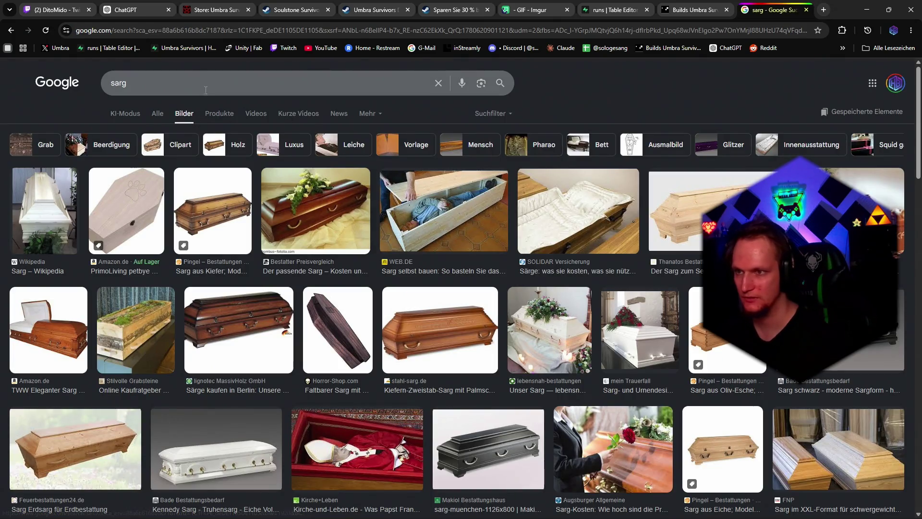
pyautogui.write(' comic')
pyautogui.press('Return')
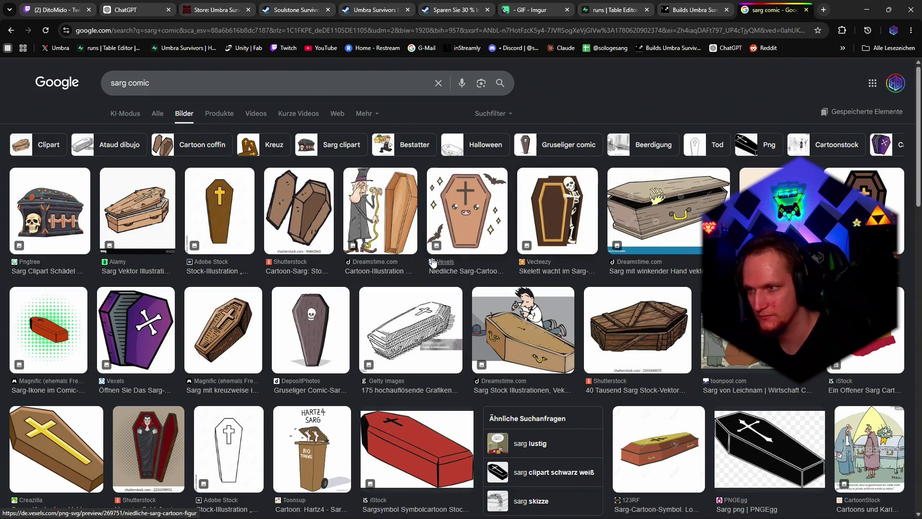
pyautogui.scroll(-5, 401, 279)
pyautogui.scroll(-3, 402, 279)
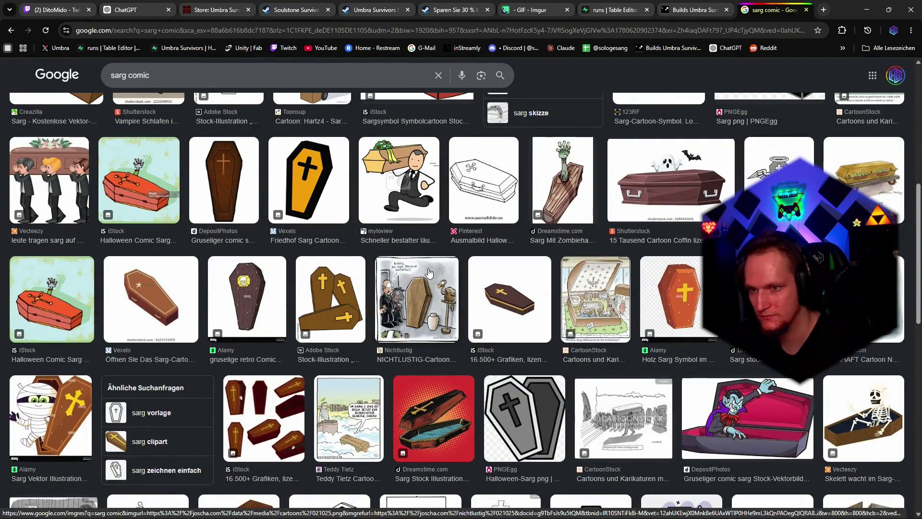
pyautogui.scroll(-4, 429, 272)
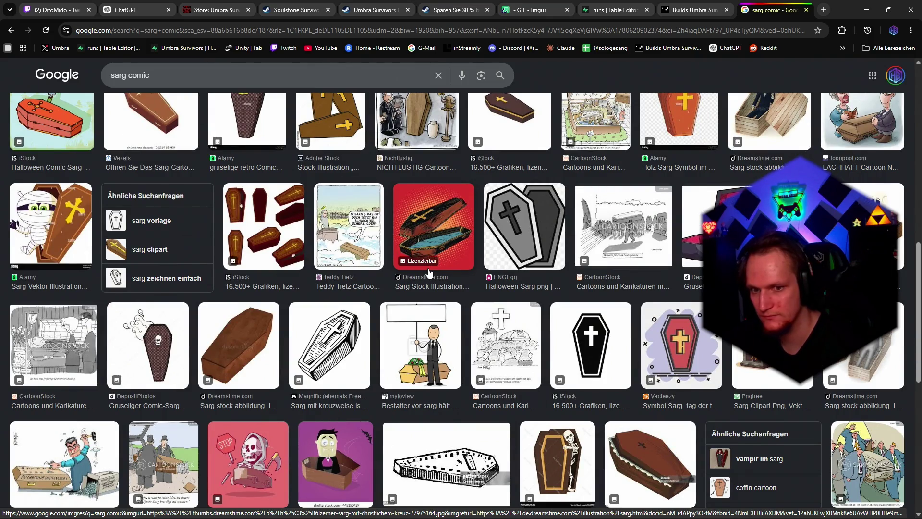
pyautogui.scroll(-4, 428, 272)
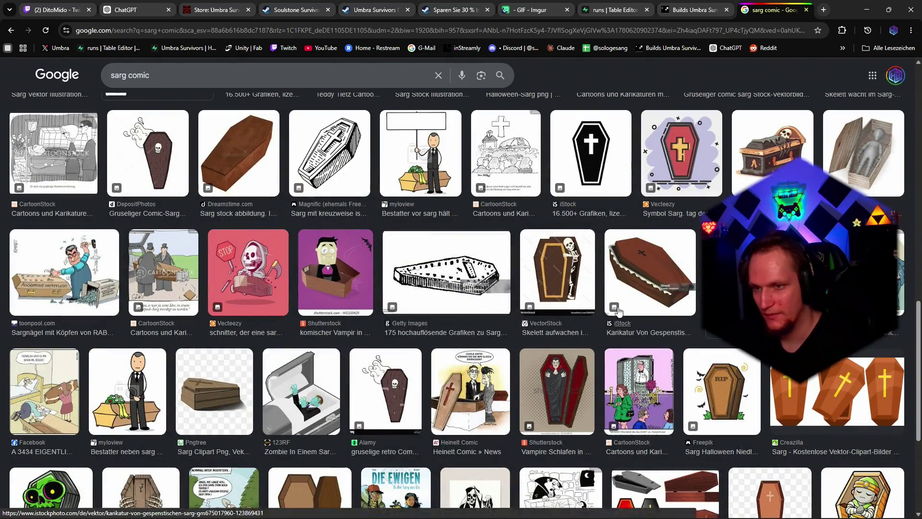
# Open the Pngtree coffin image in the Google Images preview and look it over
pyautogui.click(214, 392)
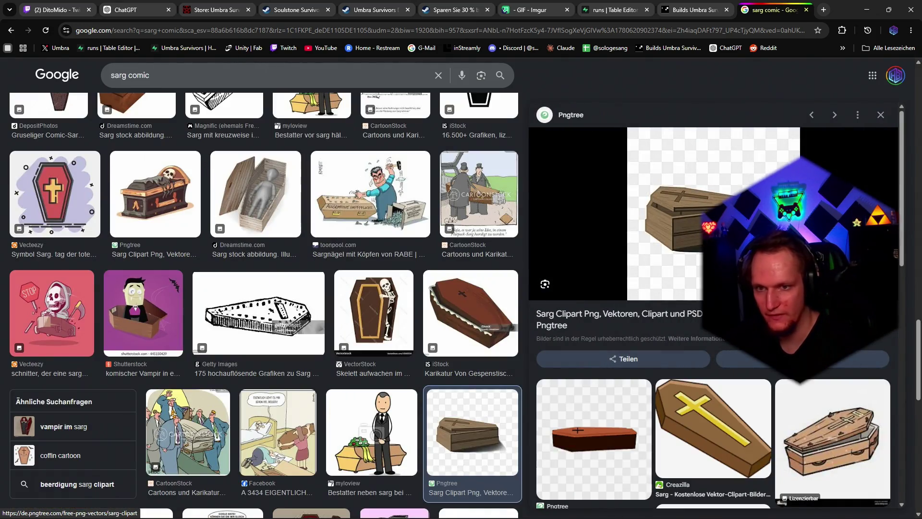
pyautogui.scroll(-2, 470, 480)
pyautogui.scroll(-8, 616, 340)
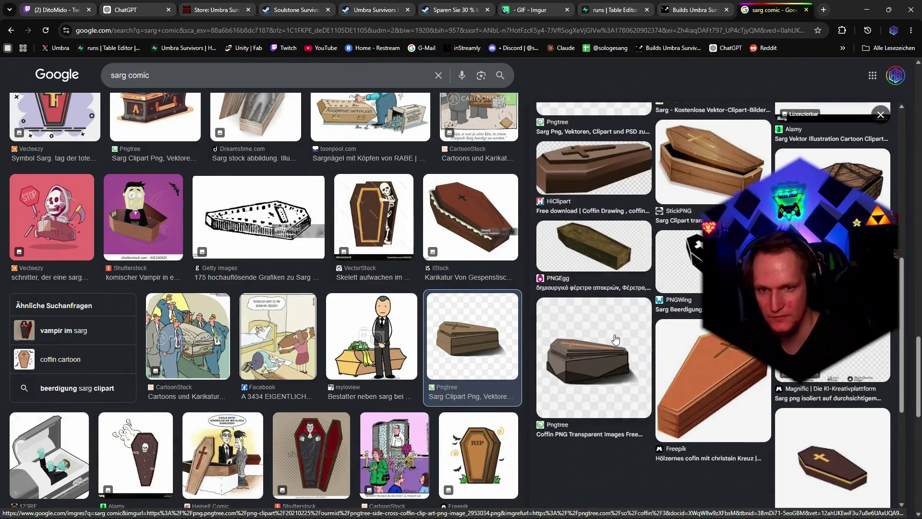
pyautogui.scroll(4, 615, 339)
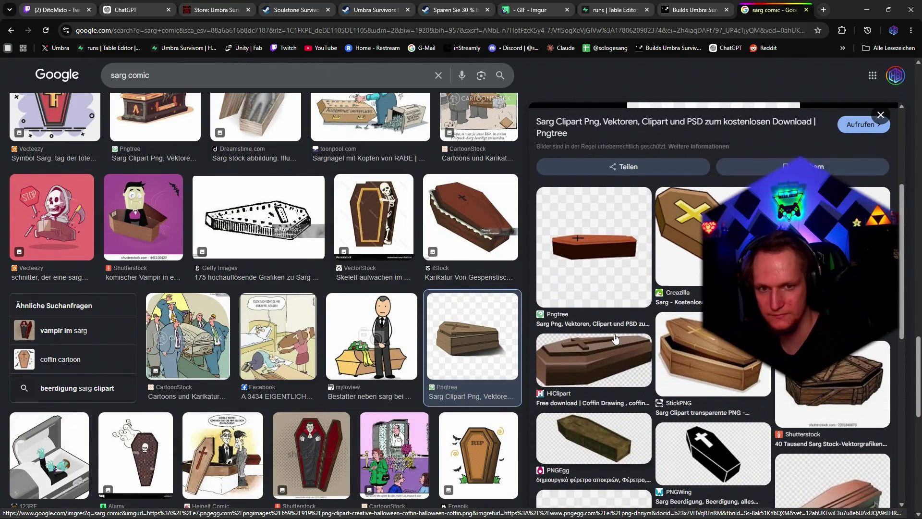
# Switch the preview to the Shutterstock cartoon wooden coffin and browse the related coffin images
pyautogui.click(853, 389)
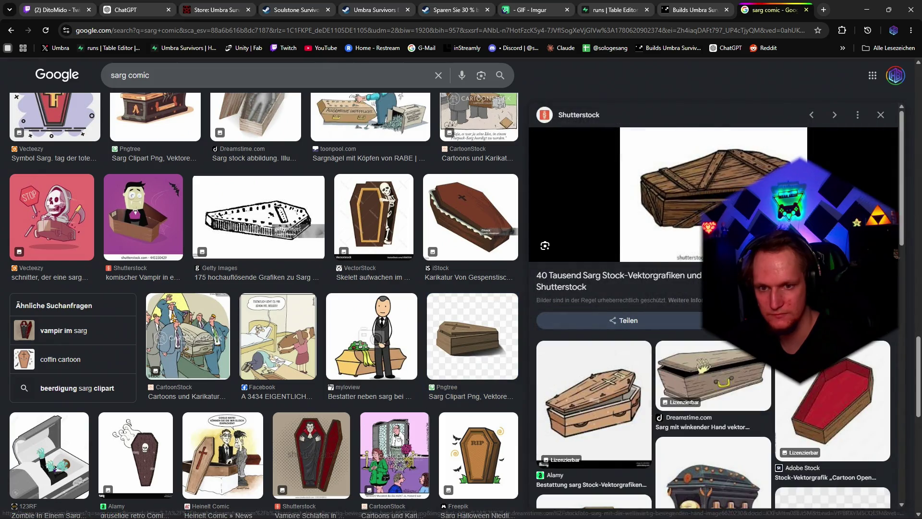
pyautogui.scroll(-8, 711, 307)
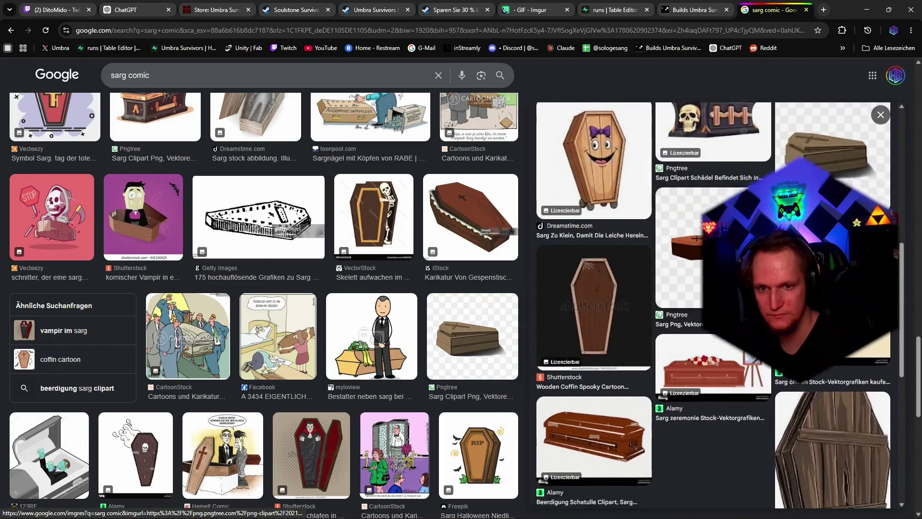
pyautogui.scroll(8, 710, 326)
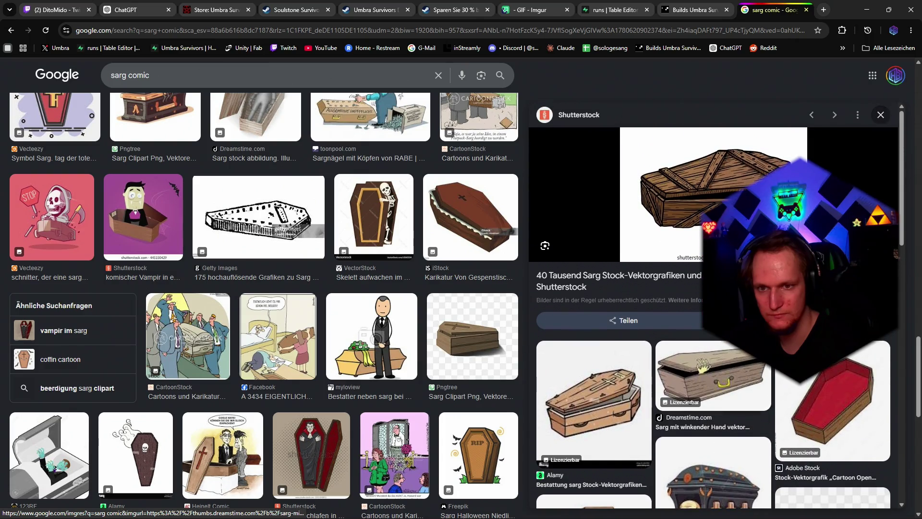
pyautogui.scroll(-6, 443, 325)
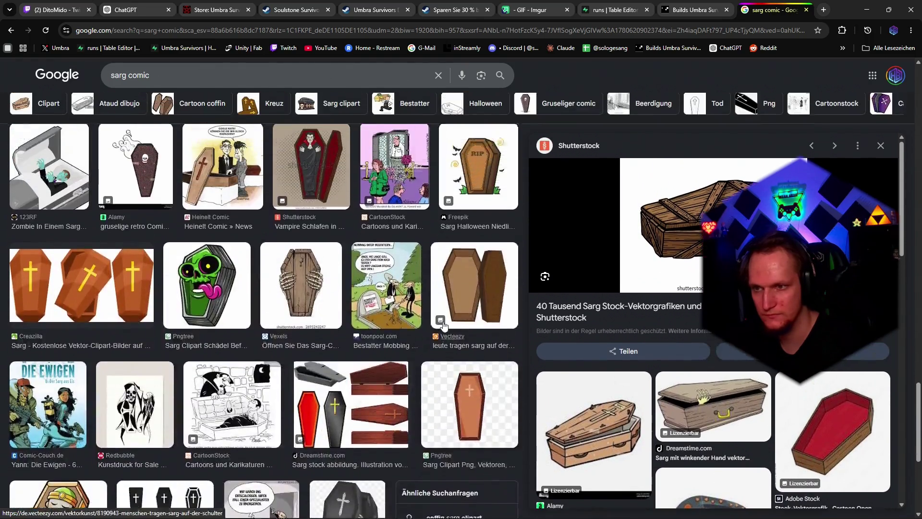
pyautogui.scroll(2, 444, 325)
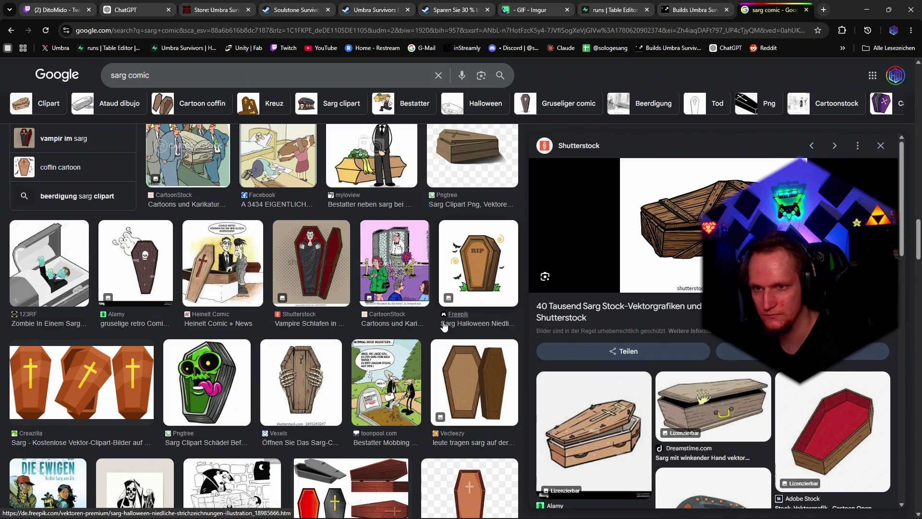
pyautogui.scroll(10, 448, 325)
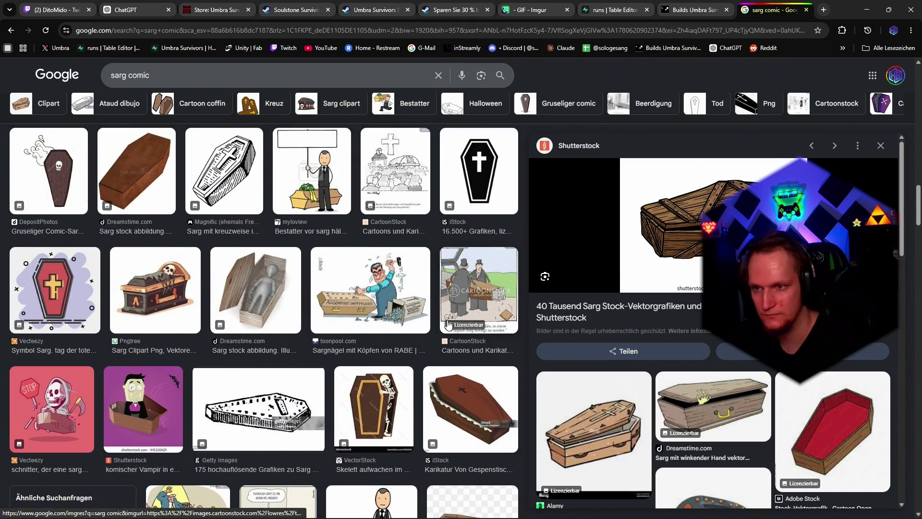
pyautogui.scroll(-8, 447, 325)
pyautogui.scroll(4, 448, 326)
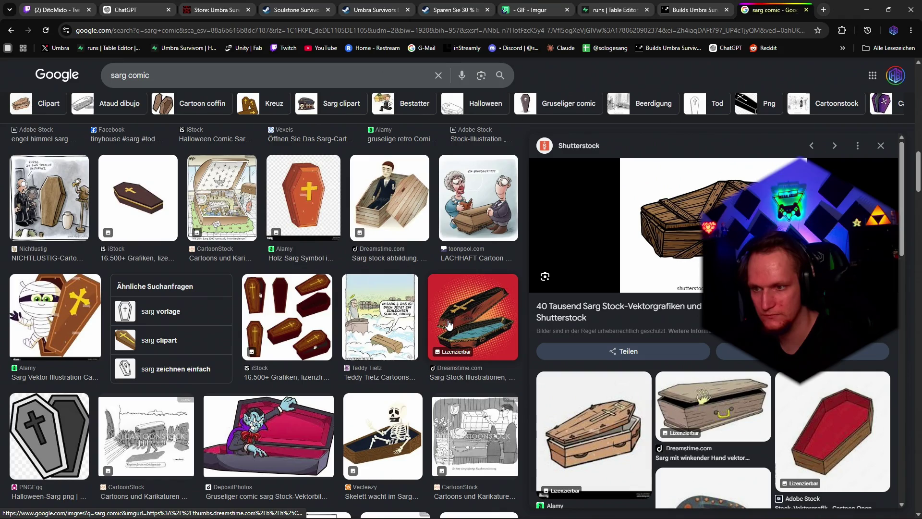
pyautogui.scroll(-10, 448, 324)
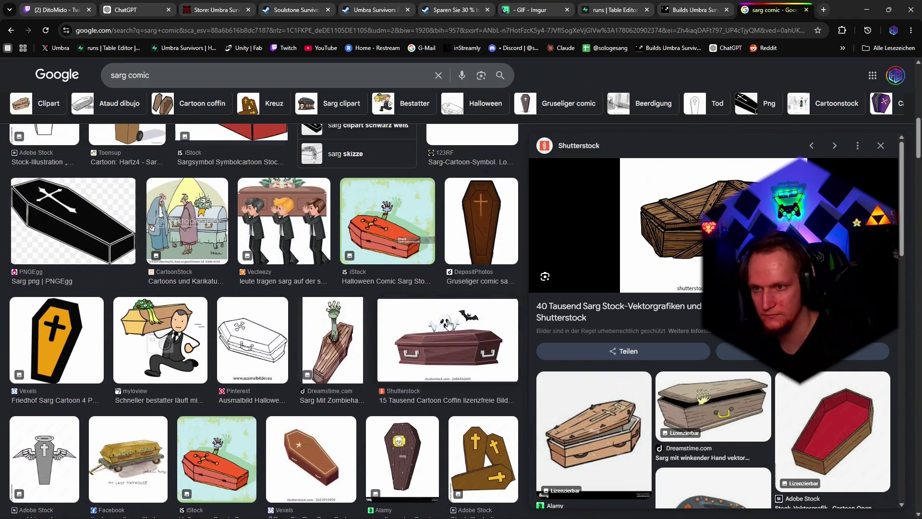
pyautogui.scroll(2, 449, 324)
pyautogui.scroll(8, 449, 324)
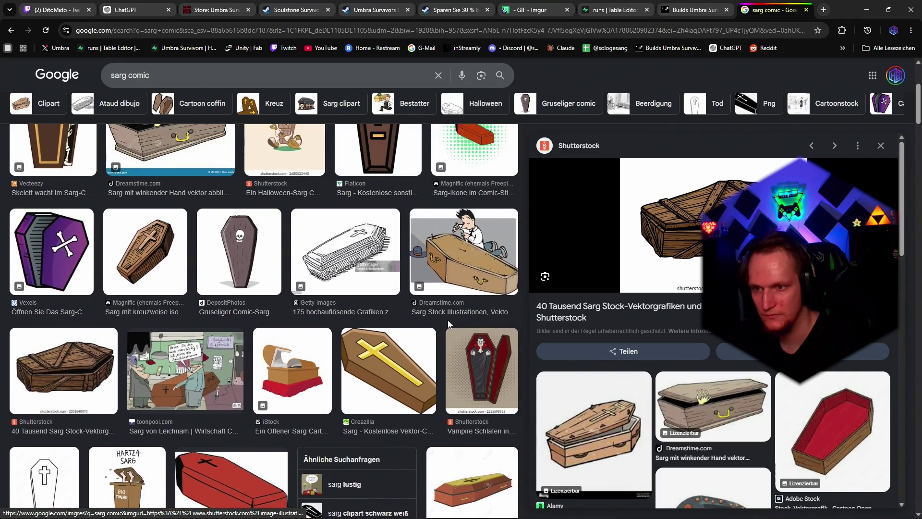
pyautogui.scroll(2, 449, 324)
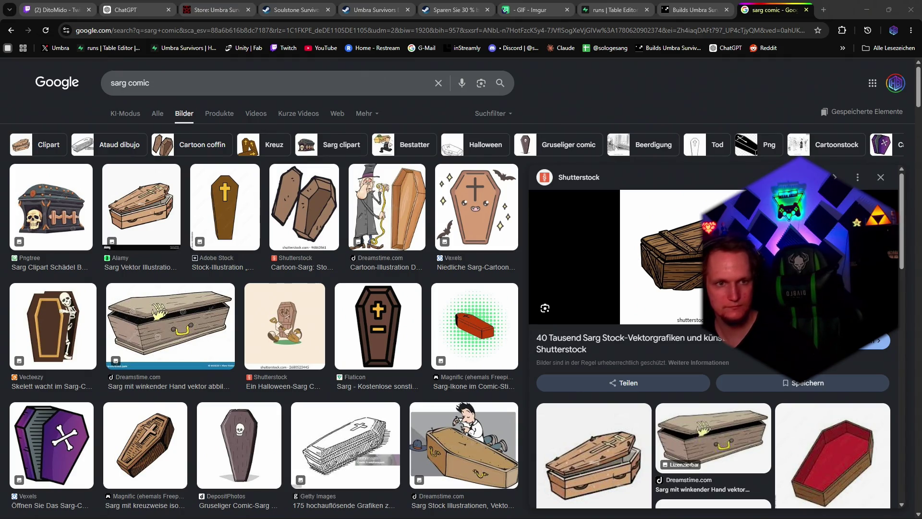
pyautogui.hotkey('alt', 'Tab')
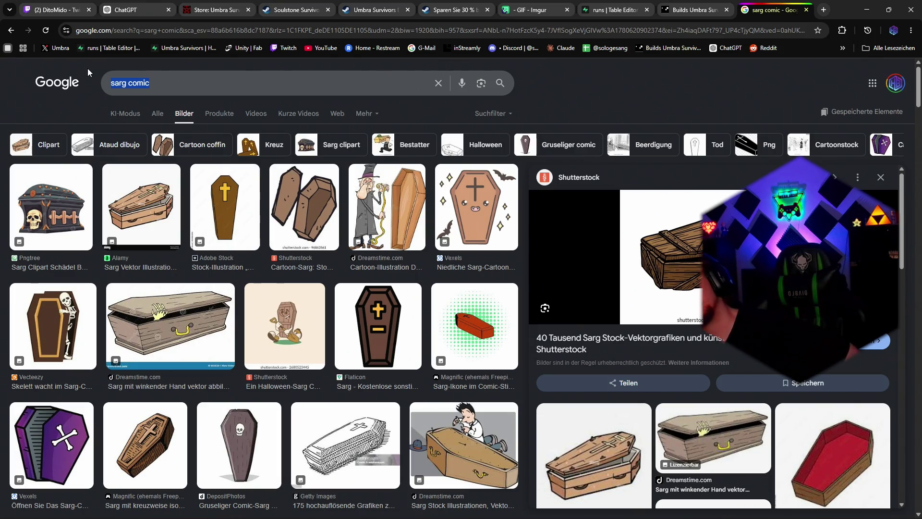
pyautogui.write('pe')
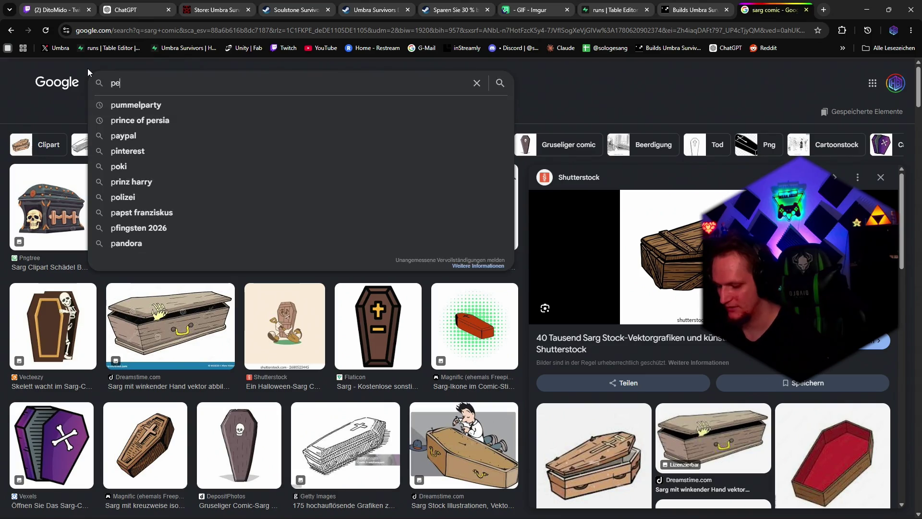
pyautogui.write('ntagramm')
pyautogui.press('Return')
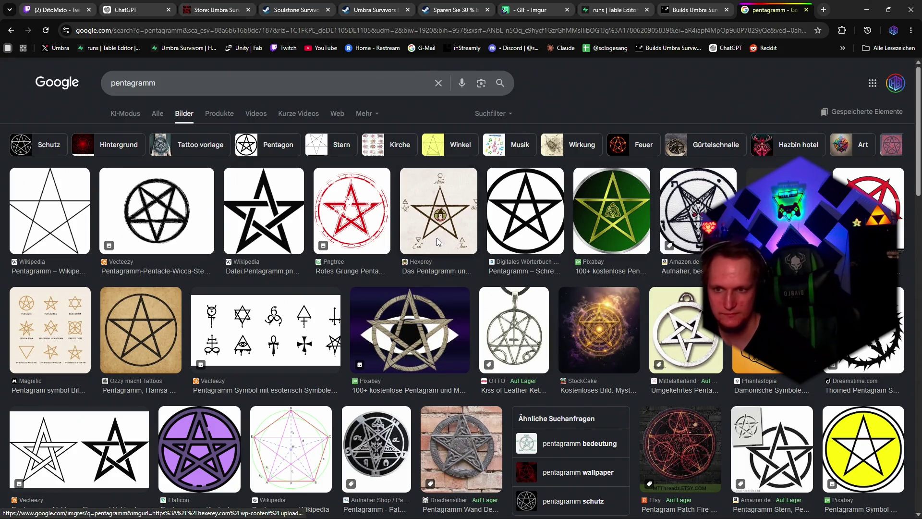
pyautogui.scroll(-2, 430, 248)
pyautogui.scroll(-2, 430, 248)
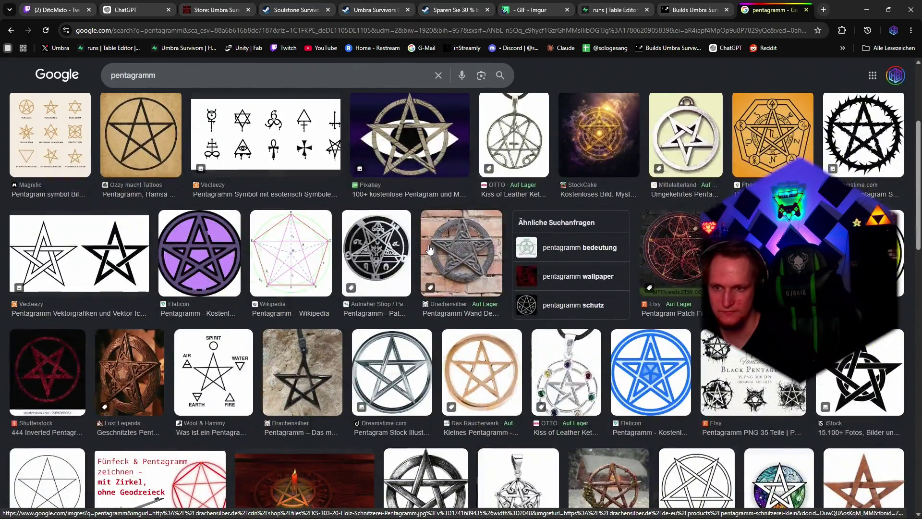
pyautogui.scroll(4, 430, 248)
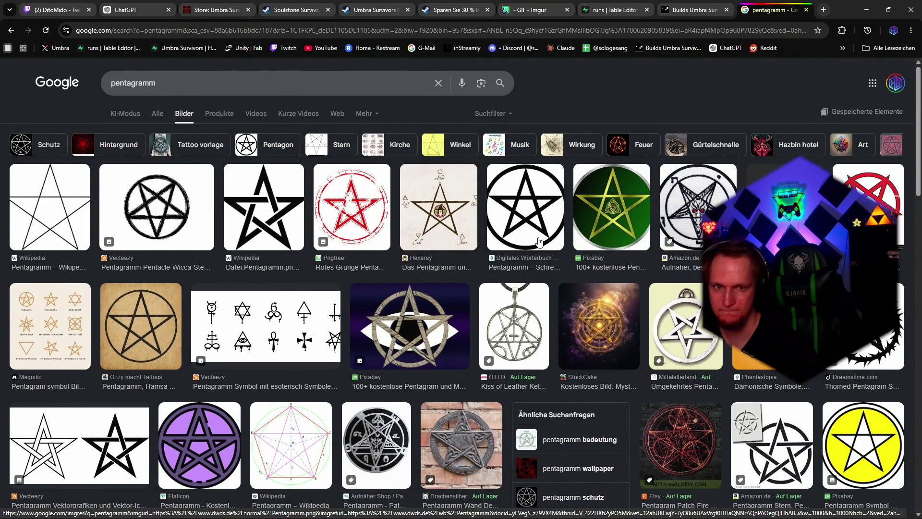
pyautogui.click(866, 11)
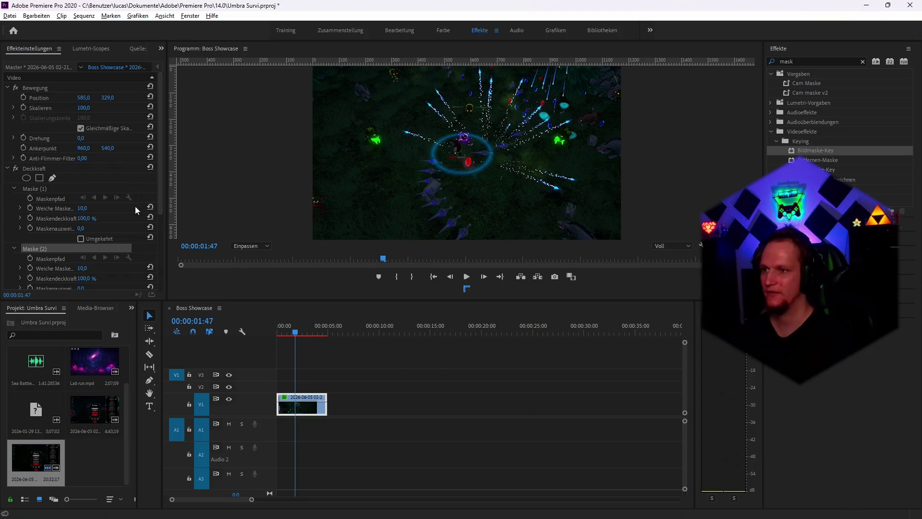
# Add ellipse masks to the clip's Deckkraft and toggle the first mask's inversion off again
pyautogui.click(26, 178)
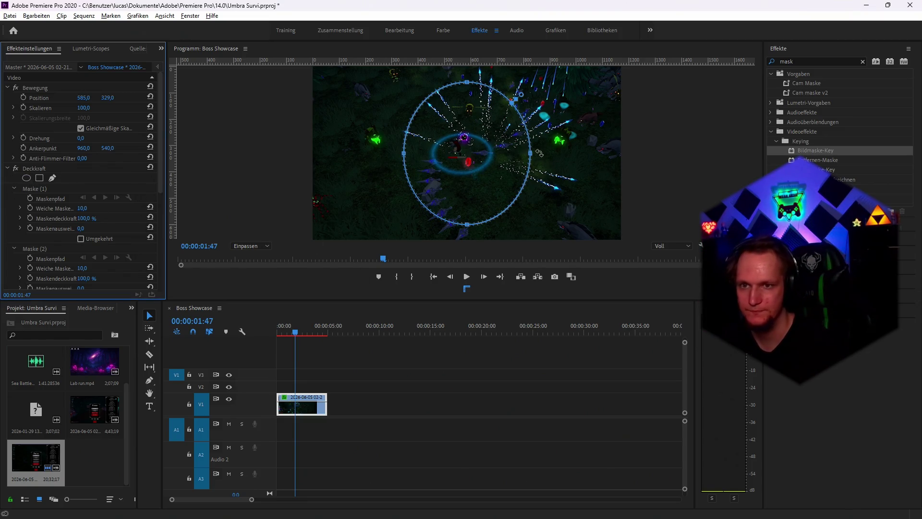
pyautogui.click(81, 239)
pyautogui.click(81, 238)
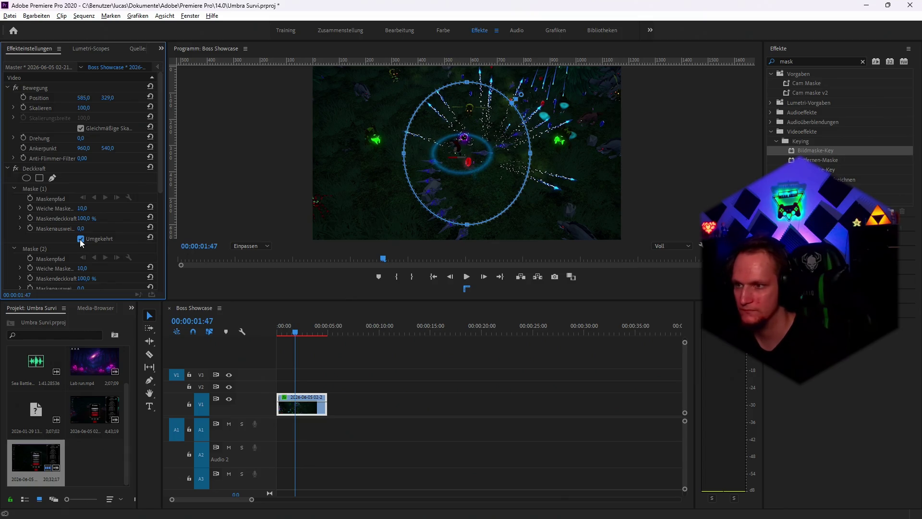
pyautogui.click(39, 178)
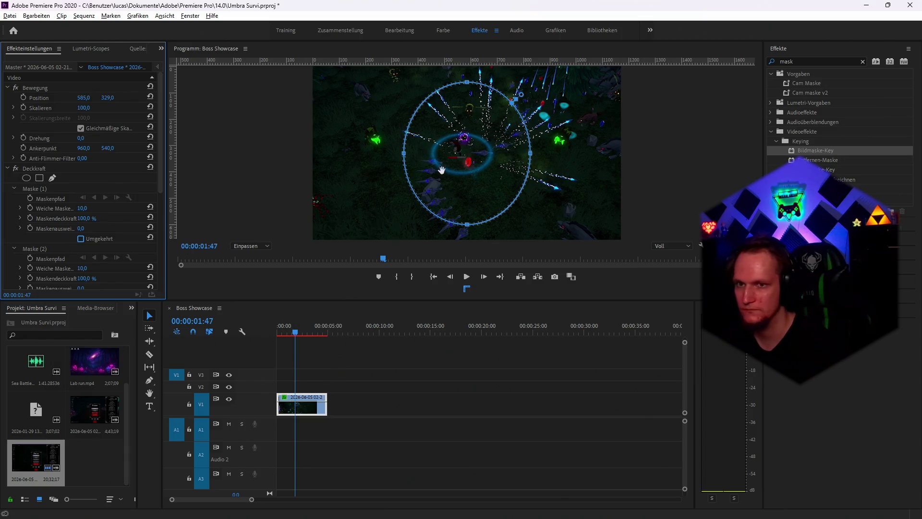
pyautogui.scroll(-3, 83, 226)
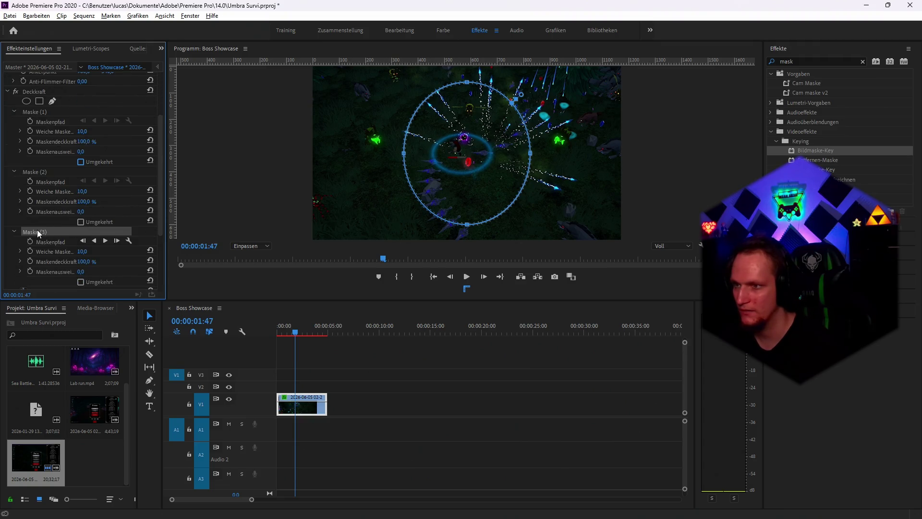
# Try inverting the third mask and zeroing opacity, undo it, and keep the Normal blend mode
pyautogui.rightClick(37, 233)
pyautogui.click(9, 229)
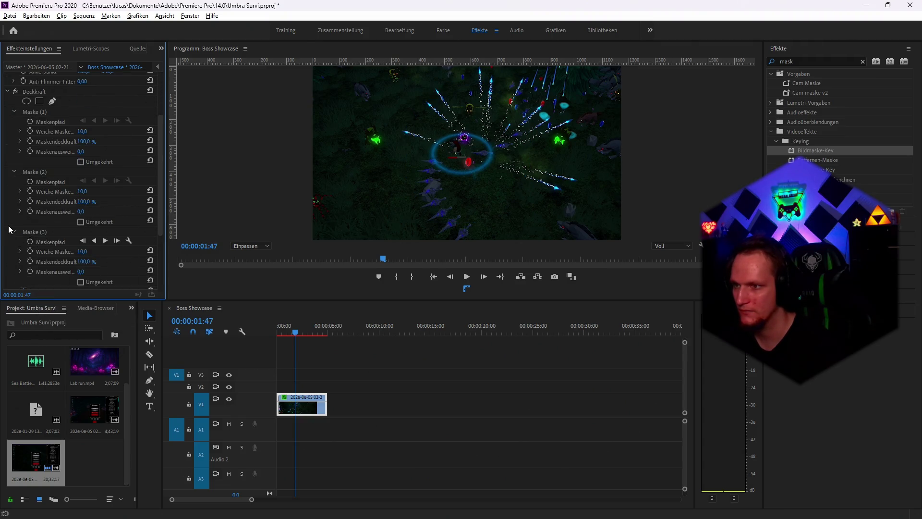
pyautogui.click(37, 233)
pyautogui.scroll(-2, 106, 254)
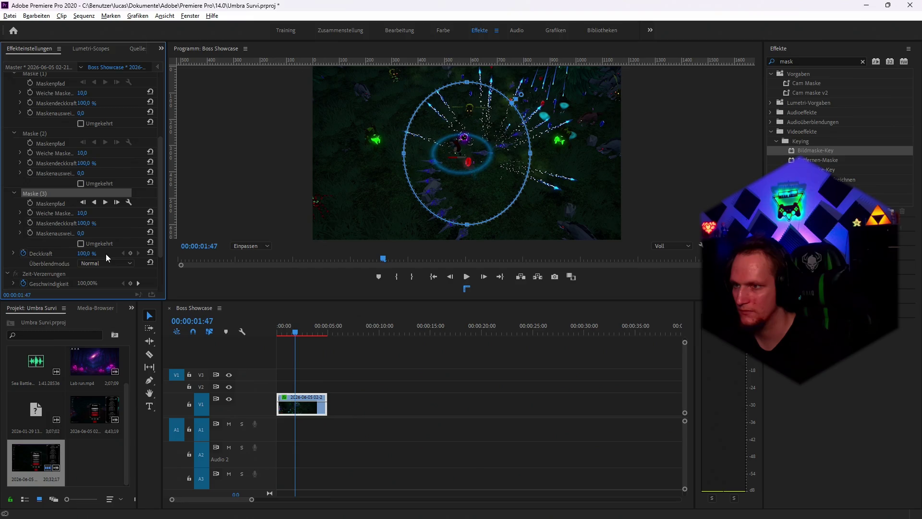
pyautogui.click(81, 244)
pyautogui.moveTo(78, 253); pyautogui.dragTo(62, 254)
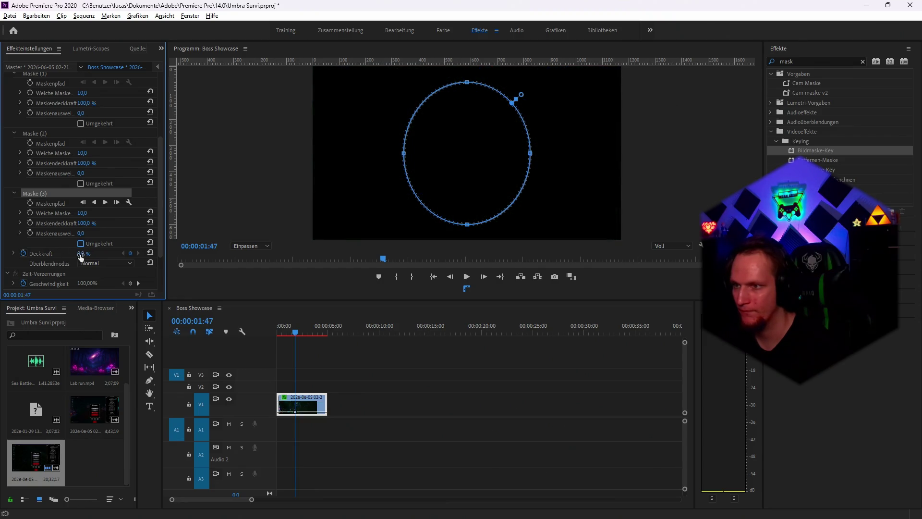
pyautogui.hotkey('ctrl', 'z')
pyautogui.hotkey('ctrl', 'z')
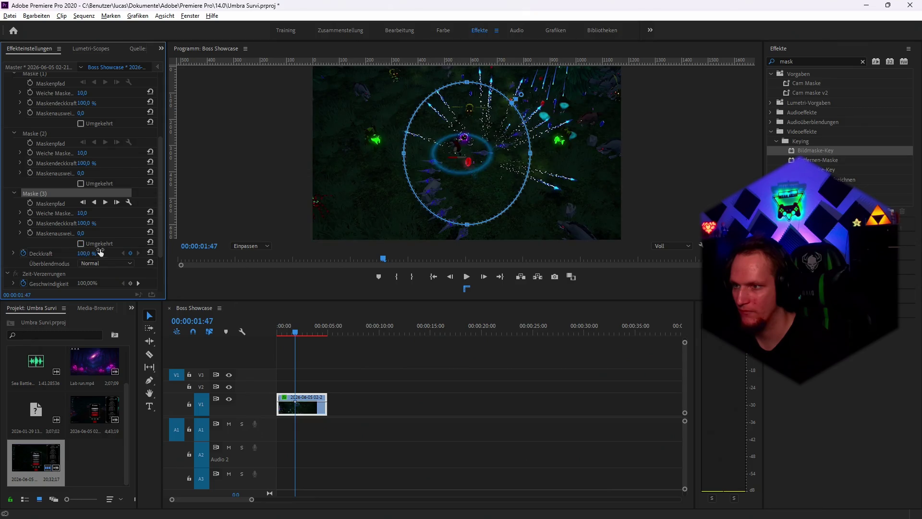
pyautogui.click(89, 266)
pyautogui.click(13, 241)
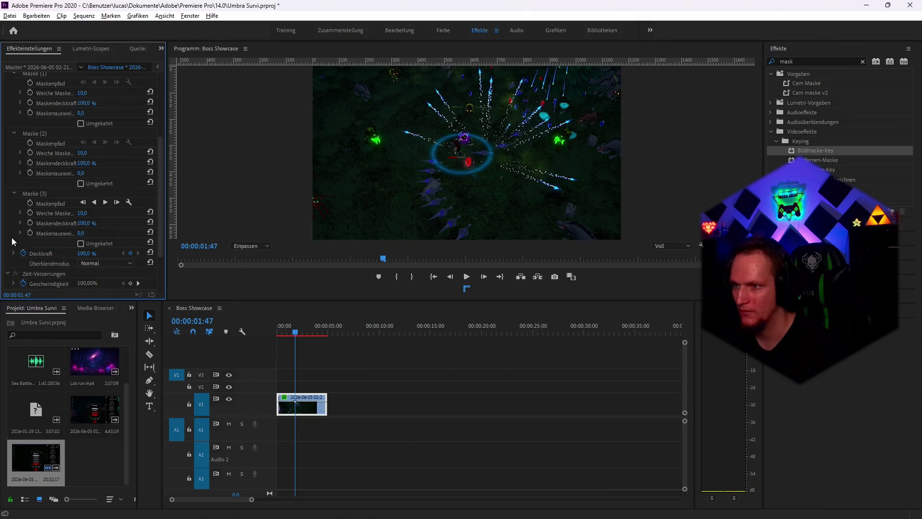
# Delete Maske (3), (2) and (1), then add one fresh ellipse mask
pyautogui.rightClick(36, 192)
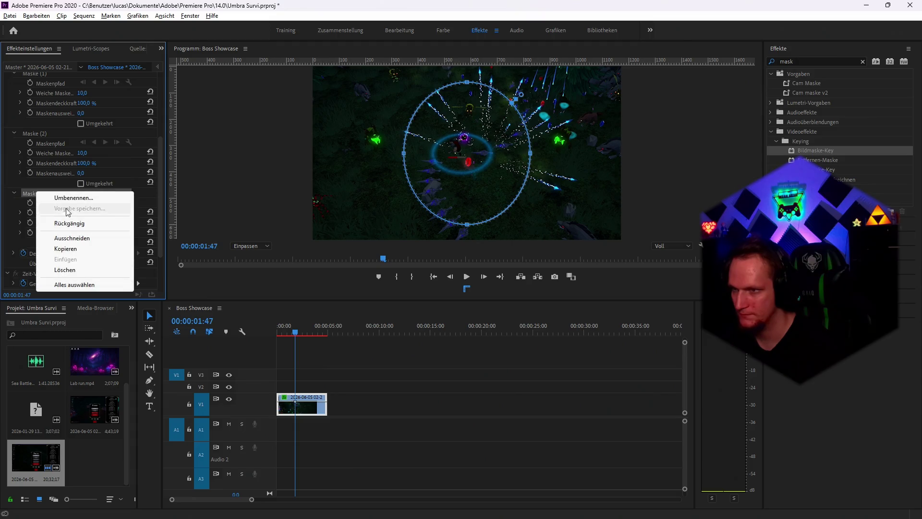
pyautogui.click(66, 239)
pyautogui.rightClick(35, 154)
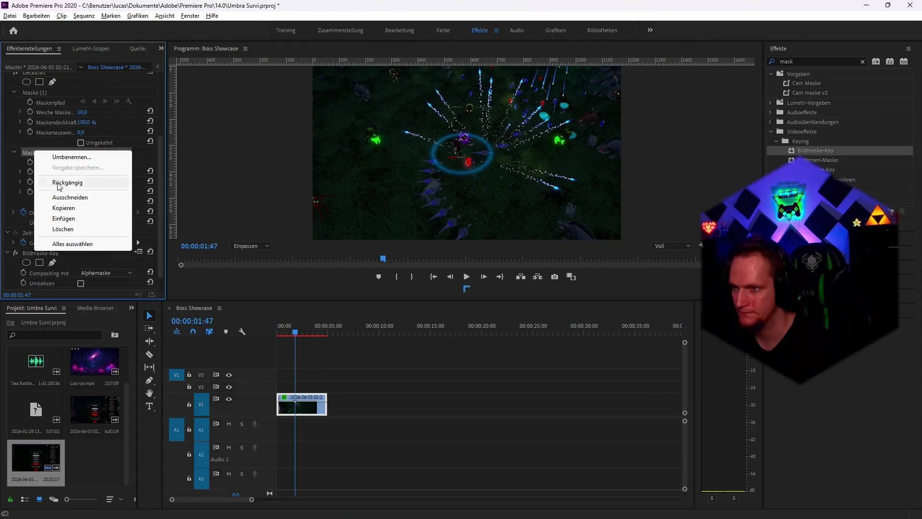
pyautogui.click(67, 230)
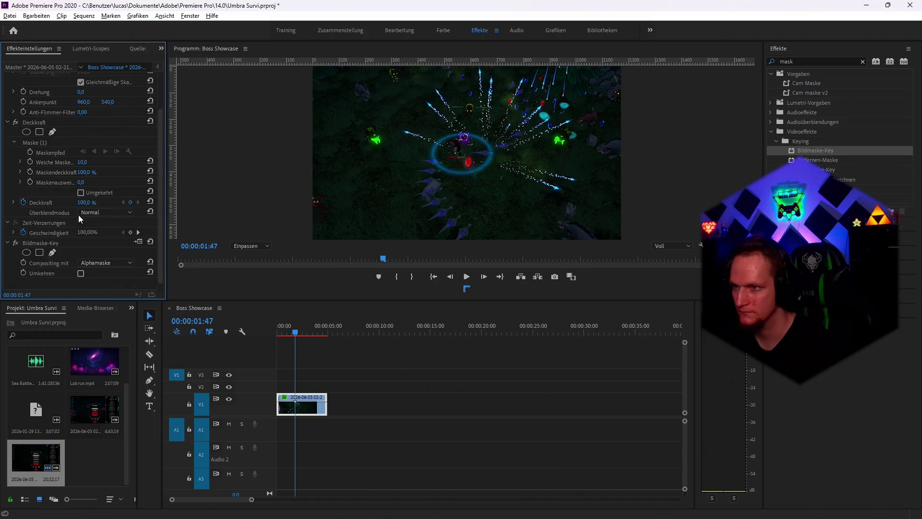
pyautogui.scroll(-2, 79, 214)
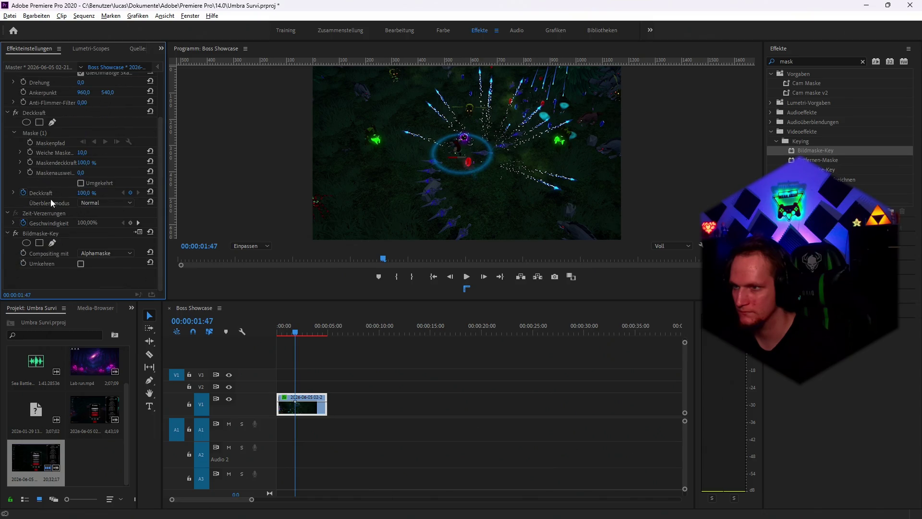
pyautogui.click(42, 134)
pyautogui.rightClick(42, 136)
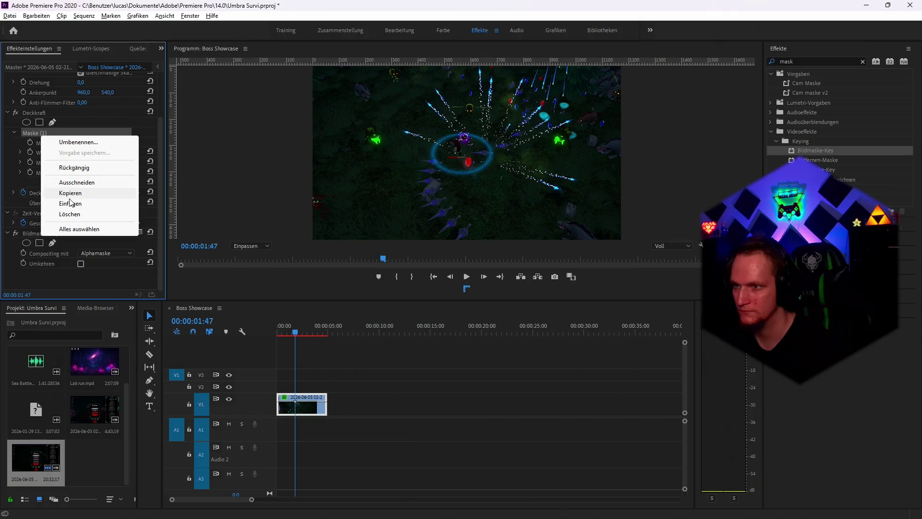
pyautogui.click(71, 214)
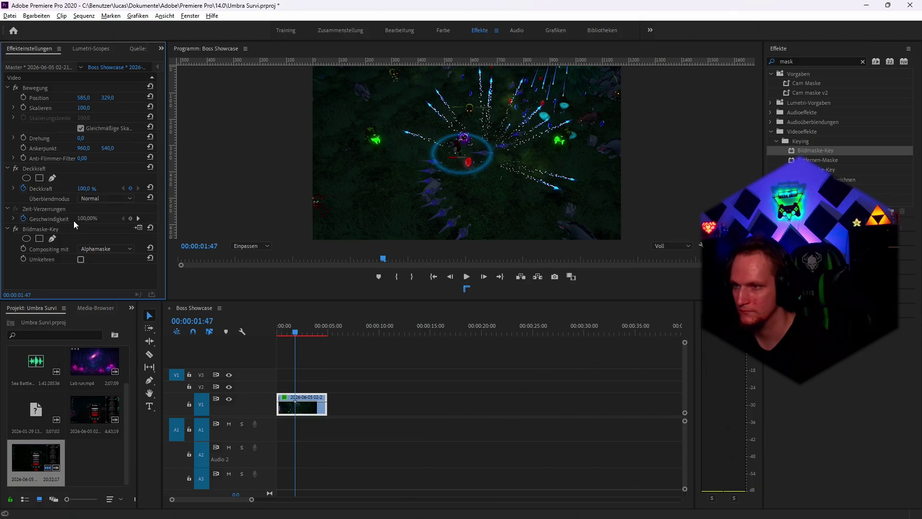
pyautogui.click(27, 178)
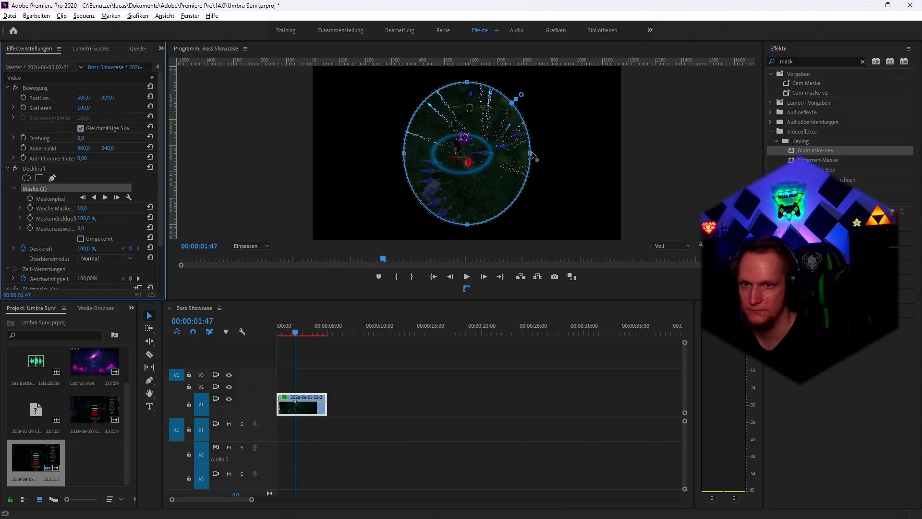
# Round the ellipse mask by pulling its left and right edges outward, keeping Maskenausweitung at 0.0
pyautogui.moveTo(532, 153); pyautogui.dragTo(543, 155)
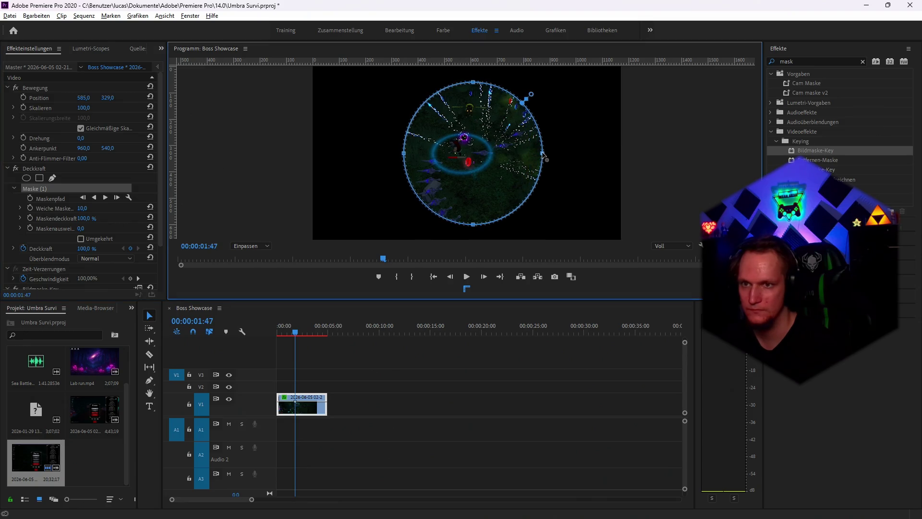
pyautogui.hotkey('ctrl', 'z')
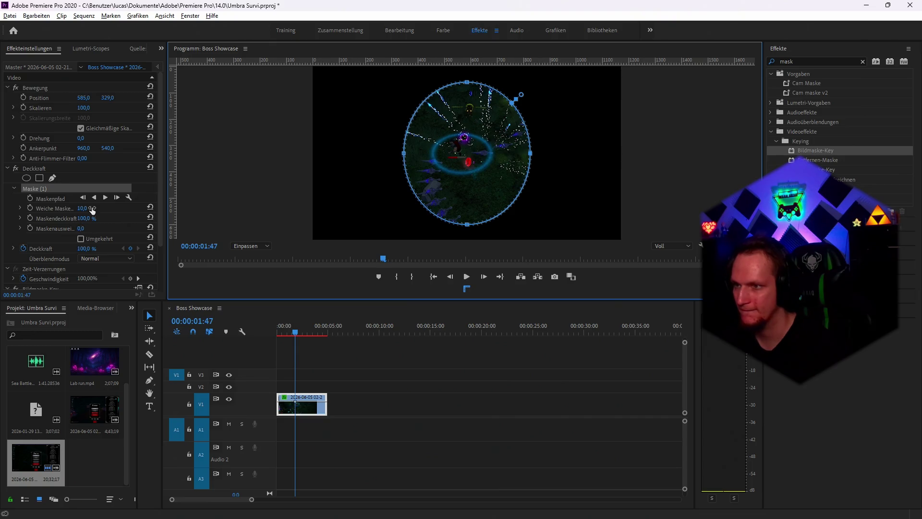
pyautogui.click(20, 228)
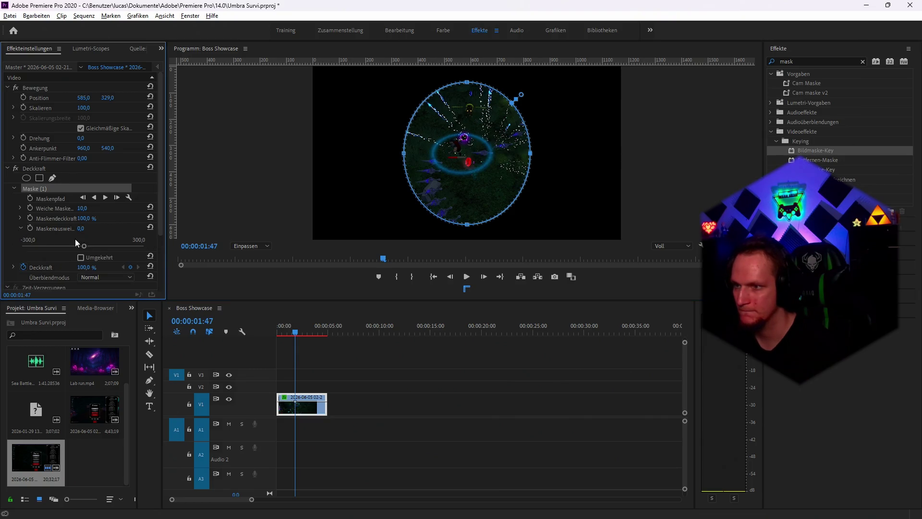
pyautogui.moveTo(83, 246); pyautogui.dragTo(96, 247)
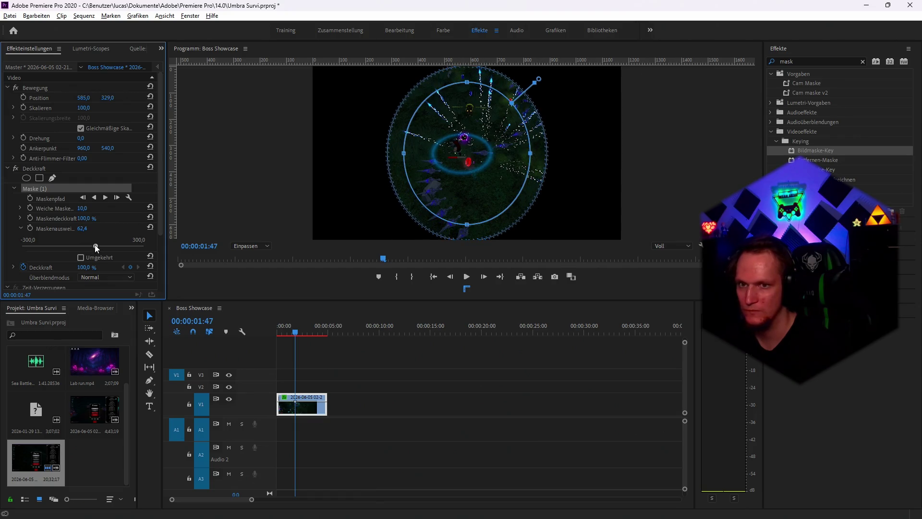
pyautogui.hotkey('ctrl', 'z')
pyautogui.hotkey('ctrl', 'z')
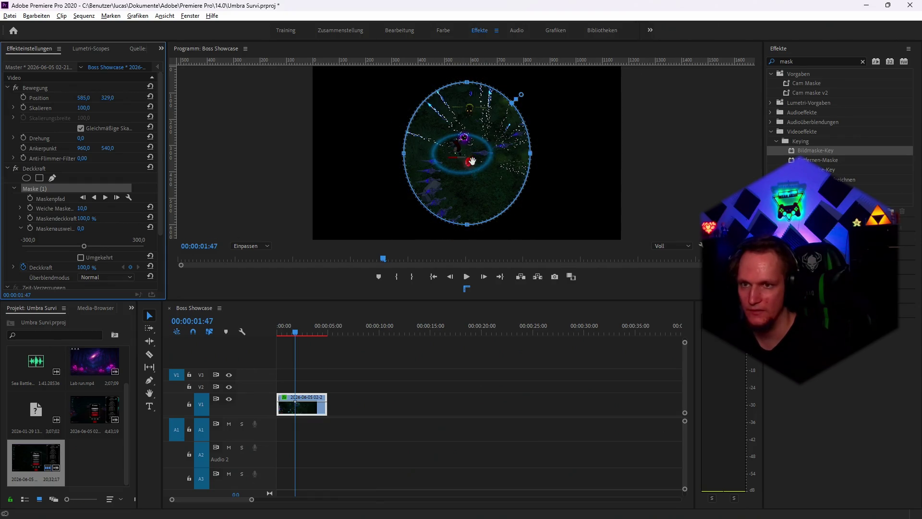
pyautogui.scroll(-3, 150, 228)
pyautogui.moveTo(86, 221); pyautogui.dragTo(91, 219)
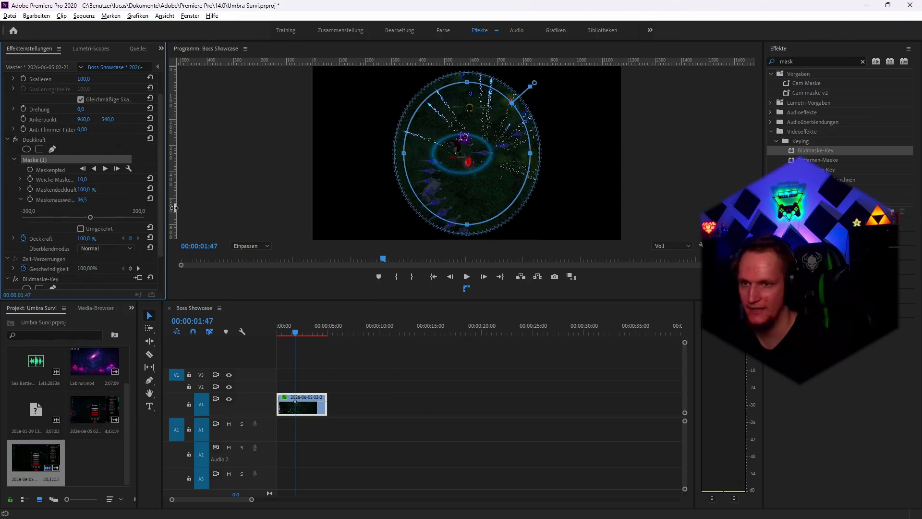
pyautogui.hotkey('ctrl', 'z')
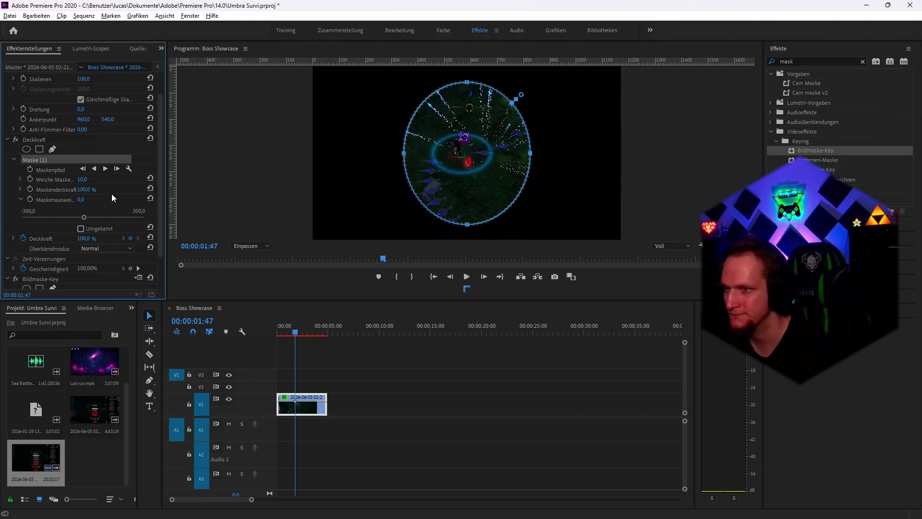
pyautogui.moveTo(529, 156); pyautogui.dragTo(539, 154)
pyautogui.moveTo(406, 156); pyautogui.dragTo(397, 157)
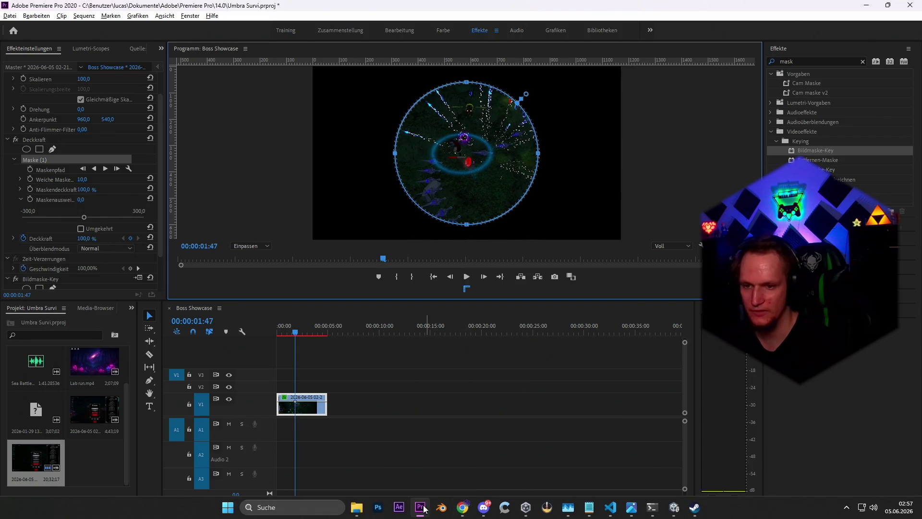
# Import the Pentagramm.png ring image from the Umbra Survivor folder into the project
pyautogui.moveTo(356, 507)
pyautogui.moveTo(361, 465)
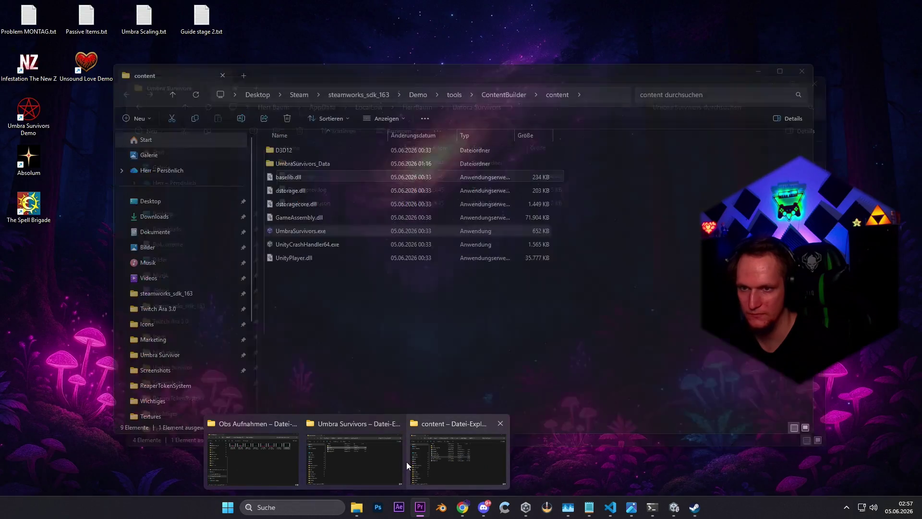
pyautogui.click(334, 456)
pyautogui.click(172, 367)
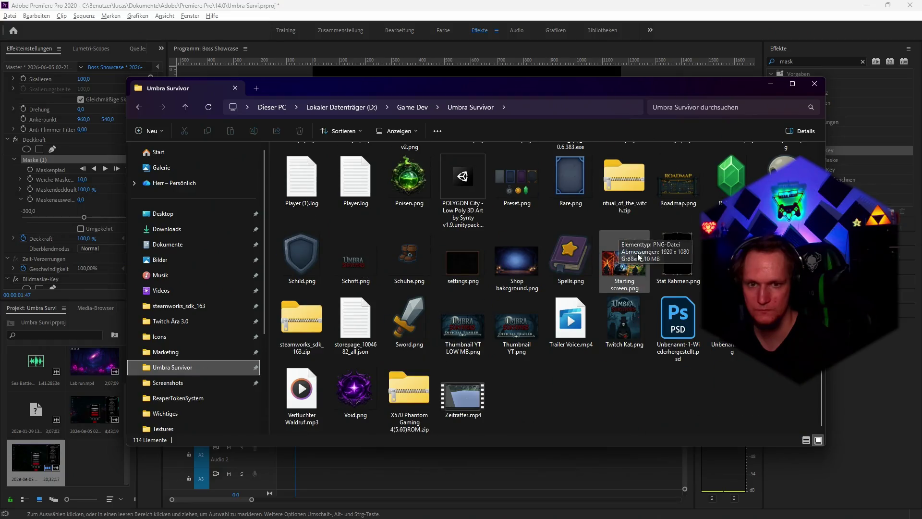
pyautogui.moveTo(609, 88)
pyautogui.mouseDown()
pyautogui.moveTo(552, 244)
pyautogui.moveTo(551, 283)
pyautogui.mouseUp()
pyautogui.moveTo(619, 385)
pyautogui.mouseDown()
pyautogui.moveTo(459, 252)
pyautogui.moveTo(30, 483)
pyautogui.moveTo(321, 384)
pyautogui.mouseUp()
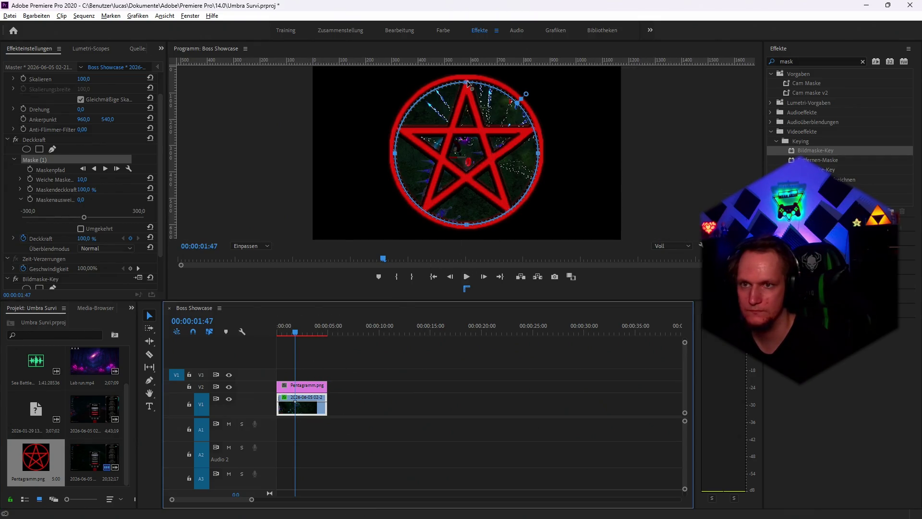
# Stretch the mask's top, bottom, right and left edges out to meet the red ring
pyautogui.moveTo(467, 83); pyautogui.dragTo(466, 77)
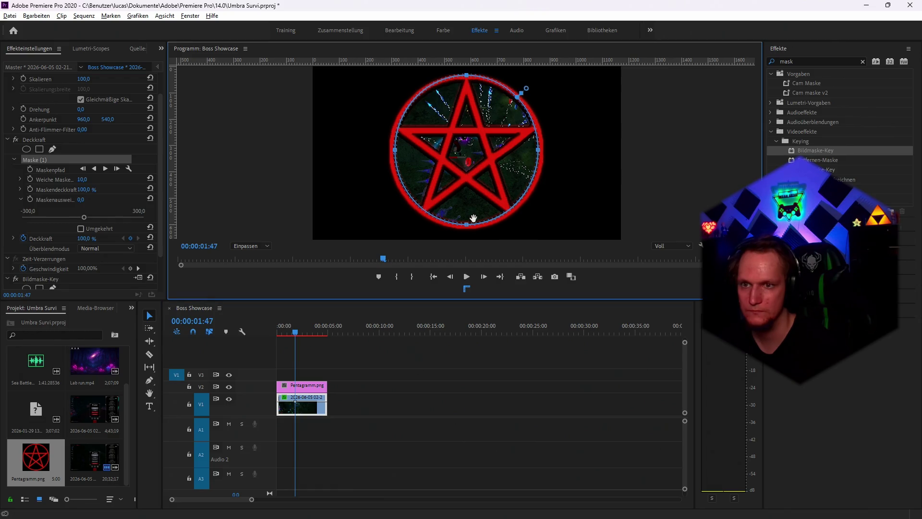
pyautogui.moveTo(465, 225); pyautogui.dragTo(467, 230)
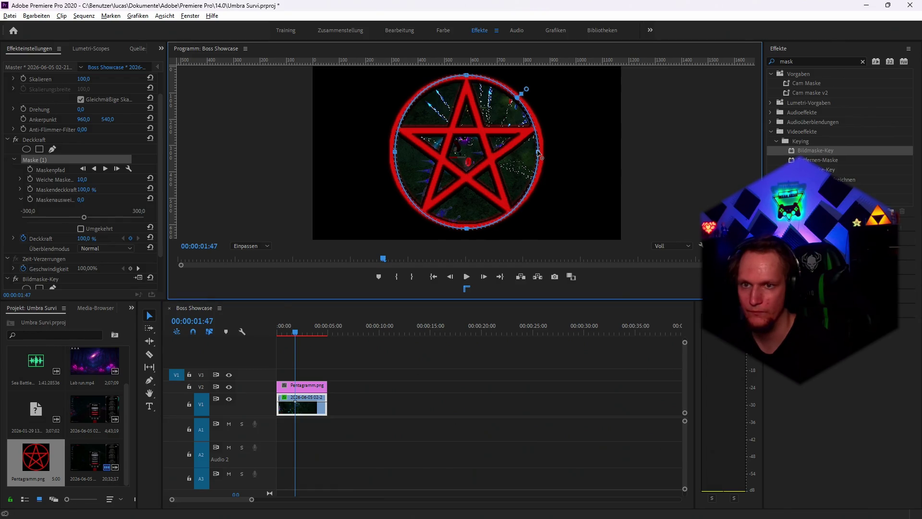
pyautogui.moveTo(538, 153); pyautogui.dragTo(544, 152)
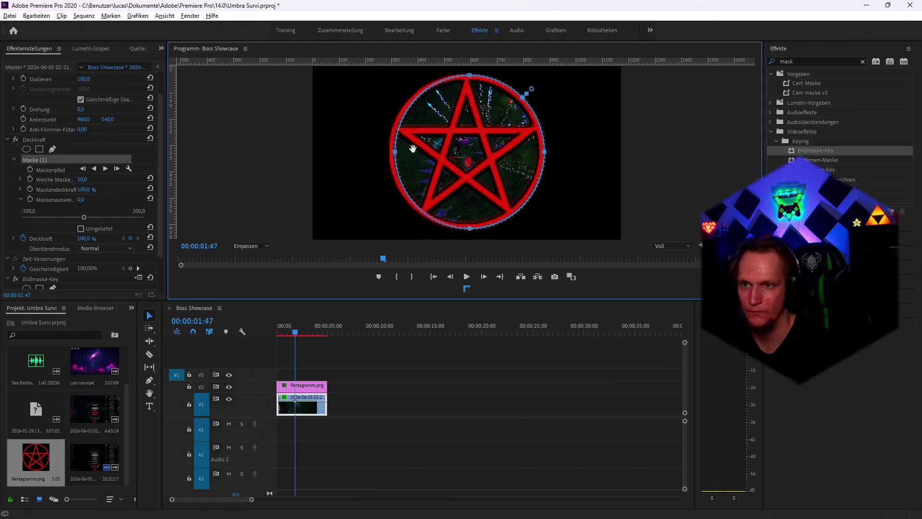
pyautogui.moveTo(397, 153); pyautogui.dragTo(390, 152)
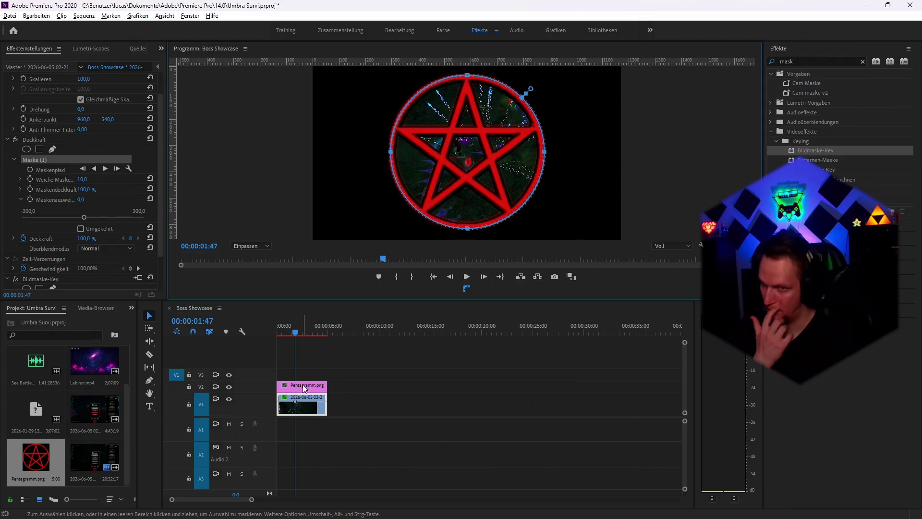
pyautogui.click(305, 410)
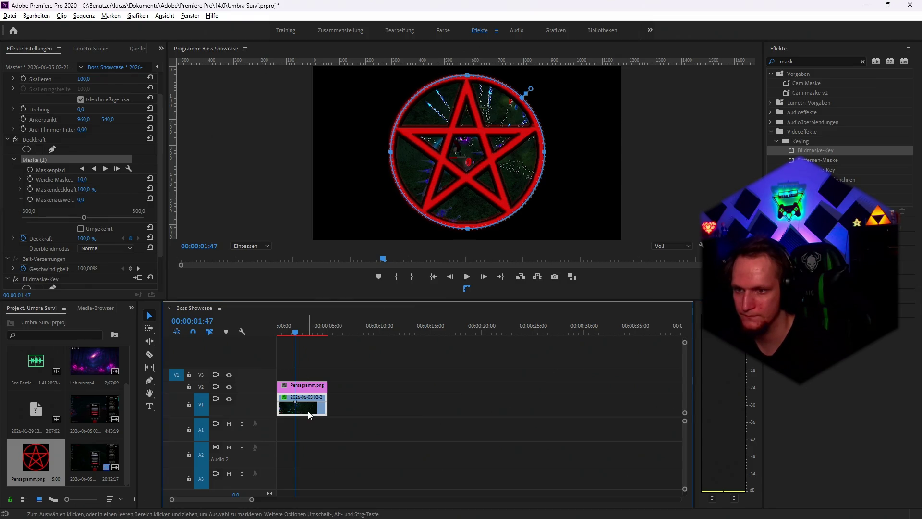
# Put the gameplay clip on V2 and Pentagramm.png on V3, scaling the pentagram to about 91
pyautogui.moveTo(308, 414)
pyautogui.mouseDown()
pyautogui.moveTo(311, 377)
pyautogui.moveTo(302, 405)
pyautogui.mouseUp()
pyautogui.moveTo(307, 378); pyautogui.dragTo(308, 382)
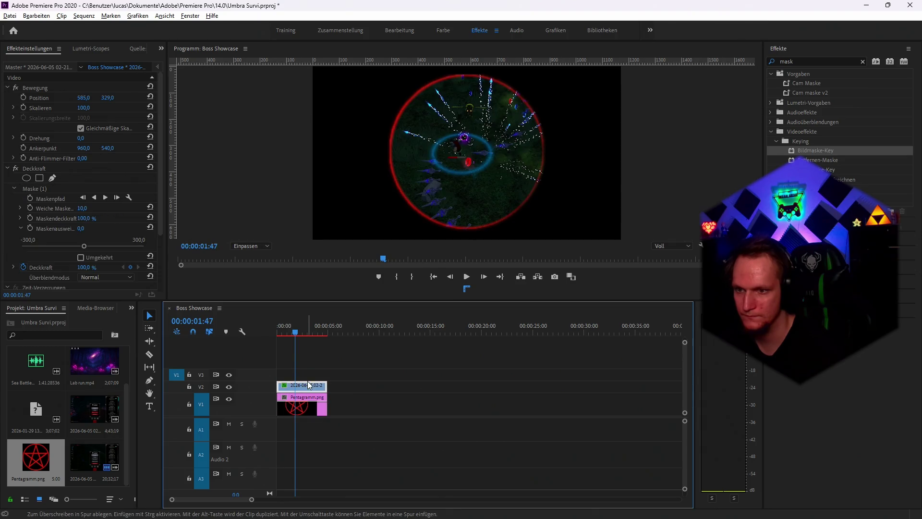
pyautogui.click(310, 406)
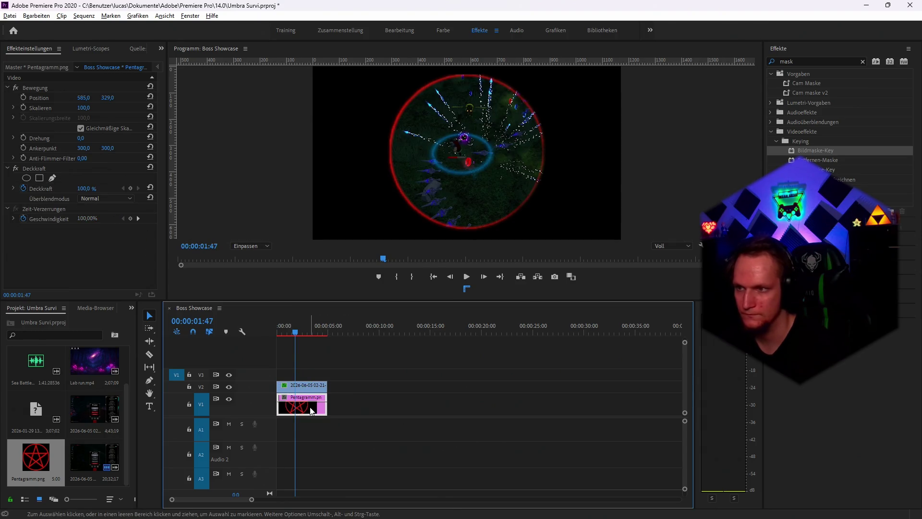
pyautogui.click(80, 108)
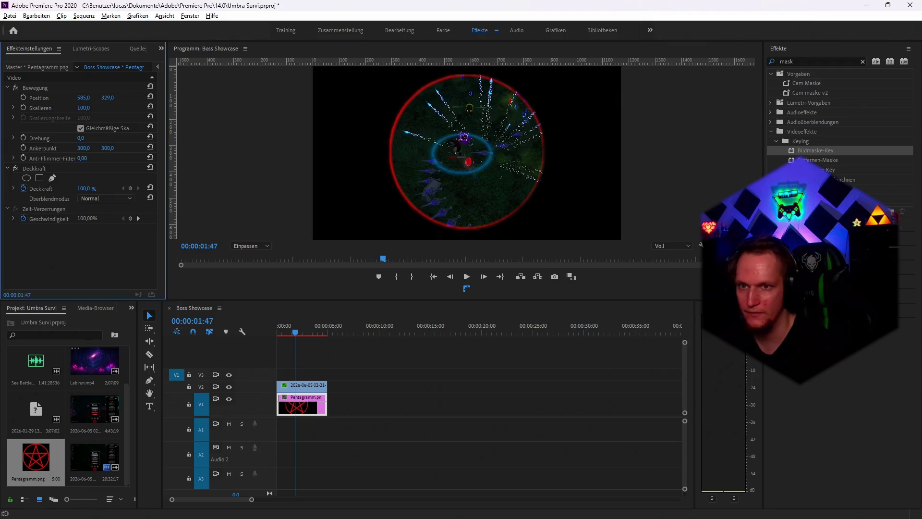
pyautogui.moveTo(84, 108)
pyautogui.mouseDown()
pyautogui.moveTo(140, 108)
pyautogui.moveTo(79, 108)
pyautogui.mouseUp()
pyautogui.moveTo(306, 408); pyautogui.dragTo(301, 373)
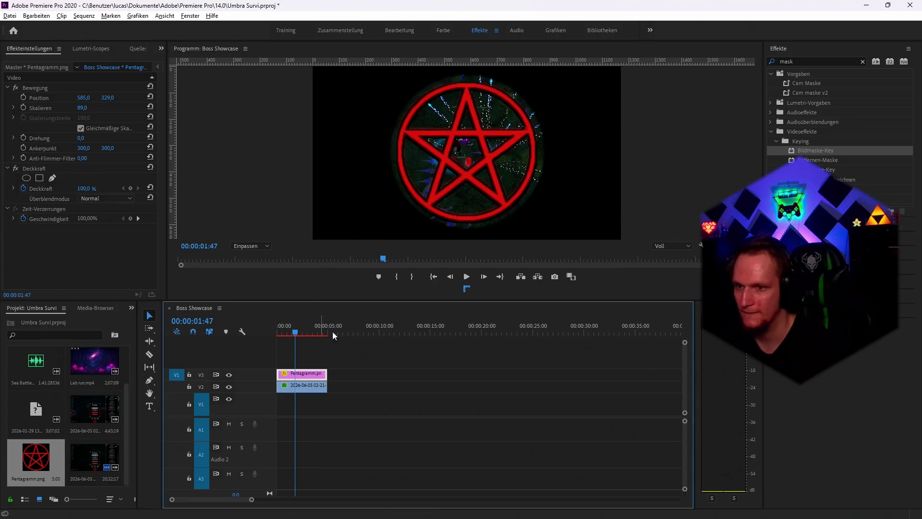
pyautogui.click(84, 109)
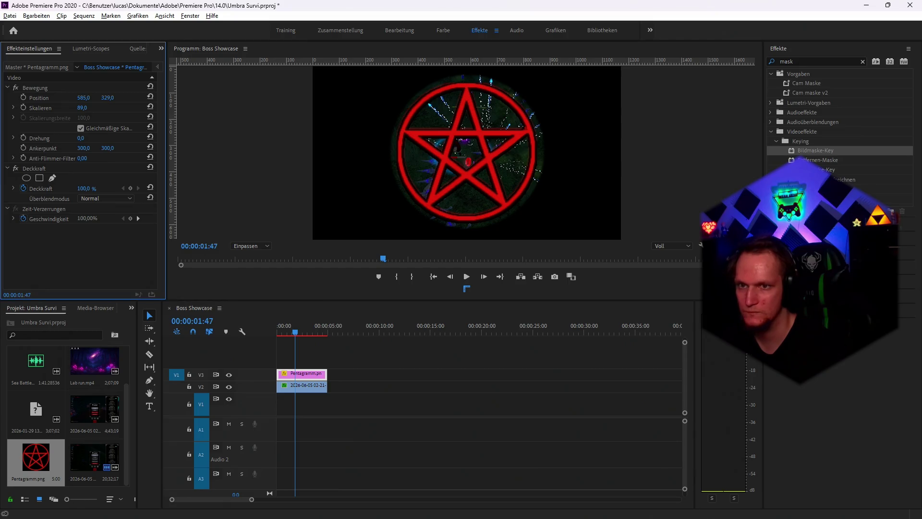
pyautogui.moveTo(83, 108); pyautogui.dragTo(83, 107)
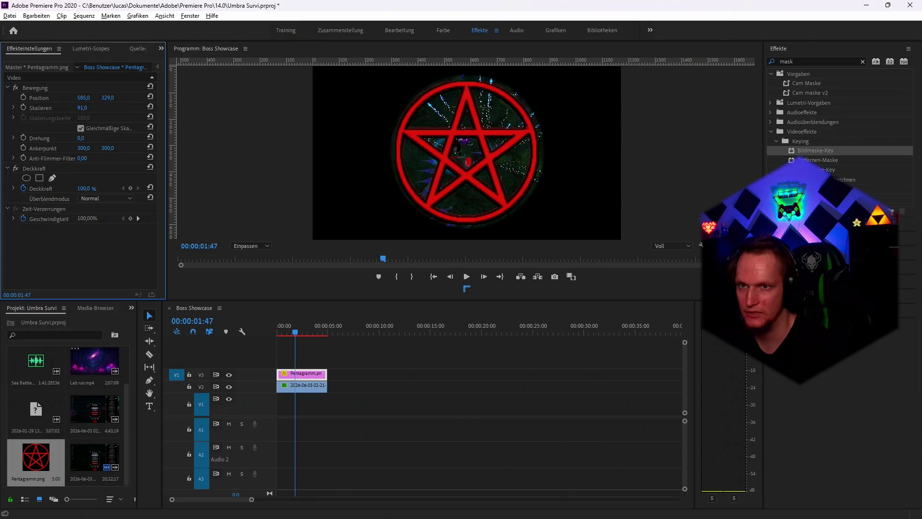
# Show the gameplay clip's Maskenpfad and pull the mask's left edge inward
pyautogui.click(308, 387)
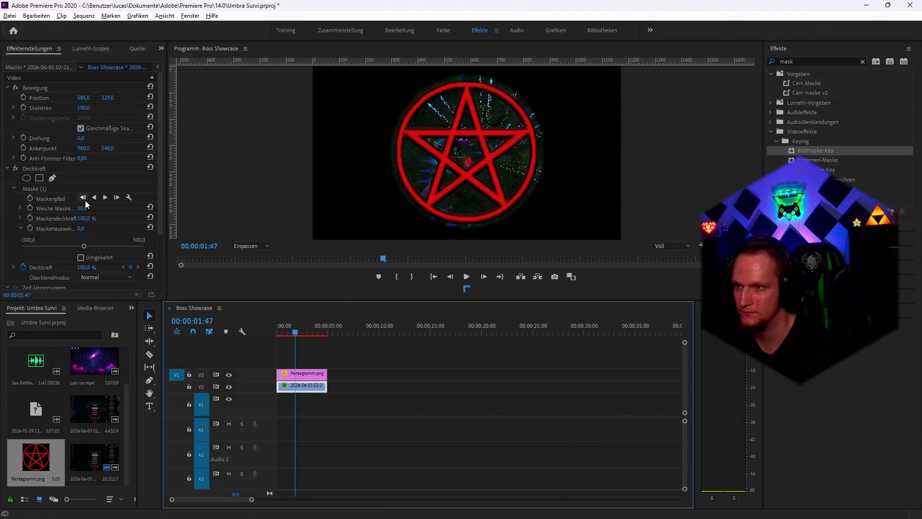
pyautogui.scroll(-1, 85, 200)
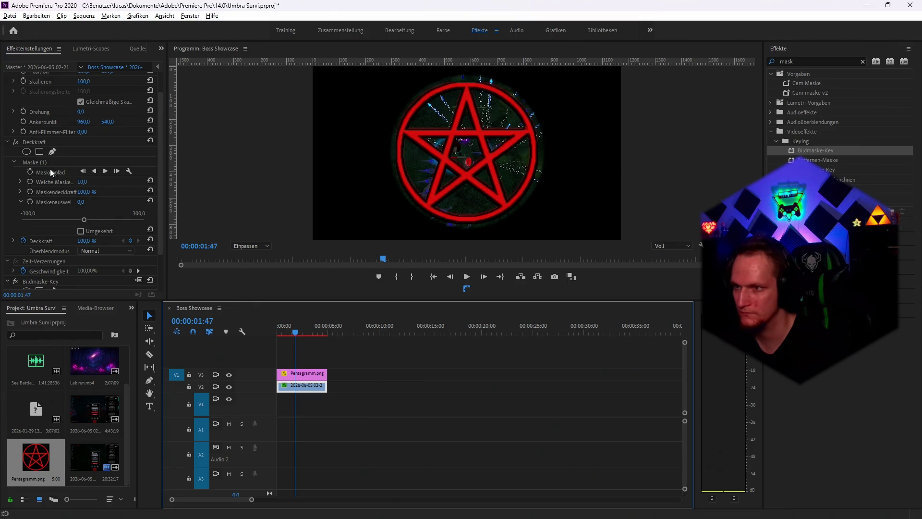
pyautogui.click(48, 171)
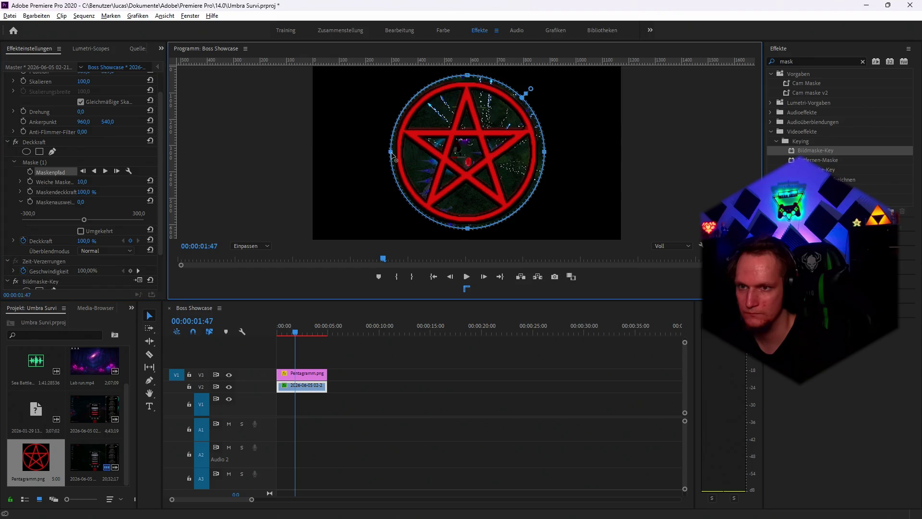
pyautogui.moveTo(392, 154); pyautogui.dragTo(396, 155)
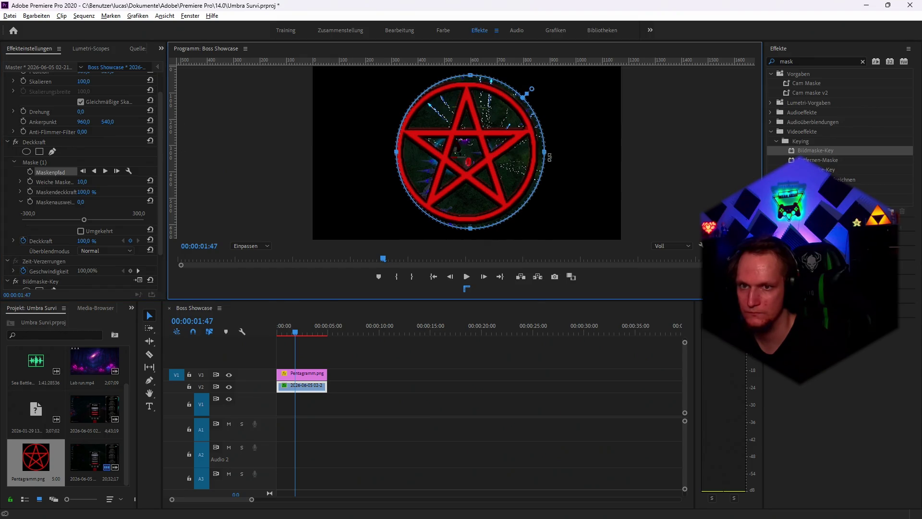
# Pull the mask's right, top and bottom edges inward, then move Pentagramm.png down to V1
pyautogui.moveTo(545, 153); pyautogui.dragTo(538, 152)
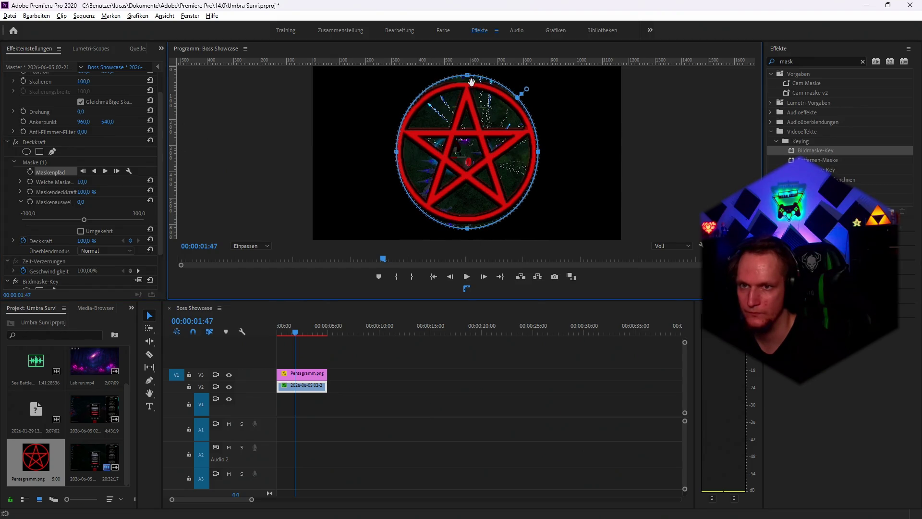
pyautogui.moveTo(468, 76); pyautogui.dragTo(468, 82)
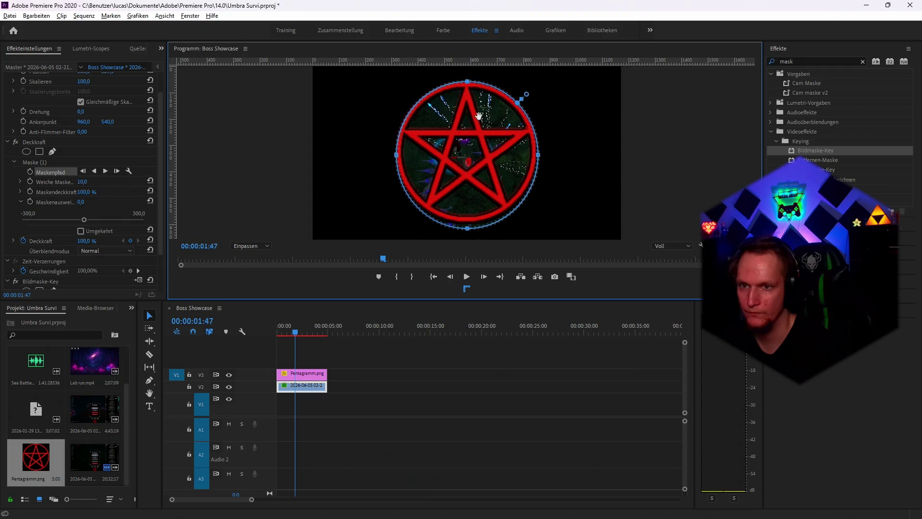
pyautogui.moveTo(469, 229); pyautogui.dragTo(468, 222)
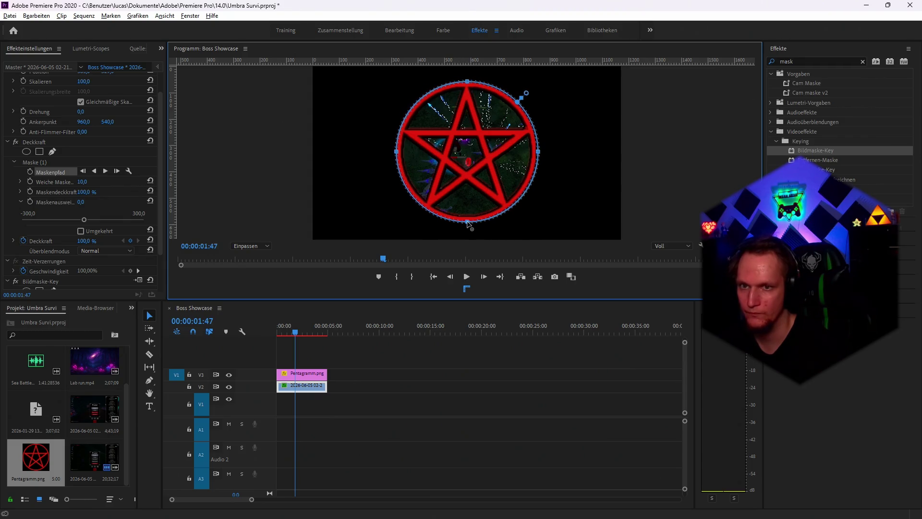
pyautogui.moveTo(539, 151); pyautogui.dragTo(536, 152)
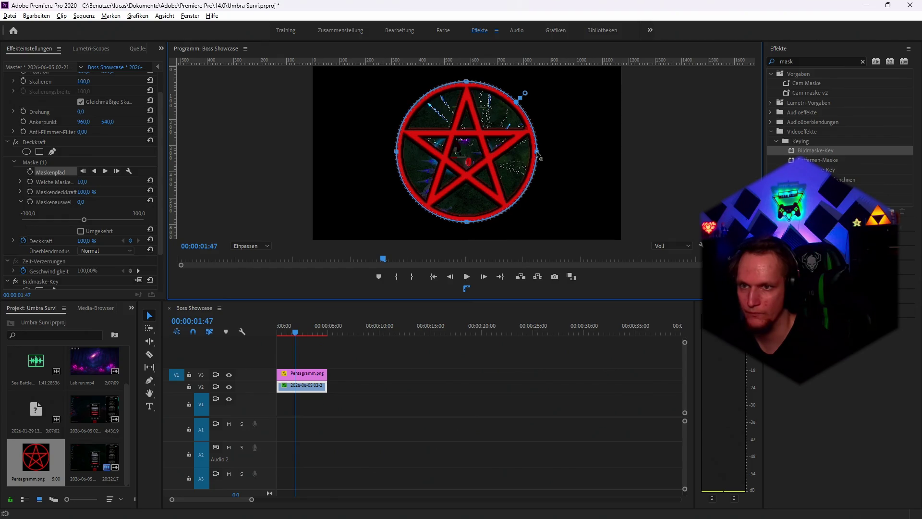
pyautogui.moveTo(297, 370); pyautogui.dragTo(299, 396)
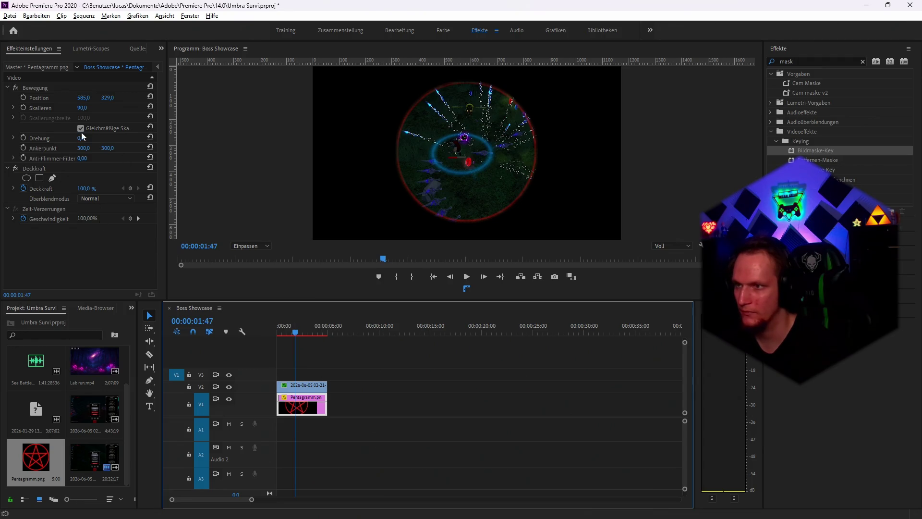
# Set the pentagram's Skalieren to 103, then scrub it up to 106
pyautogui.click(81, 109)
pyautogui.write('103')
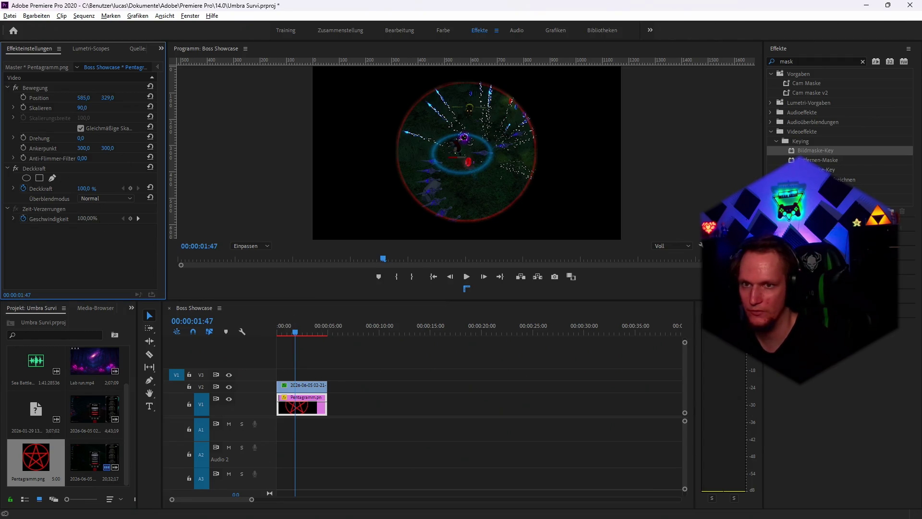
pyautogui.press('Return')
pyautogui.moveTo(84, 107); pyautogui.dragTo(87, 108)
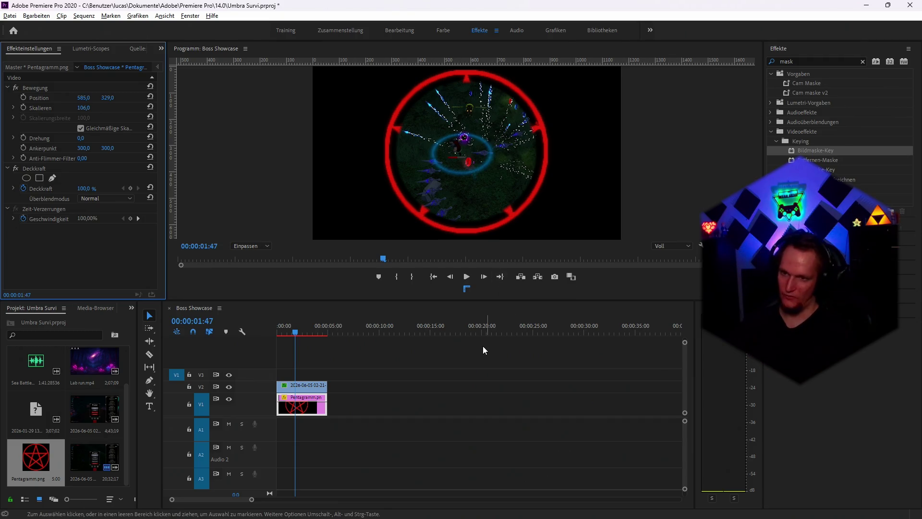
# Return to the ChatGPT tab in Chrome and select the old prompt text
pyautogui.click(462, 507)
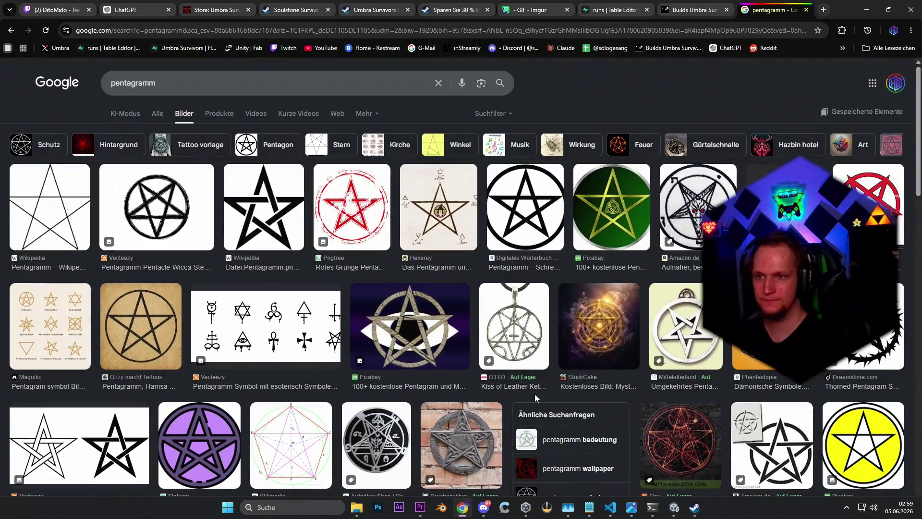
pyautogui.scroll(-15, 494, 287)
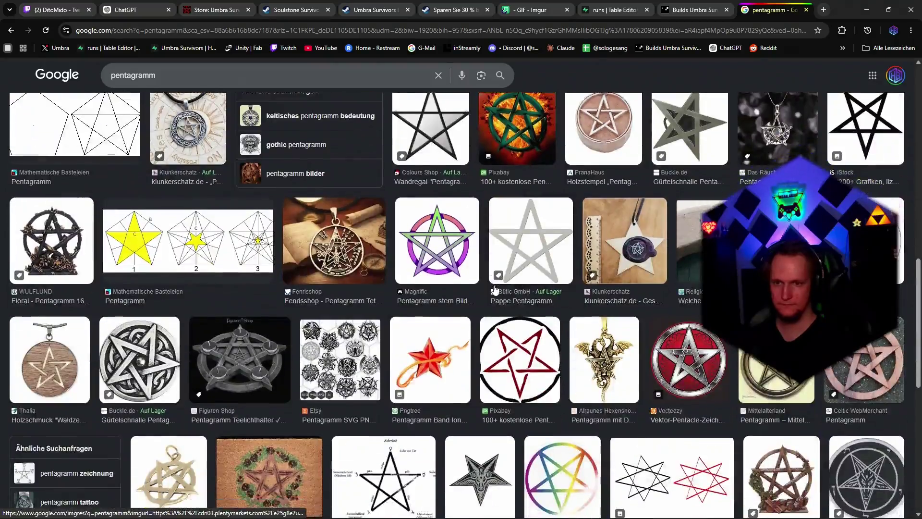
pyautogui.scroll(10, 495, 287)
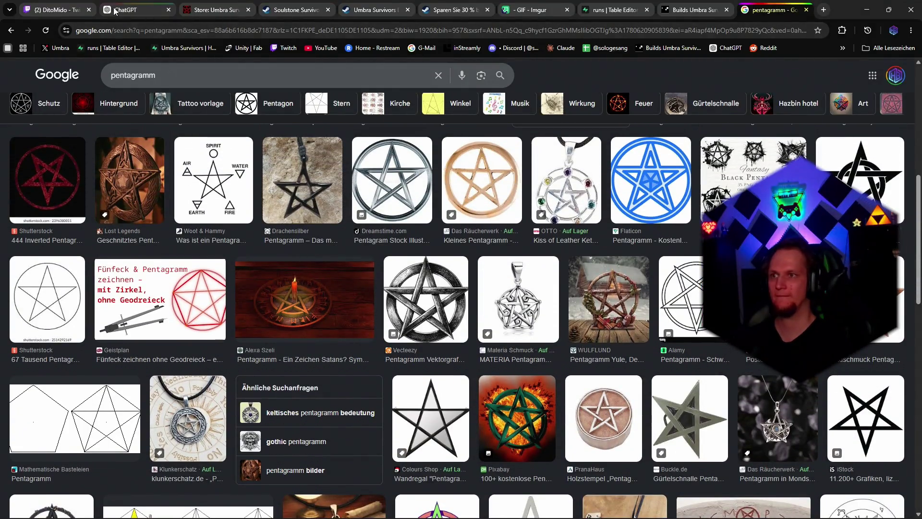
pyautogui.click(147, 11)
pyautogui.moveTo(628, 271); pyautogui.dragTo(236, 270)
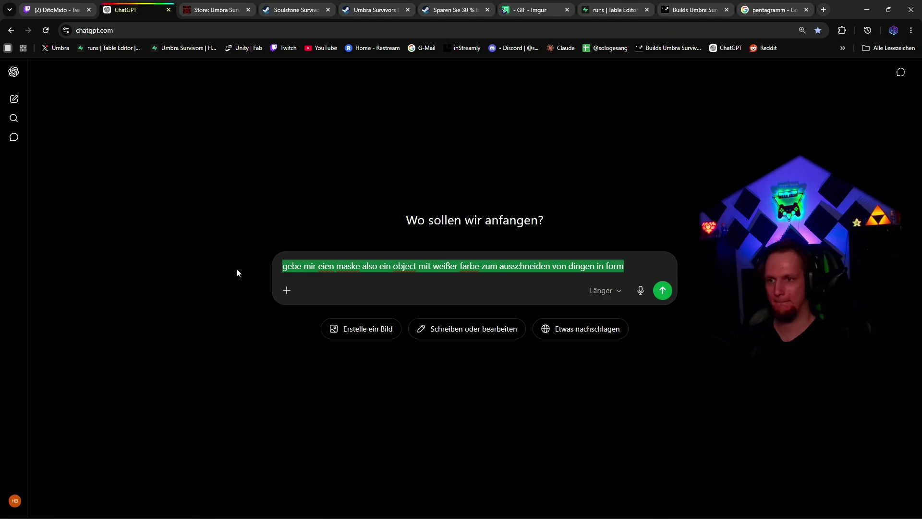
# Send ChatGPT 'mache mir ein pentagramm… ohne hintergrund', then rewind Premiere's playhead to the start
pyautogui.write('mache mir e')
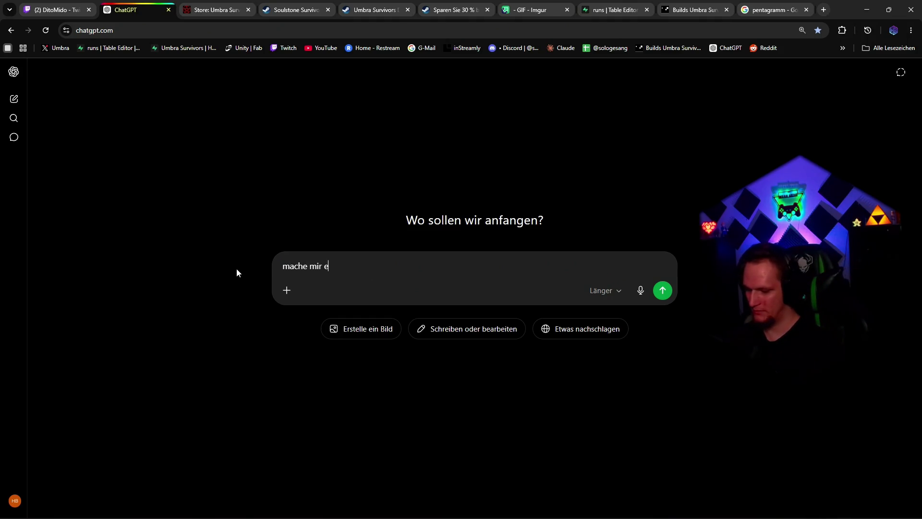
pyautogui.write('in pentagramm in rot mit einem kreis drum herrum und tra')
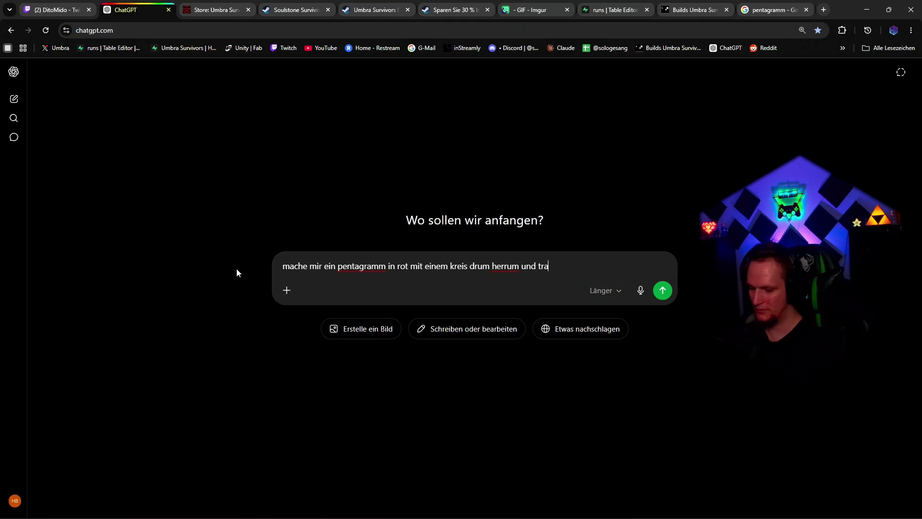
pyautogui.write('nsparentem hintergrund,')
pyautogui.write(' ich brau')
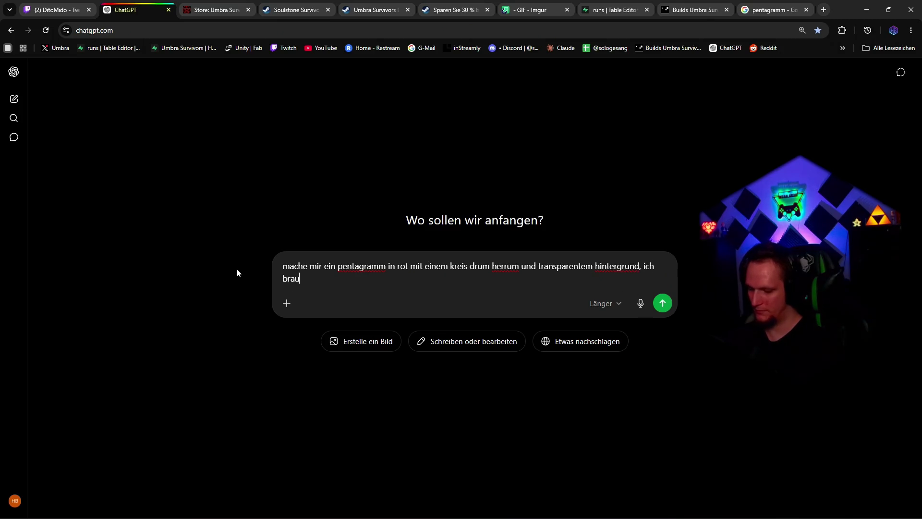
pyautogui.write('che nur das elemnt ')
pyautogui.write('ohne hintergru')
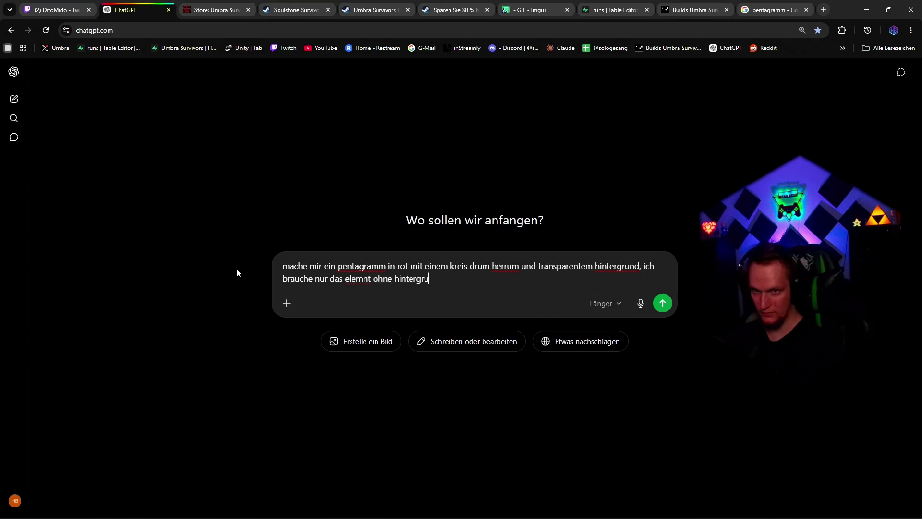
pyautogui.write('nd')
pyautogui.press('Return')
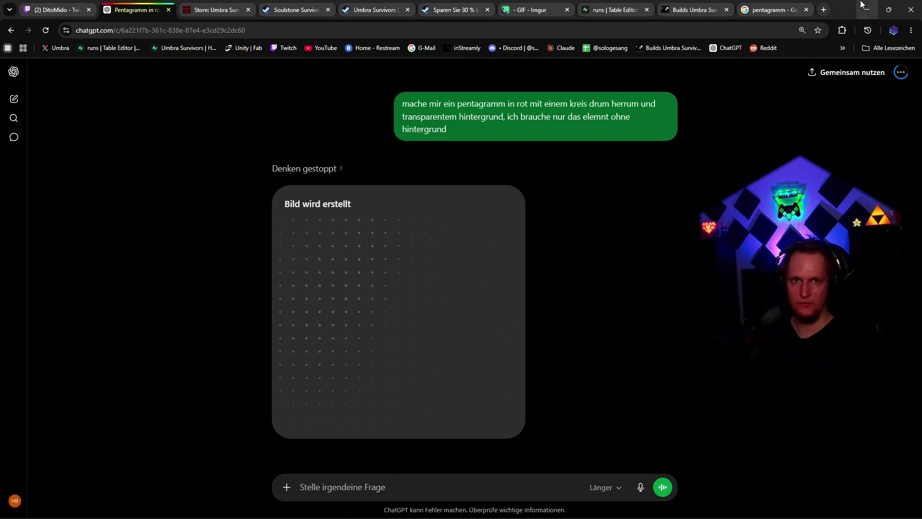
pyautogui.hotkey('alt', 'Tab')
pyautogui.moveTo(292, 331); pyautogui.dragTo(258, 331)
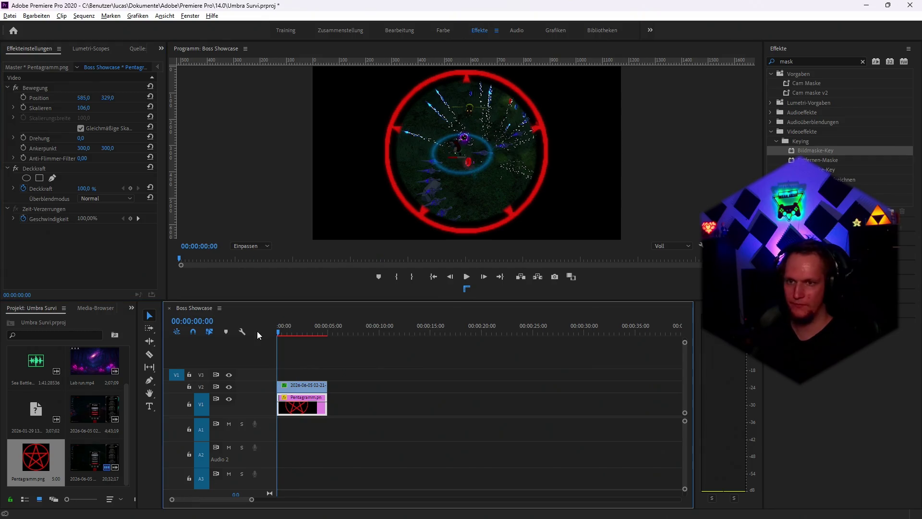
# Preview the sequence, scale the gameplay clip to 71, and add a second ellipse mask
pyautogui.press('space')
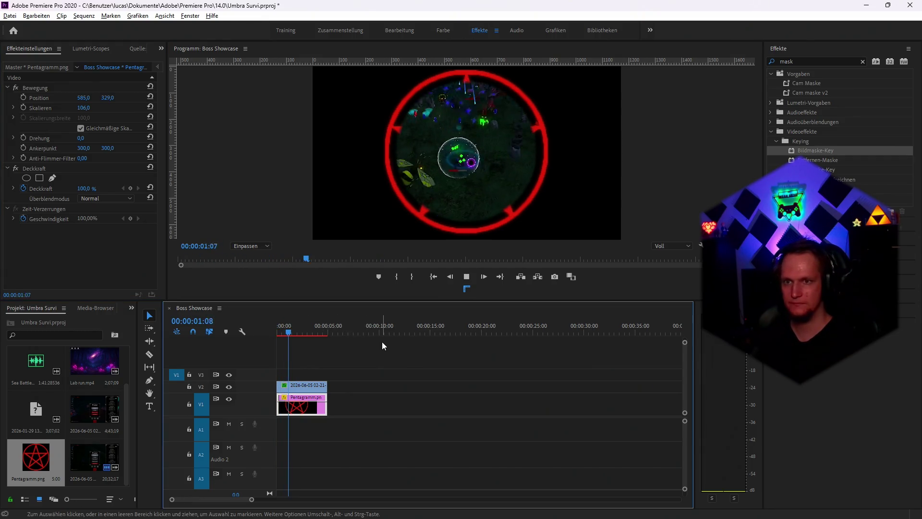
pyautogui.press('space')
pyautogui.click(307, 390)
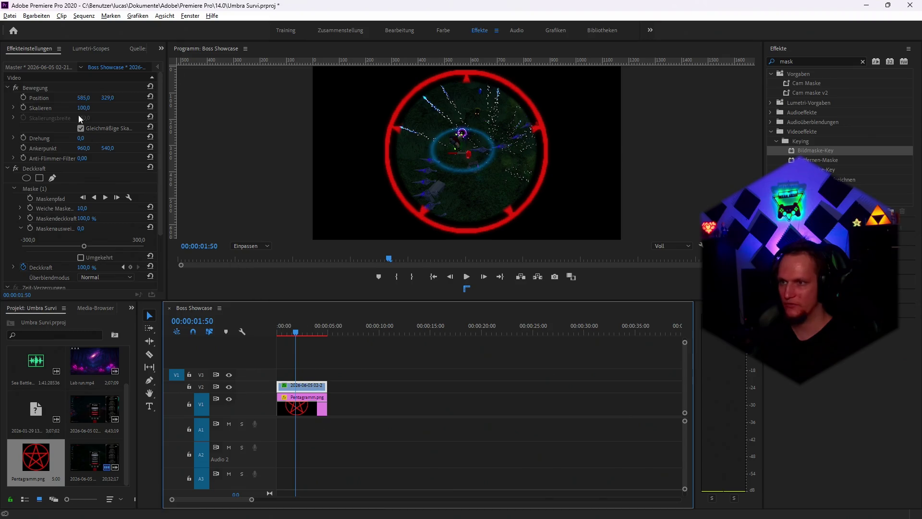
pyautogui.moveTo(84, 108); pyautogui.dragTo(70, 108)
pyautogui.hotkey('ctrl', 'z')
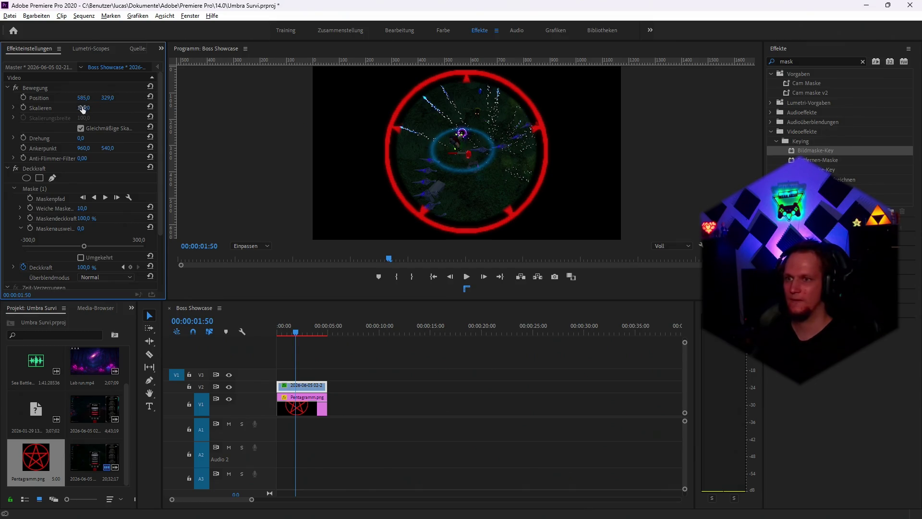
pyautogui.hotkey('ctrl', 'shift', 'z')
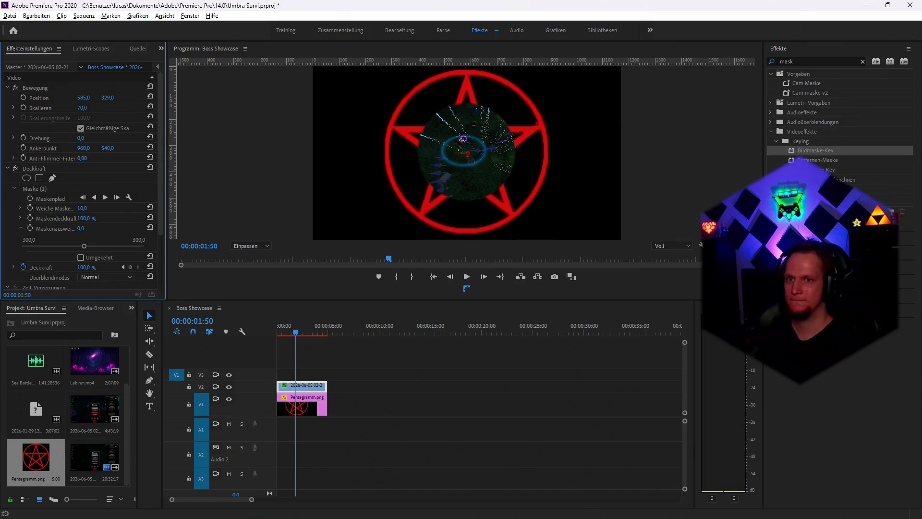
pyautogui.click(53, 178)
pyautogui.click(498, 152)
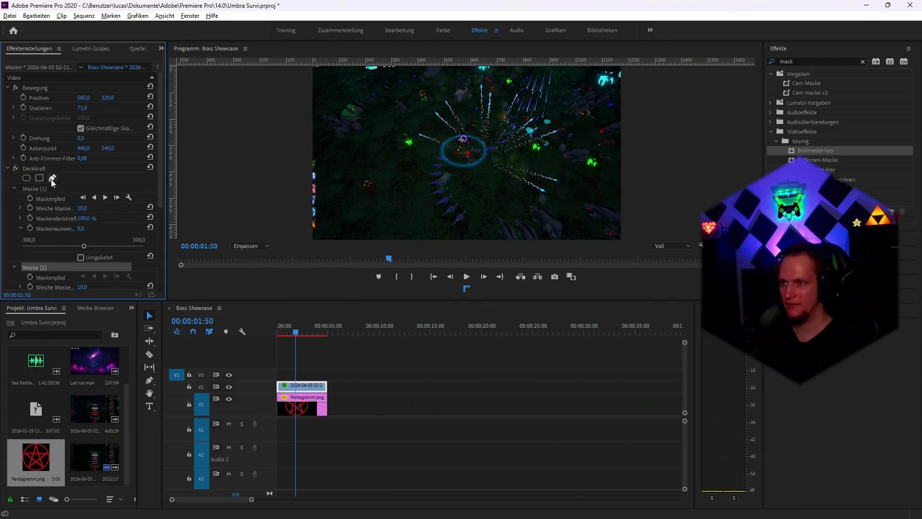
# Delete Maske (2) from the gameplay clip's Deckkraft, keeping the first mask
pyautogui.click(36, 188)
pyautogui.rightClick(37, 188)
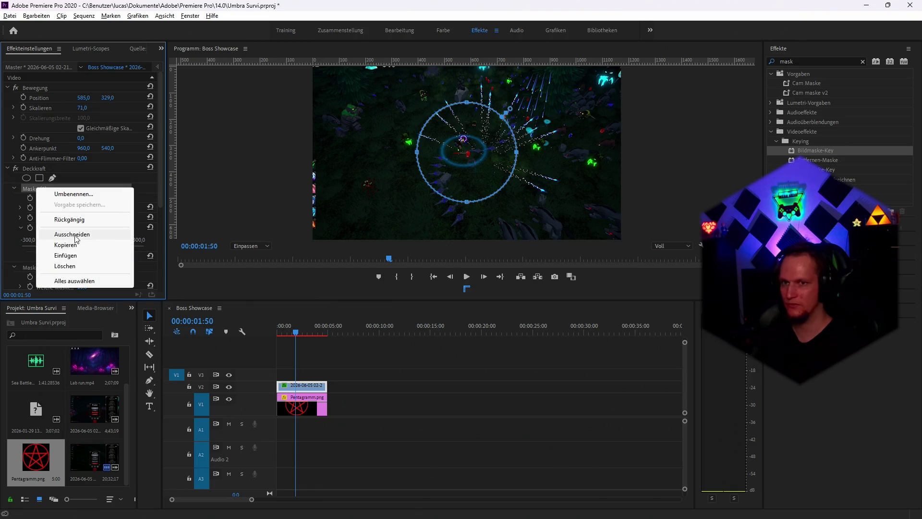
pyautogui.click(12, 198)
pyautogui.scroll(-2, 19, 206)
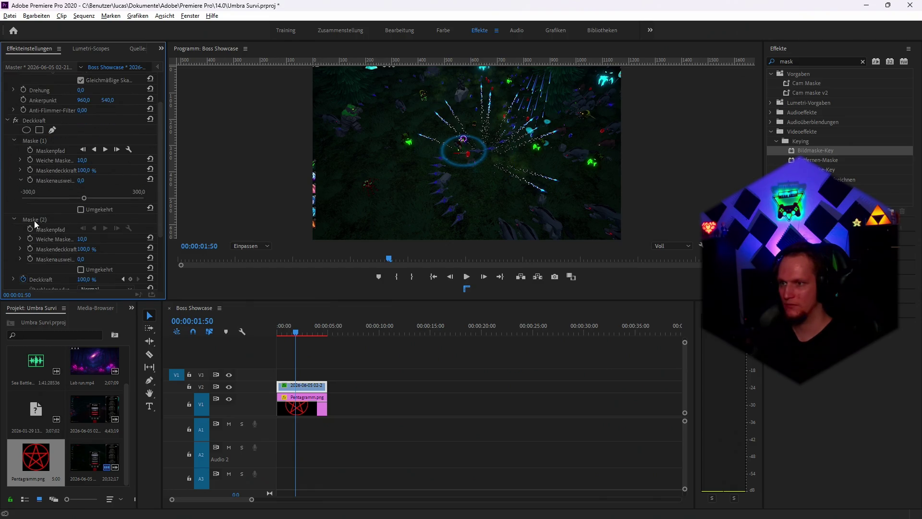
pyautogui.rightClick(33, 220)
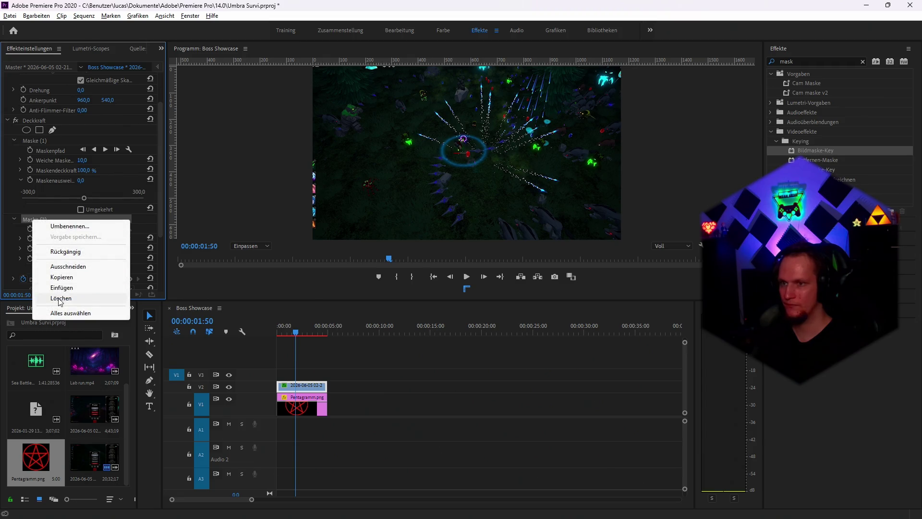
pyautogui.click(60, 298)
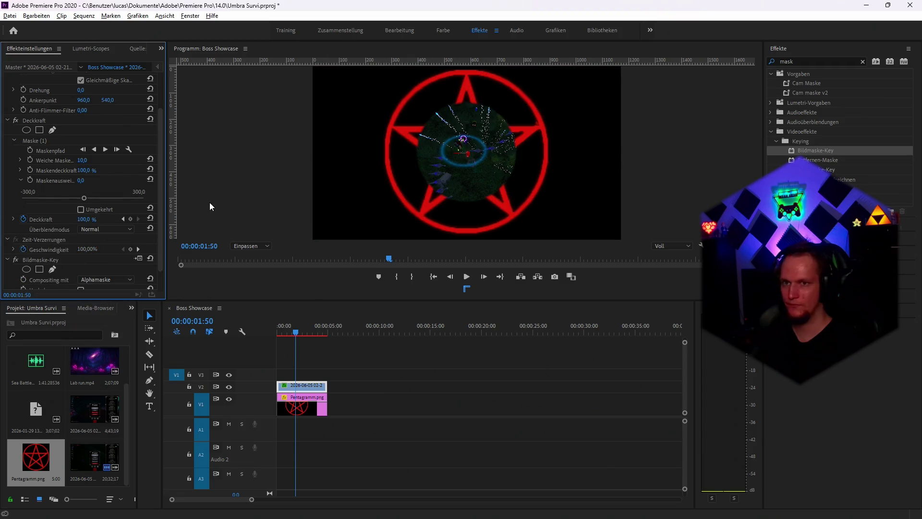
# Widen the first gameplay mask on both sides and shrink Pentagramm.png to 89
pyautogui.click(38, 140)
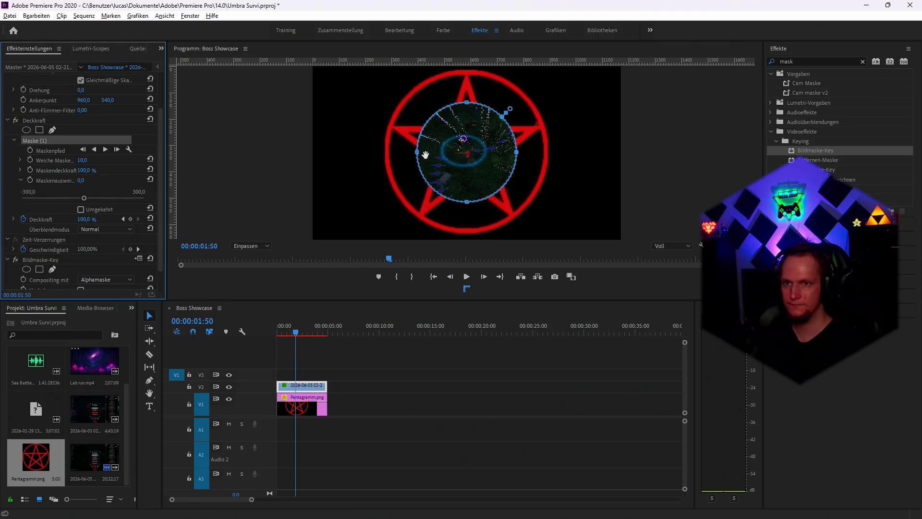
pyautogui.moveTo(417, 152); pyautogui.dragTo(384, 158)
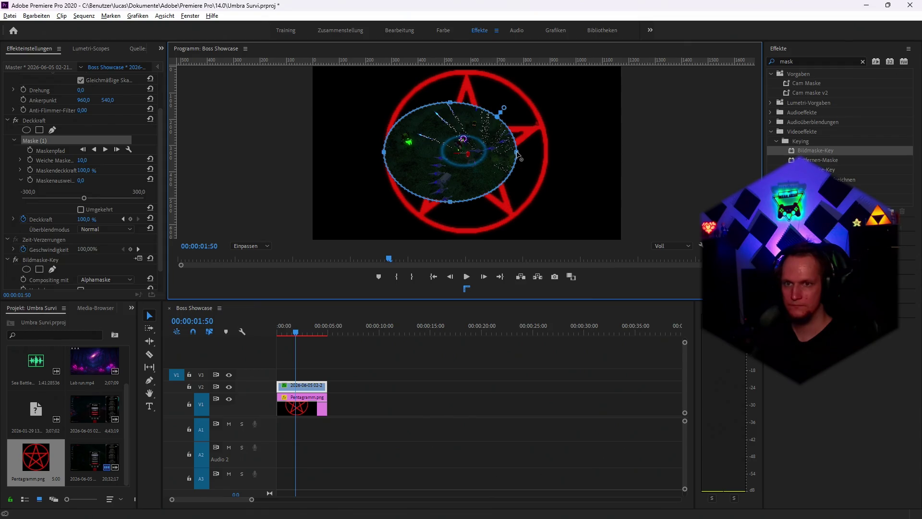
pyautogui.moveTo(517, 153); pyautogui.dragTo(527, 152)
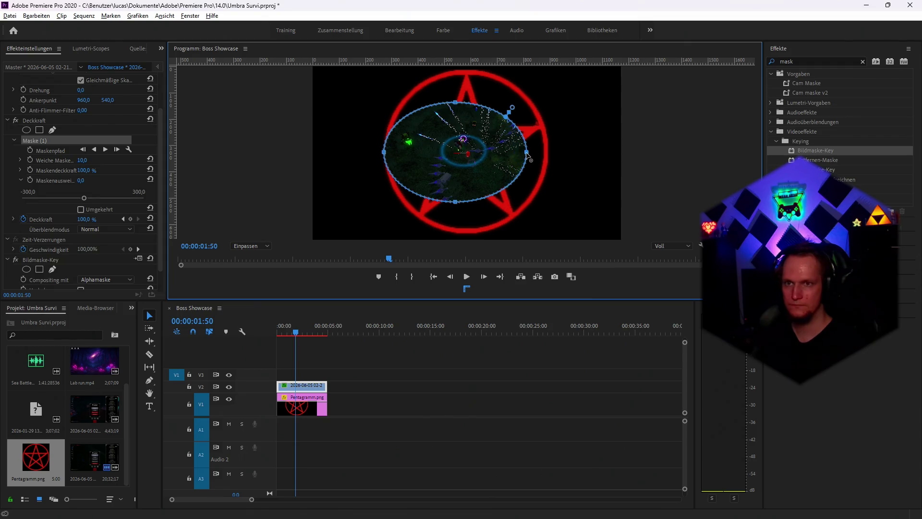
pyautogui.click(299, 409)
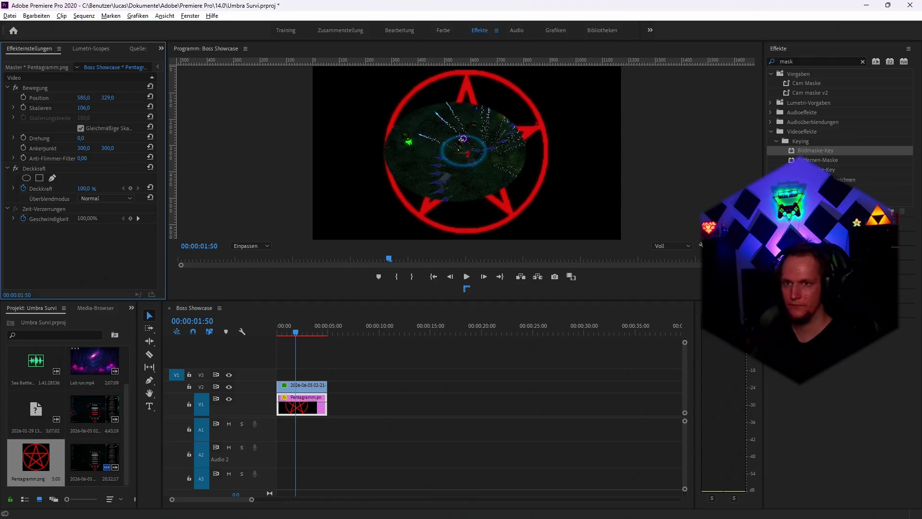
pyautogui.moveTo(83, 107); pyautogui.dragTo(75, 108)
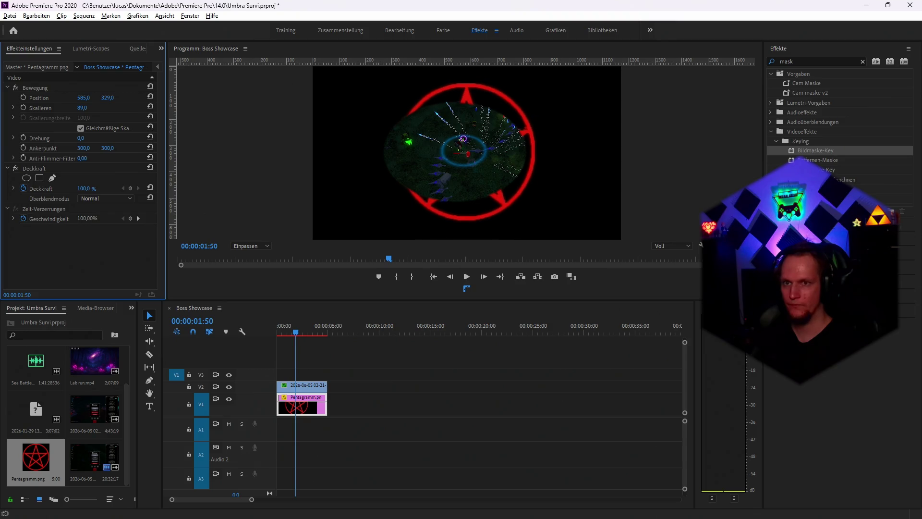
# Adjust the gameplay mask's sides, top and bottom into a full round circle
pyautogui.click(316, 386)
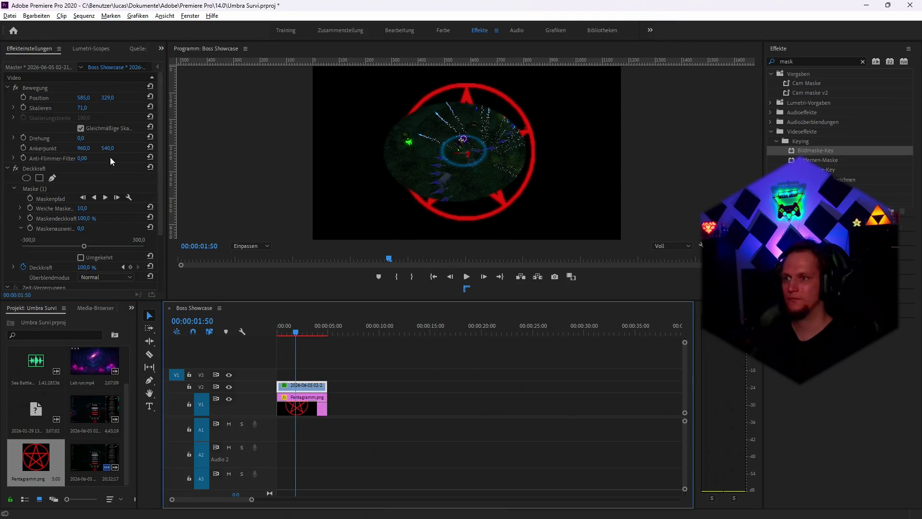
pyautogui.scroll(-3, 69, 206)
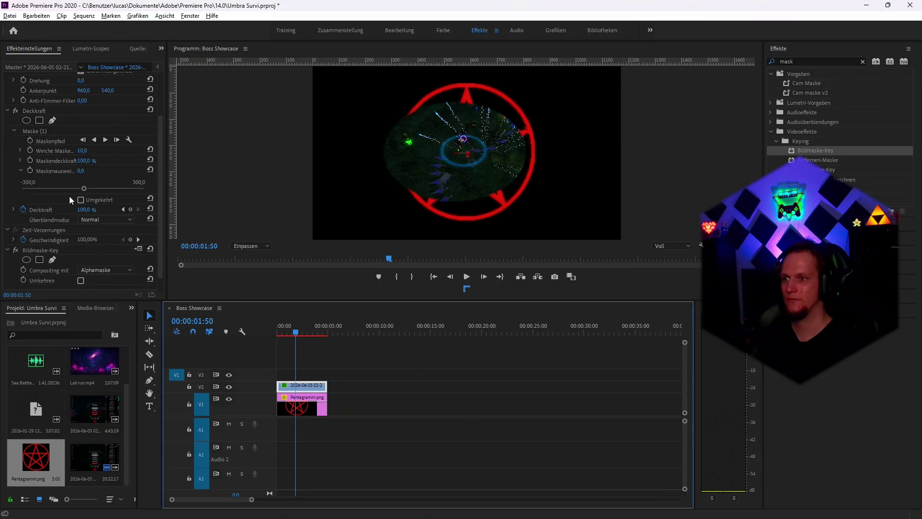
pyautogui.click(36, 132)
pyautogui.click(532, 154)
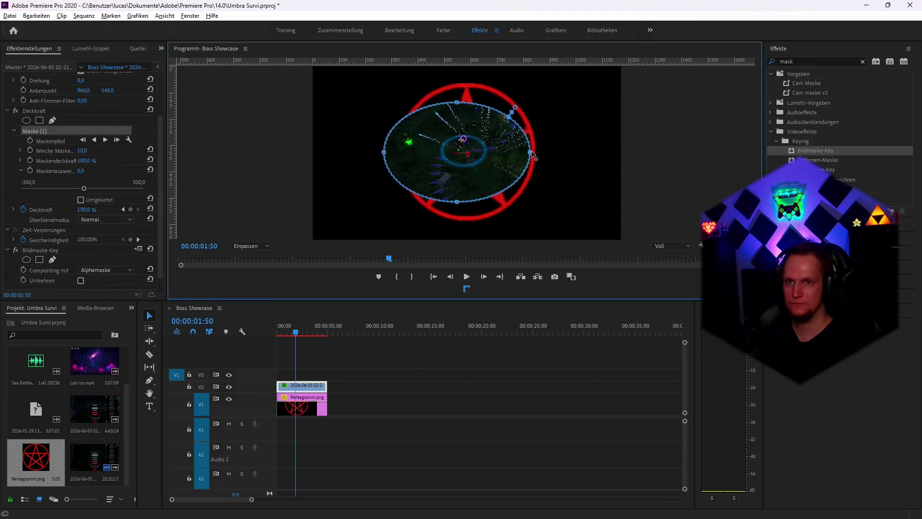
pyautogui.moveTo(531, 153); pyautogui.dragTo(536, 153)
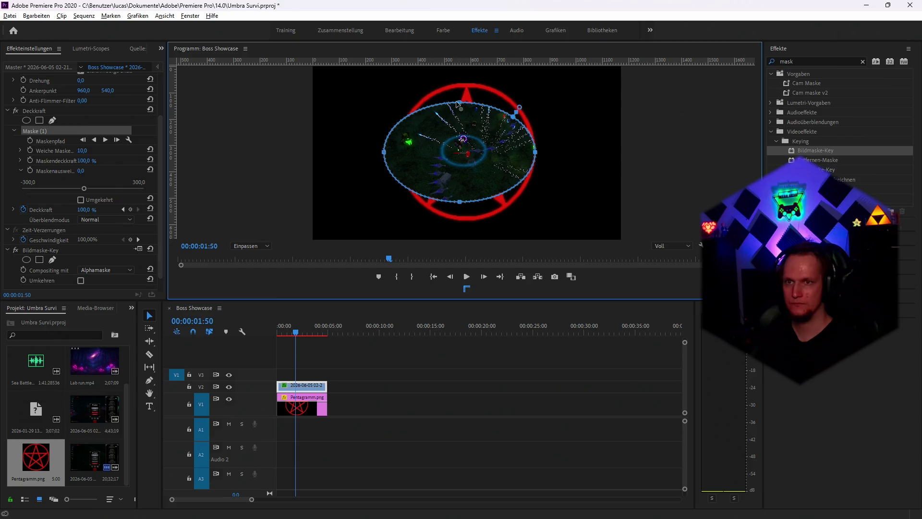
pyautogui.moveTo(385, 153); pyautogui.dragTo(398, 152)
pyautogui.moveTo(468, 104); pyautogui.dragTo(467, 84)
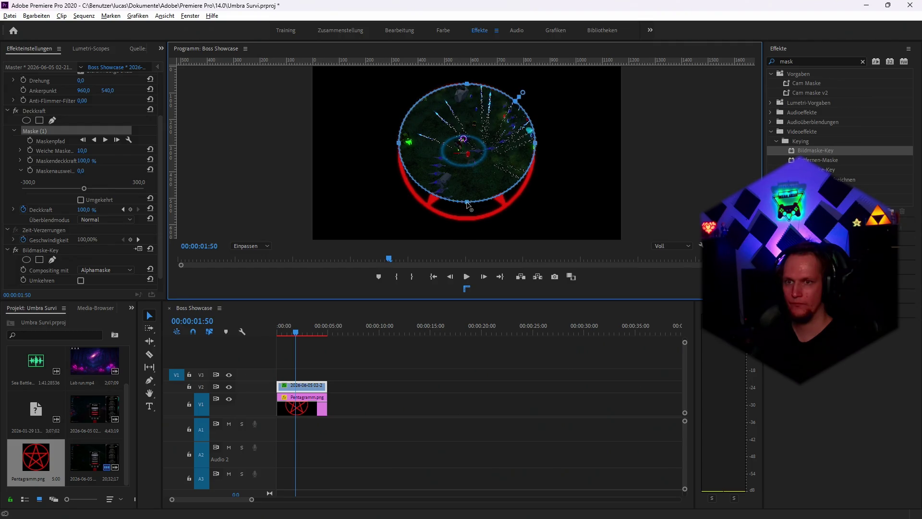
pyautogui.moveTo(466, 203); pyautogui.dragTo(465, 222)
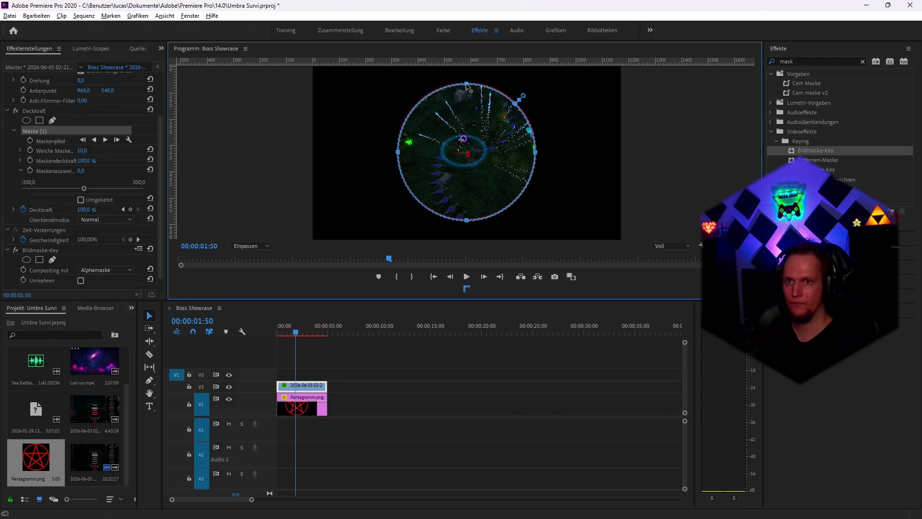
pyautogui.click(303, 403)
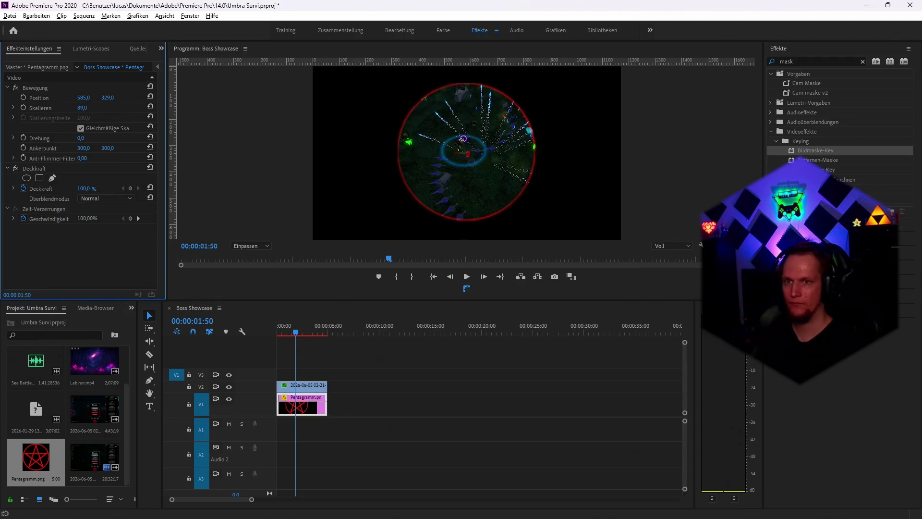
# Enlarge Pentagramm.png to 108 around the gameplay circle and play the sequence from the start
pyautogui.moveTo(82, 108); pyautogui.dragTo(101, 107)
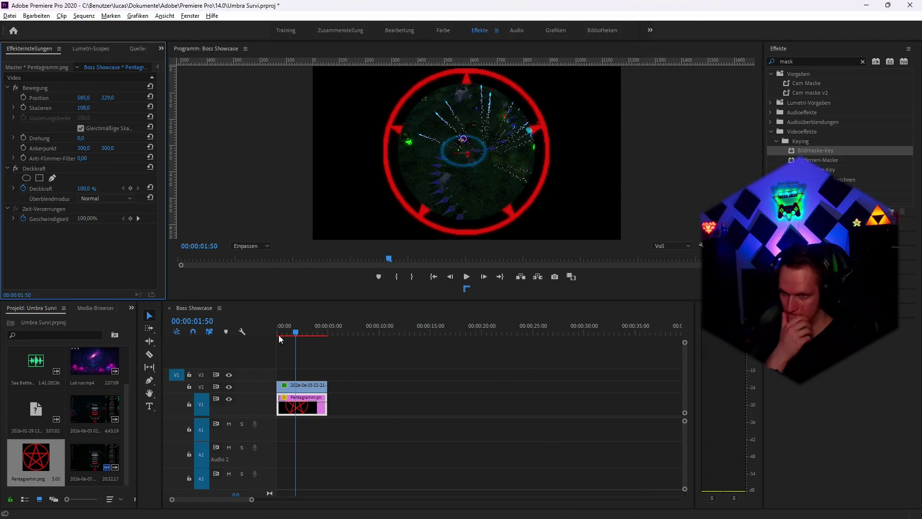
pyautogui.click(307, 386)
pyautogui.press('Home')
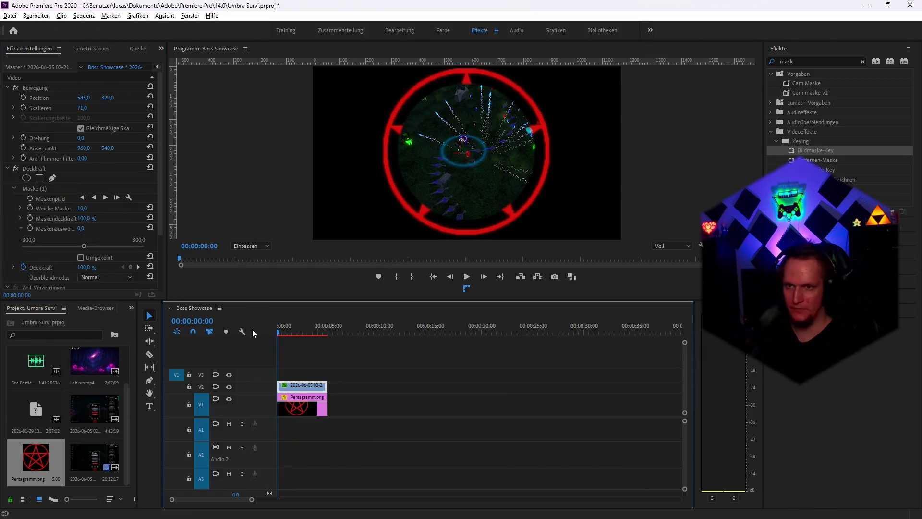
pyautogui.press('space')
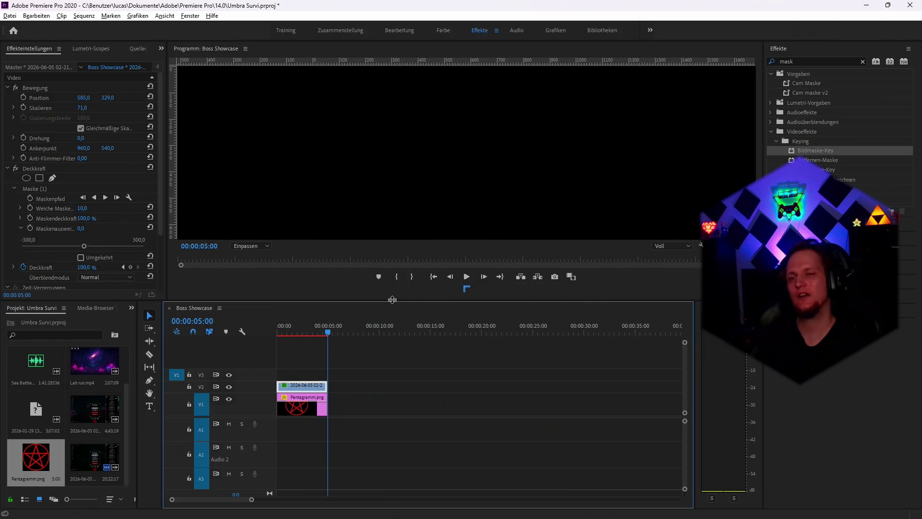
# At frame 0, scale the gameplay clip to 56, raise Maskenausweitung and lower Weiche Maske
pyautogui.moveTo(283, 330); pyautogui.dragTo(278, 329)
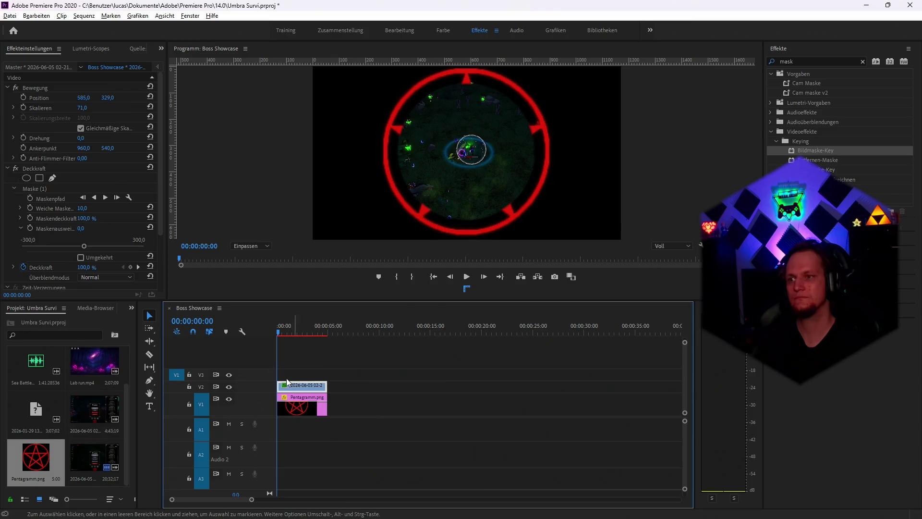
pyautogui.moveTo(81, 110); pyautogui.dragTo(74, 110)
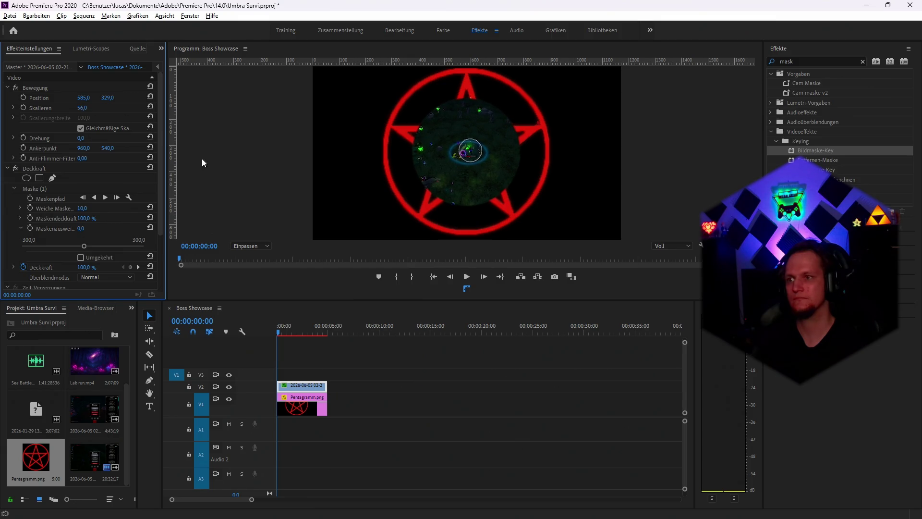
pyautogui.scroll(-3, 104, 211)
pyautogui.moveTo(87, 174)
pyautogui.mouseDown()
pyautogui.moveTo(106, 174)
pyautogui.moveTo(94, 170)
pyautogui.moveTo(98, 160)
pyautogui.moveTo(133, 151)
pyautogui.mouseUp()
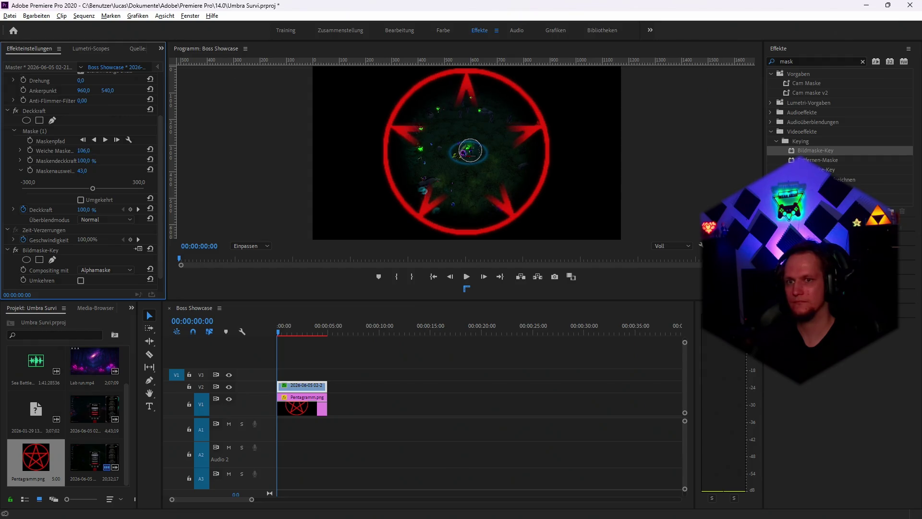
pyautogui.moveTo(82, 150); pyautogui.dragTo(74, 150)
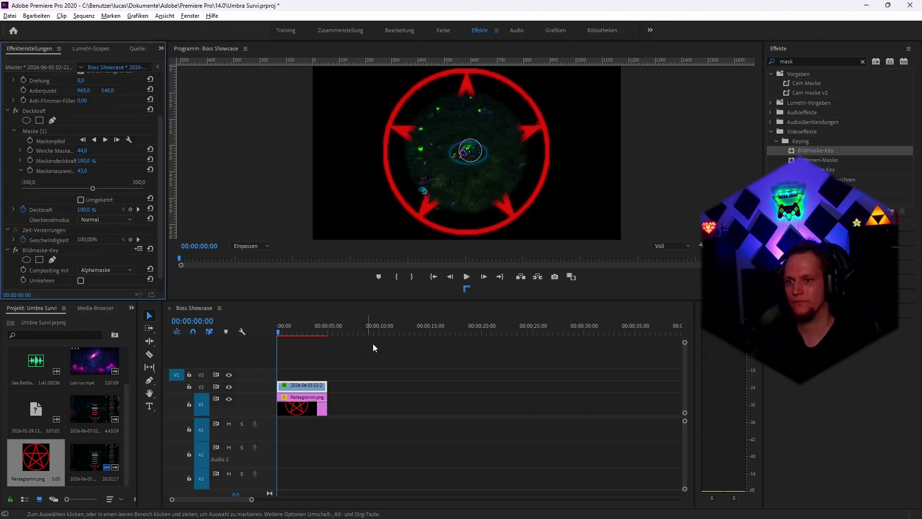
# Preview the composite playback, then switch to the ChatGPT chat in Chrome
pyautogui.click(354, 361)
pyautogui.press('space')
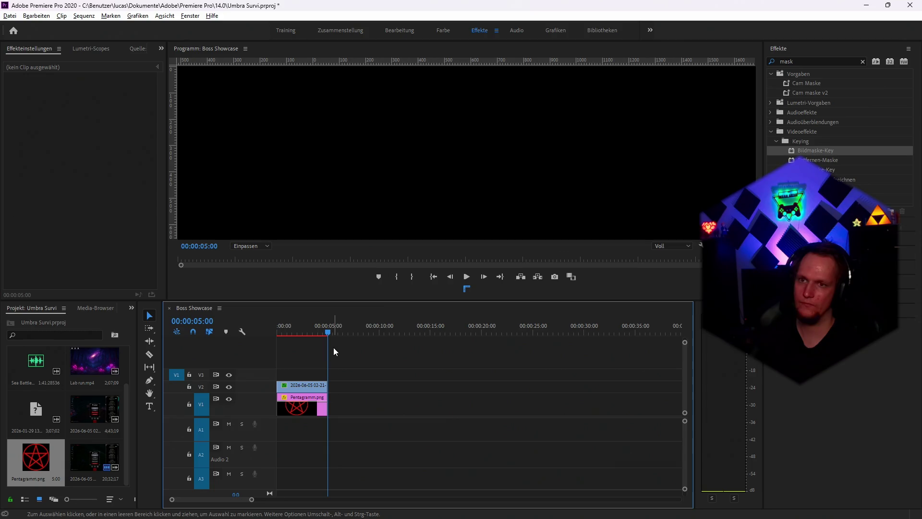
pyautogui.hotkey('alt', 'Tab')
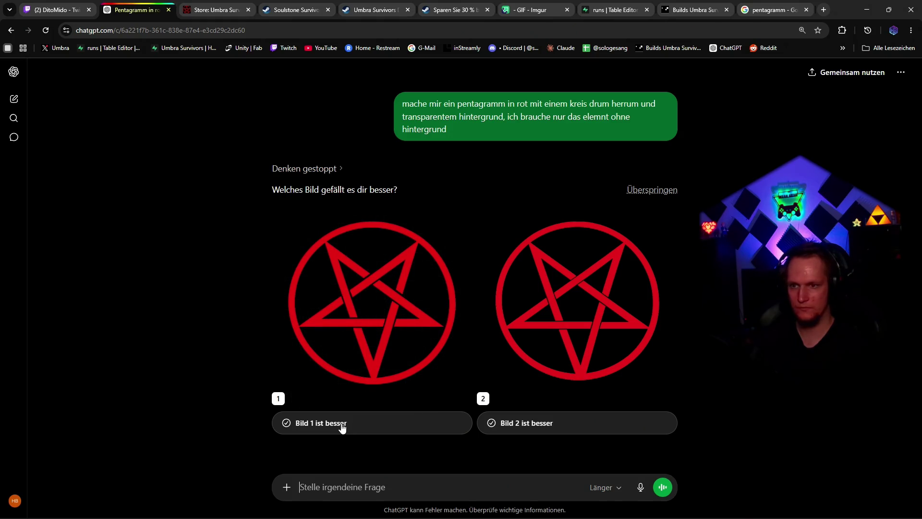
# Download the first generated red pentagram image from ChatGPT as a PNG file
pyautogui.click(488, 247)
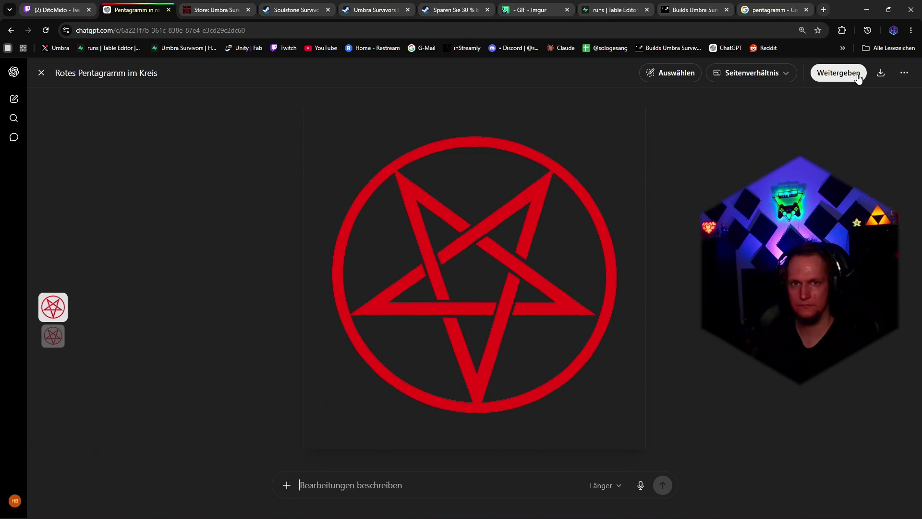
pyautogui.click(880, 73)
pyautogui.click(816, 101)
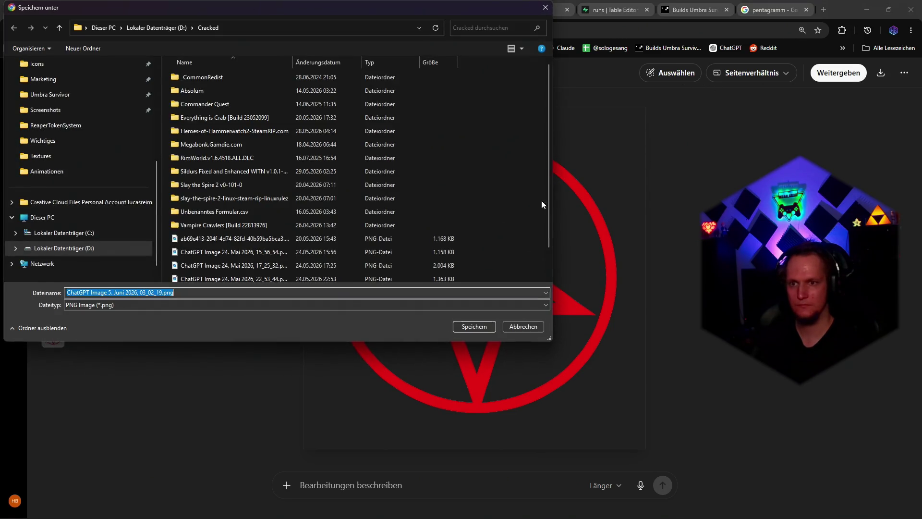
pyautogui.click(468, 331)
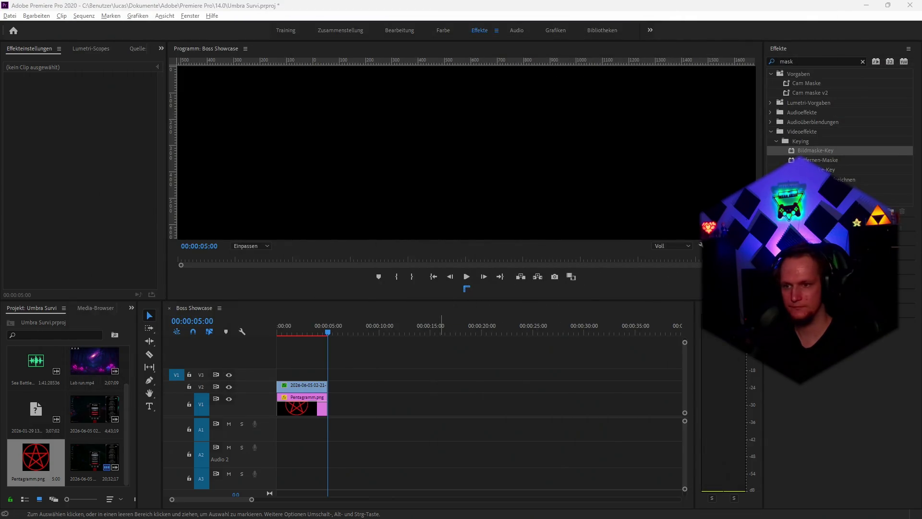
# Replace Pentagramm.png on V1 with the ChatGPT Image clip placed at the sequence start
pyautogui.moveTo(586, 410); pyautogui.dragTo(336, 401)
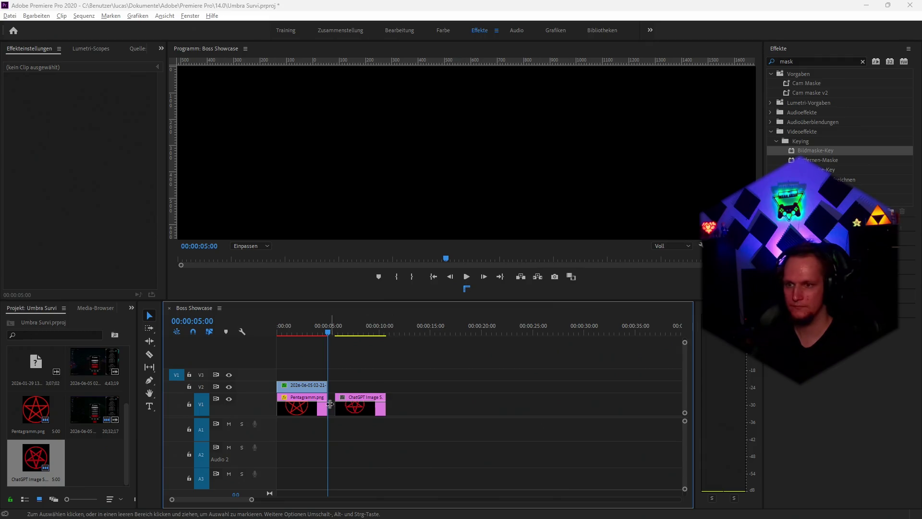
pyautogui.click(300, 406)
pyautogui.press('Delete')
pyautogui.moveTo(362, 411); pyautogui.dragTo(304, 411)
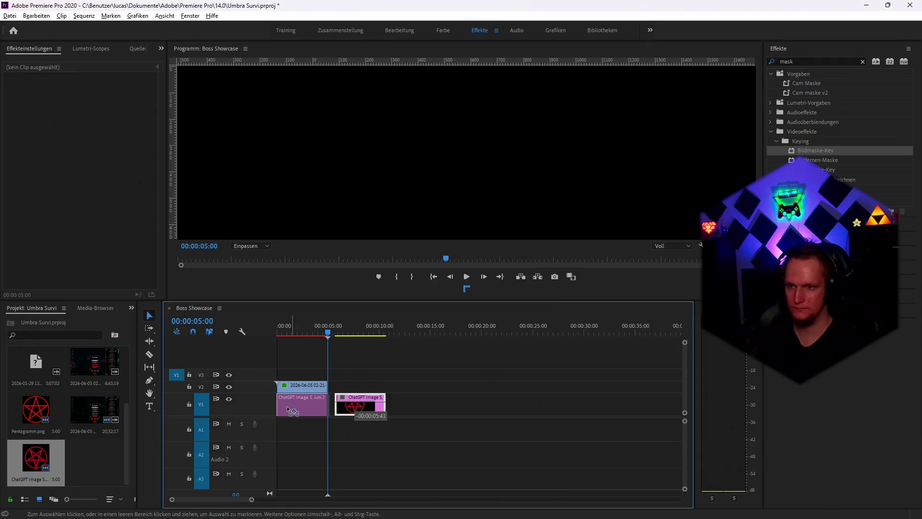
pyautogui.click(274, 334)
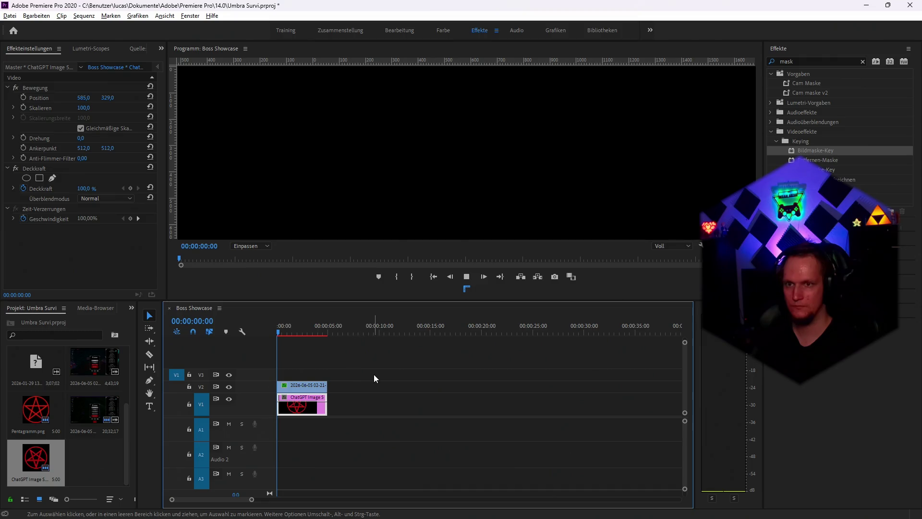
pyautogui.press('space')
pyautogui.press('space')
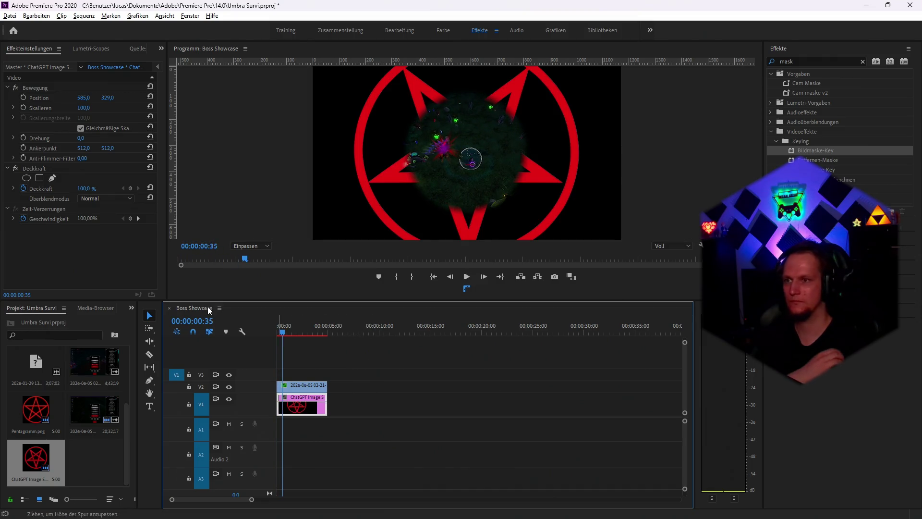
# Scale the ChatGPT pentagram image to 77, nudge it slightly down, and play back
pyautogui.moveTo(83, 108)
pyautogui.mouseDown()
pyautogui.moveTo(96, 107)
pyautogui.moveTo(71, 107)
pyautogui.mouseUp()
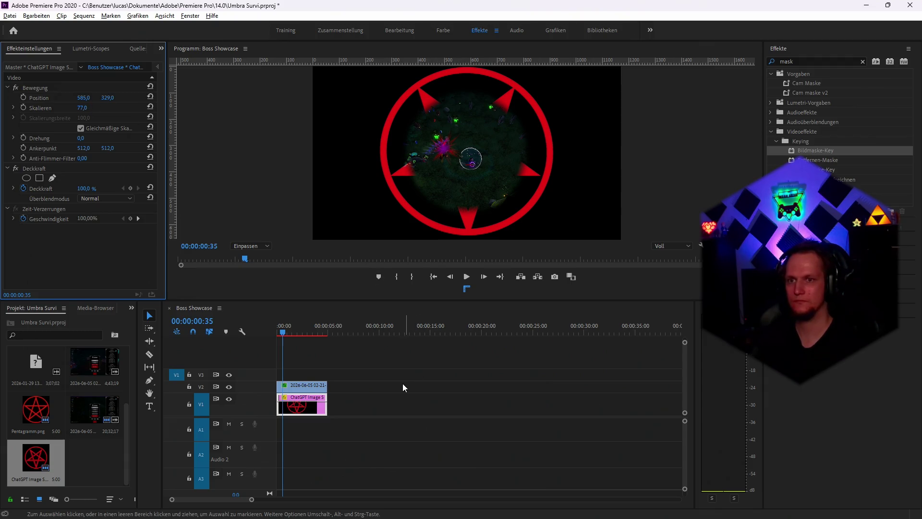
pyautogui.click(56, 98)
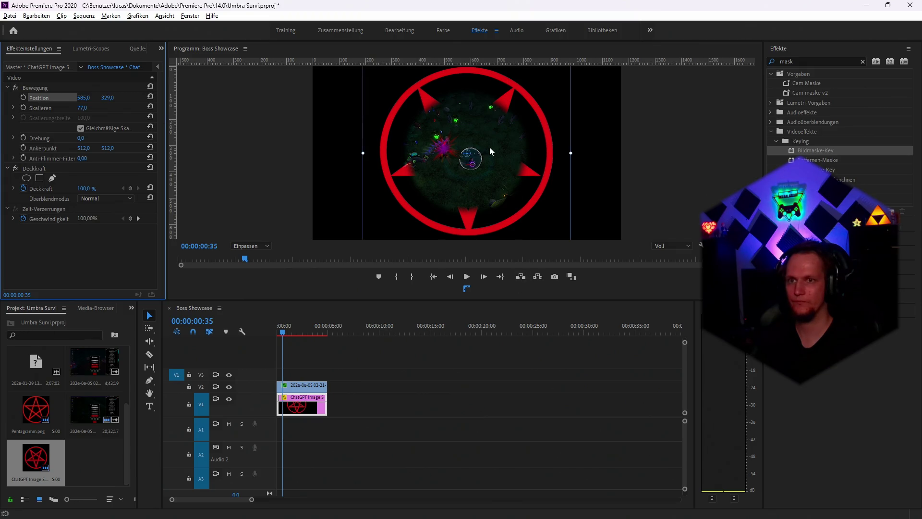
pyautogui.moveTo(484, 74); pyautogui.dragTo(485, 76)
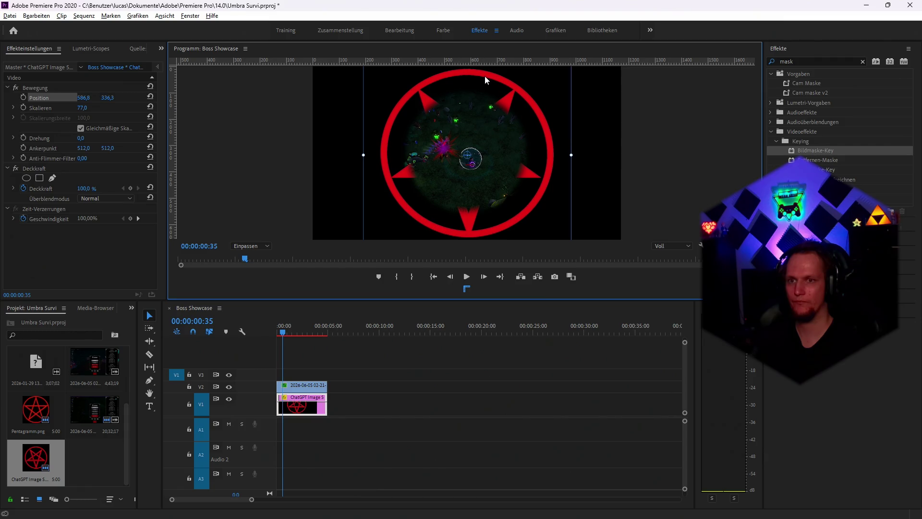
pyautogui.click(463, 407)
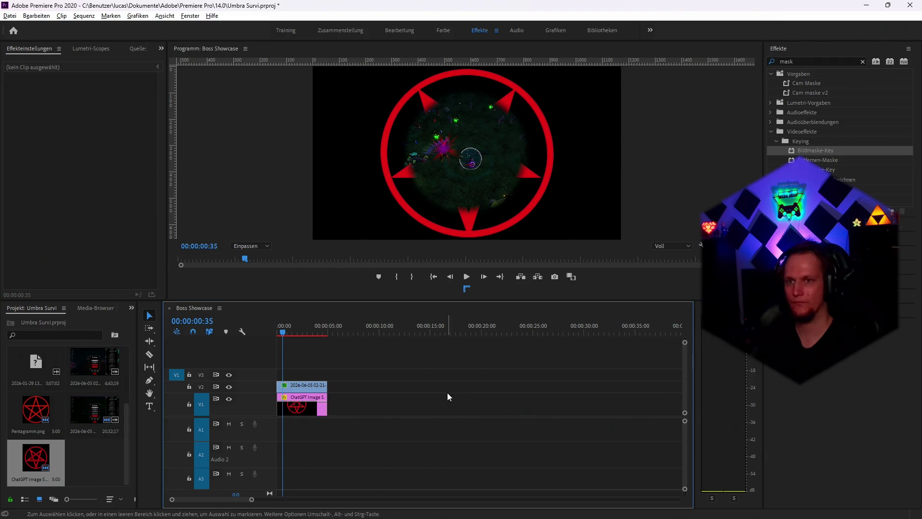
pyautogui.press('space')
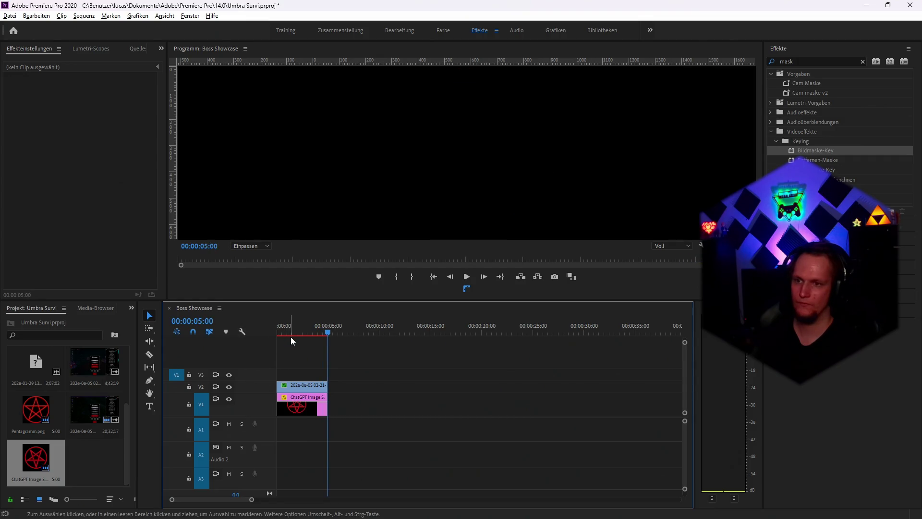
pyautogui.press('Home')
pyautogui.press('space')
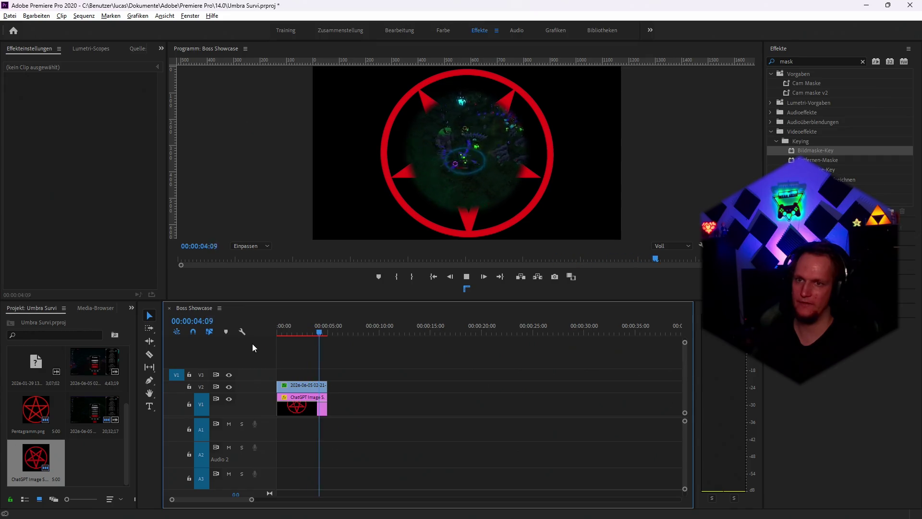
pyautogui.moveTo(304, 330); pyautogui.dragTo(255, 336)
pyautogui.press('space')
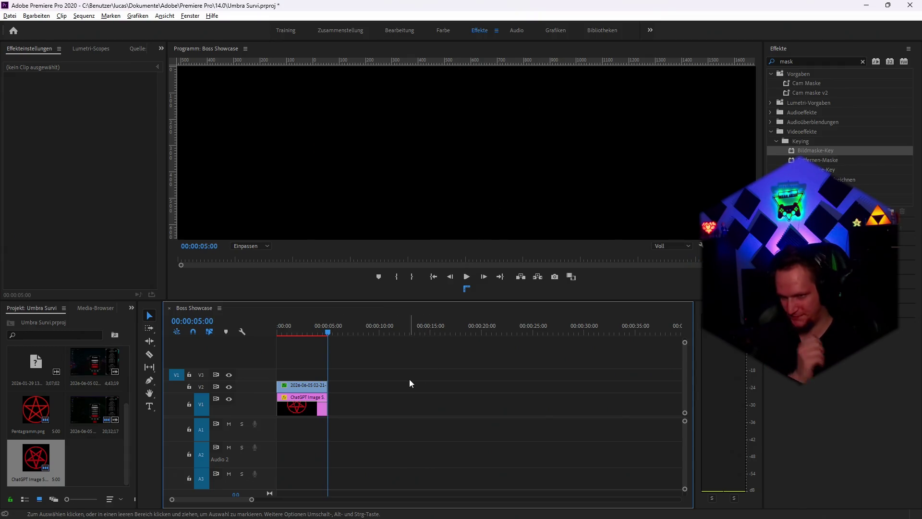
pyautogui.doubleClick(307, 407)
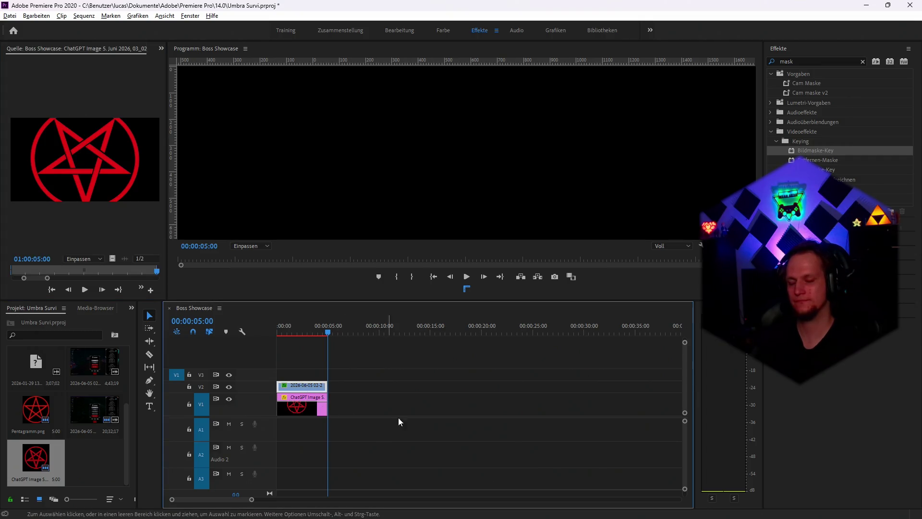
pyautogui.moveTo(432, 516)
pyautogui.moveTo(468, 508)
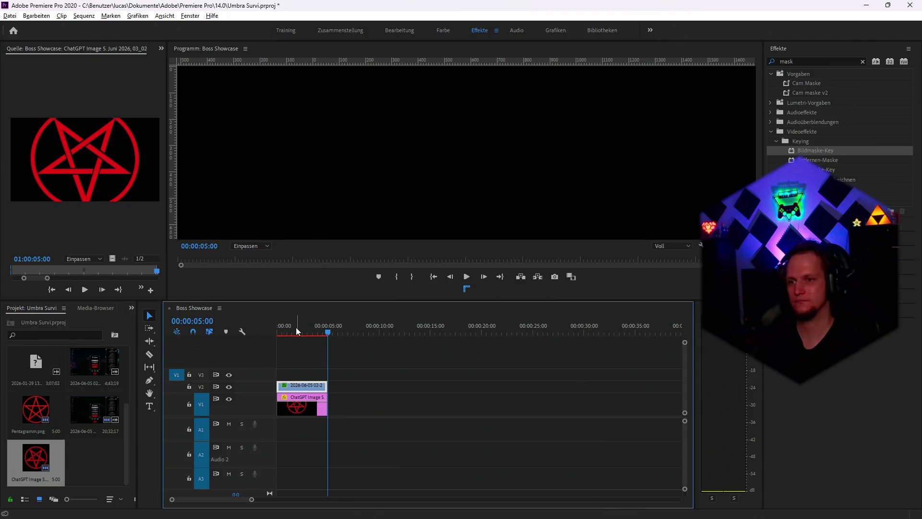
pyautogui.moveTo(296, 327); pyautogui.dragTo(291, 327)
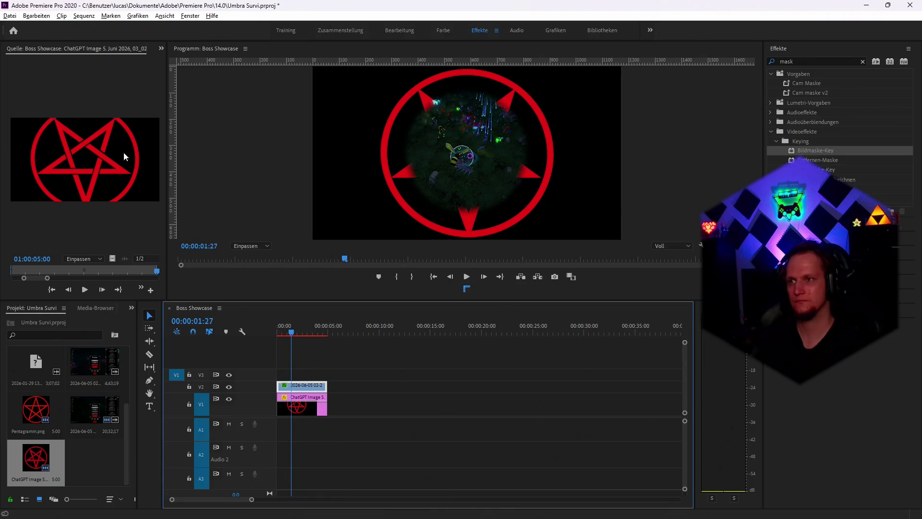
pyautogui.click(161, 50)
pyautogui.click(181, 68)
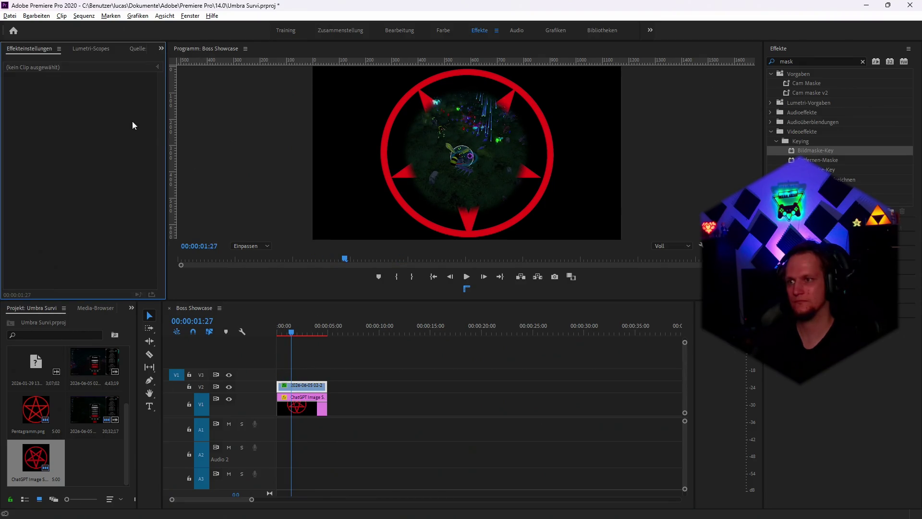
pyautogui.click(305, 384)
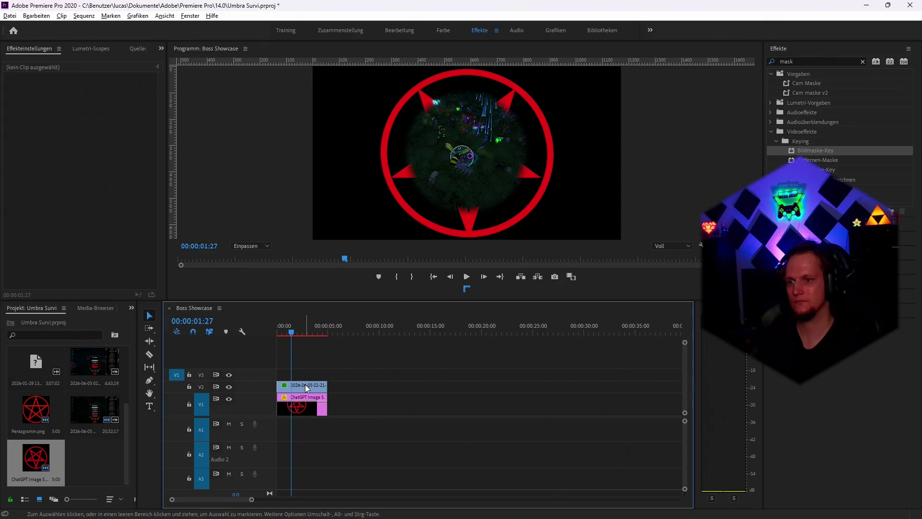
# Raise the V2 gameplay clip's Maskenausweitung to about 123 so footage fills the pentagram ring
pyautogui.scroll(-3, 76, 200)
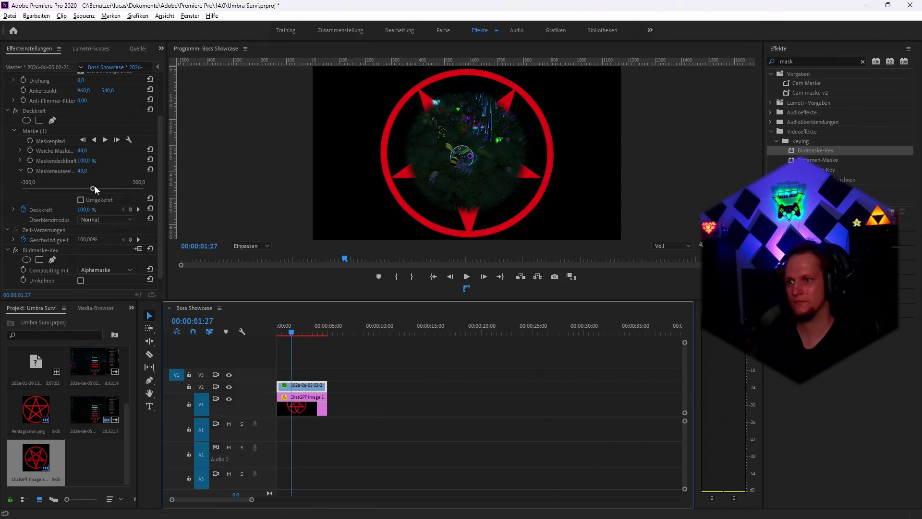
pyautogui.moveTo(94, 186)
pyautogui.mouseDown()
pyautogui.moveTo(60, 192)
pyautogui.moveTo(159, 190)
pyautogui.moveTo(105, 196)
pyautogui.mouseUp()
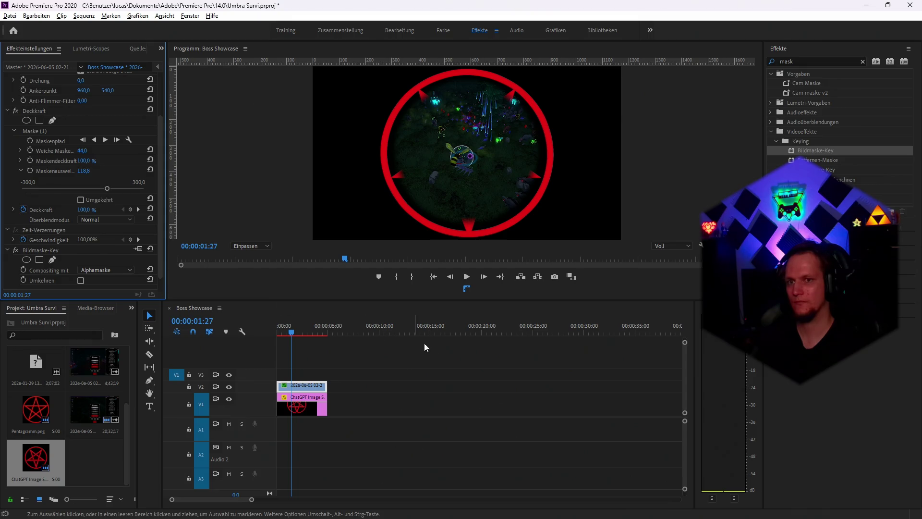
pyautogui.click(453, 425)
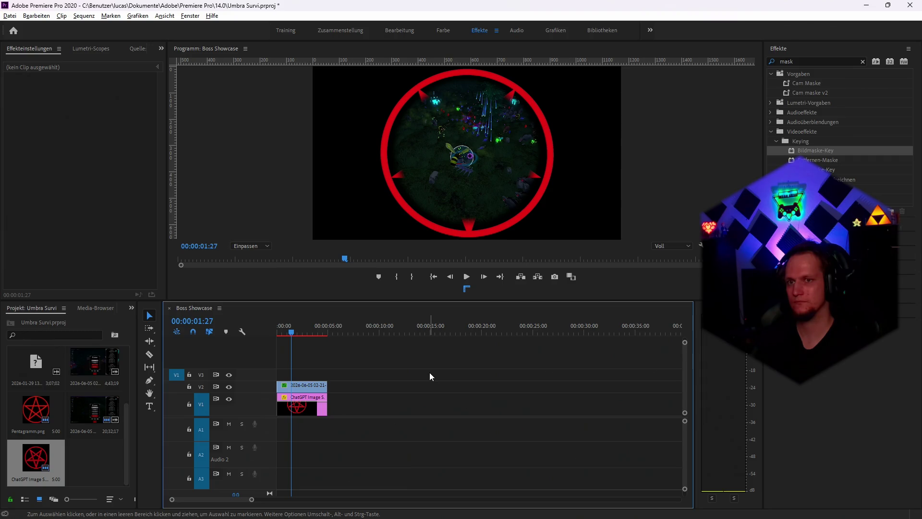
pyautogui.click(301, 385)
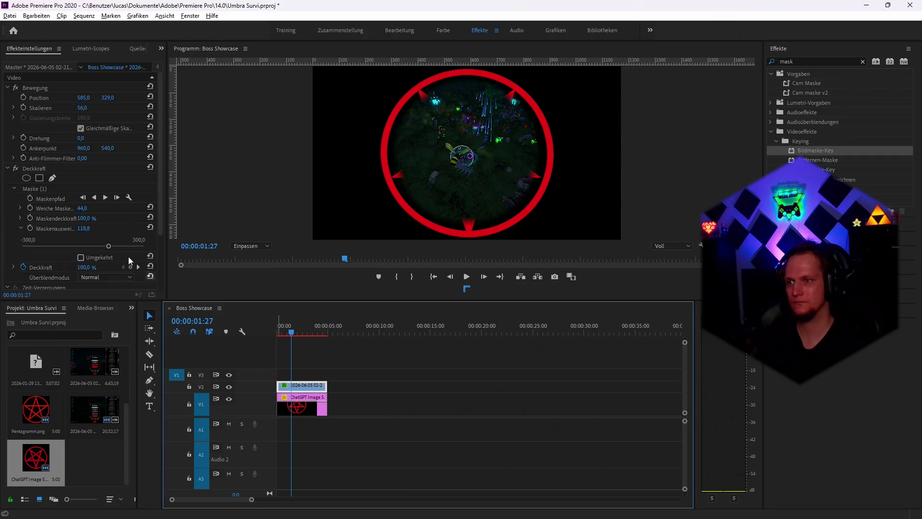
pyautogui.moveTo(110, 245)
pyautogui.mouseDown()
pyautogui.moveTo(134, 244)
pyautogui.moveTo(95, 247)
pyautogui.moveTo(108, 247)
pyautogui.mouseUp()
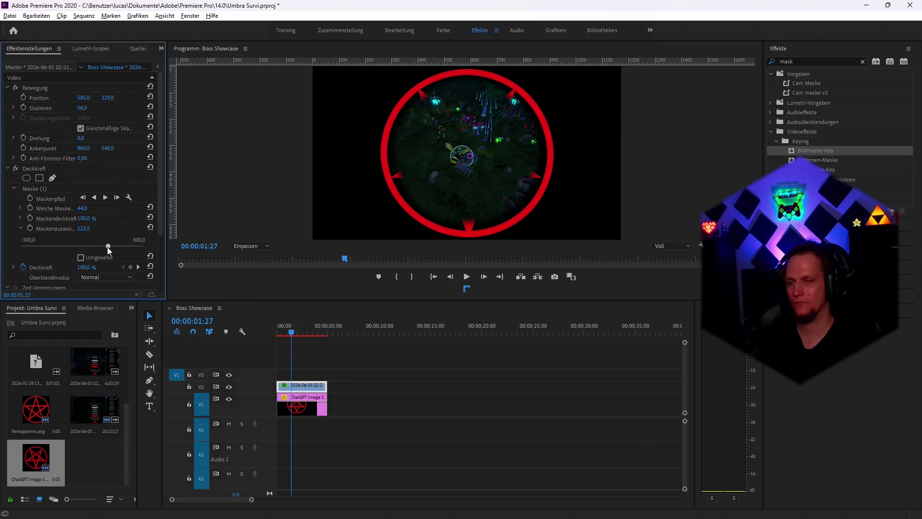
pyautogui.click(439, 413)
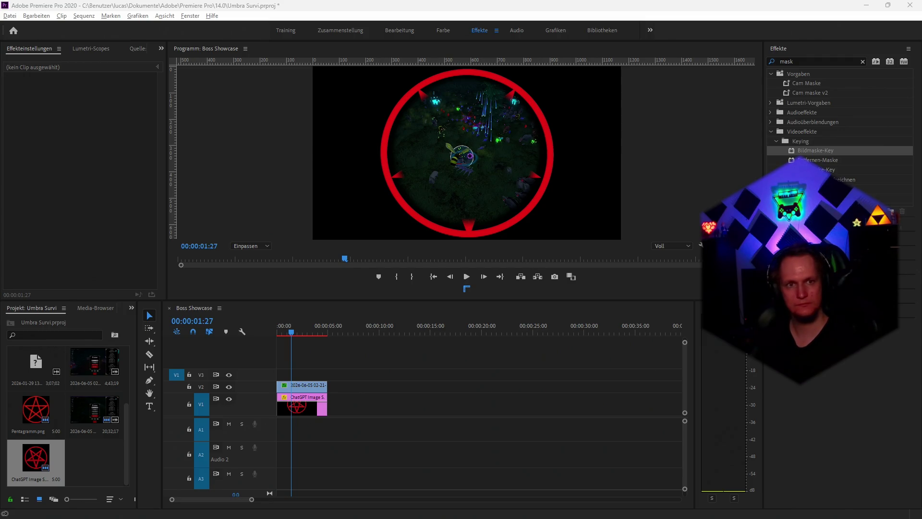
# Switch from Premiere Pro to the ChatGPT chat in Chrome
pyautogui.moveTo(413, 516)
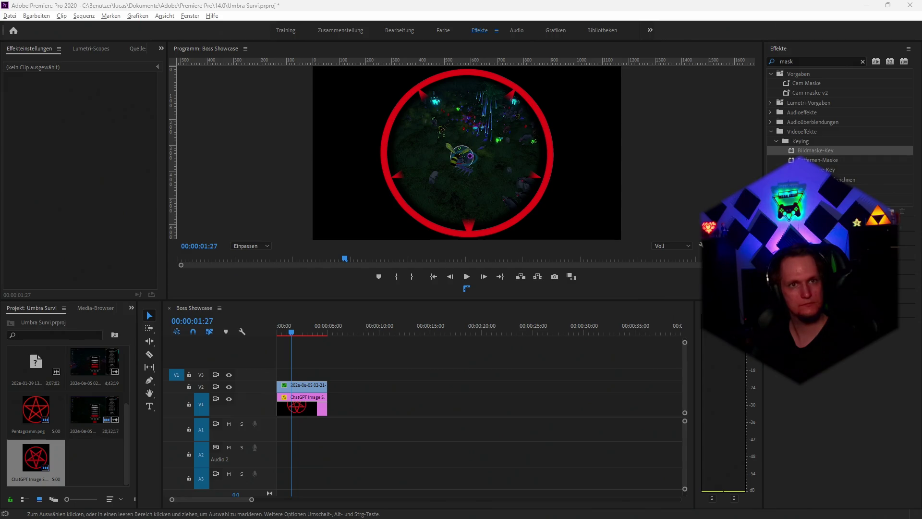
pyautogui.hotkey('alt', 'Tab')
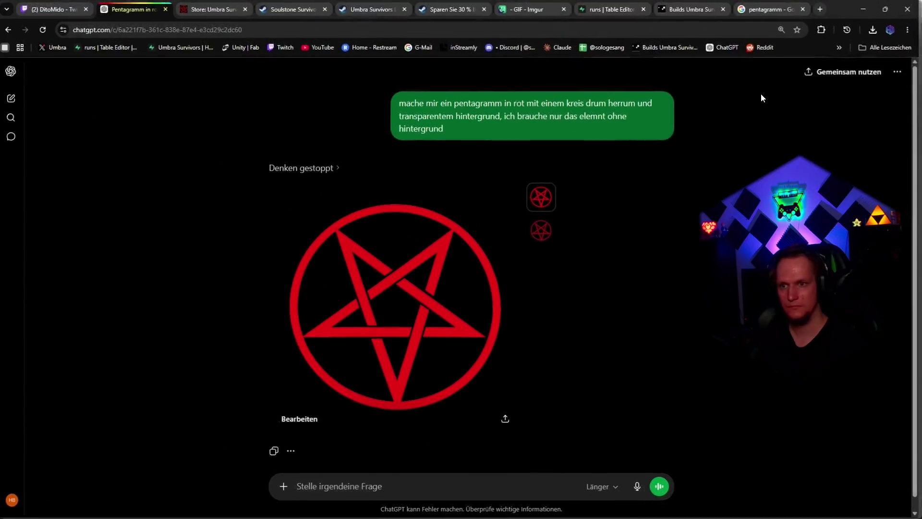
# Ask ChatGPT 'mache mirt das hier hochauflösend mit korrektem lich' plus the pasted gothic stone-frame description
pyautogui.write('mache ')
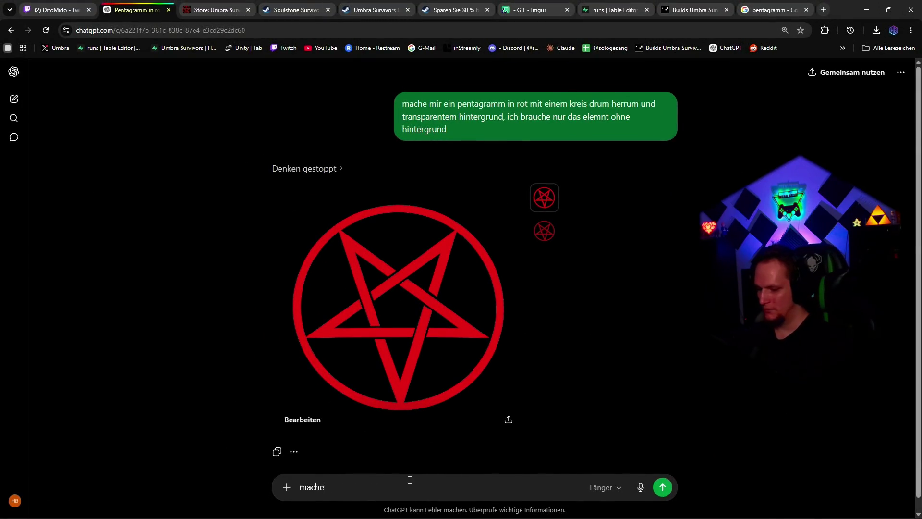
pyautogui.write('mirt das hier ')
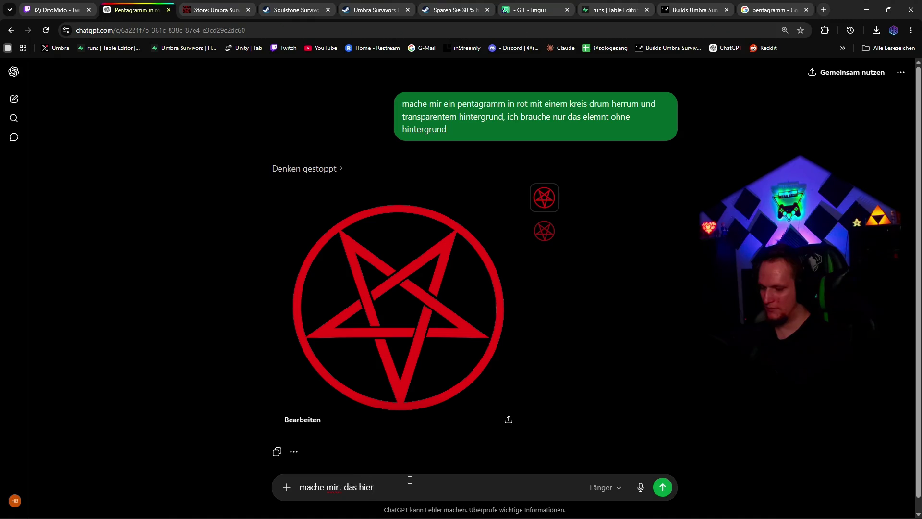
pyautogui.write('hochauflösend mit kor')
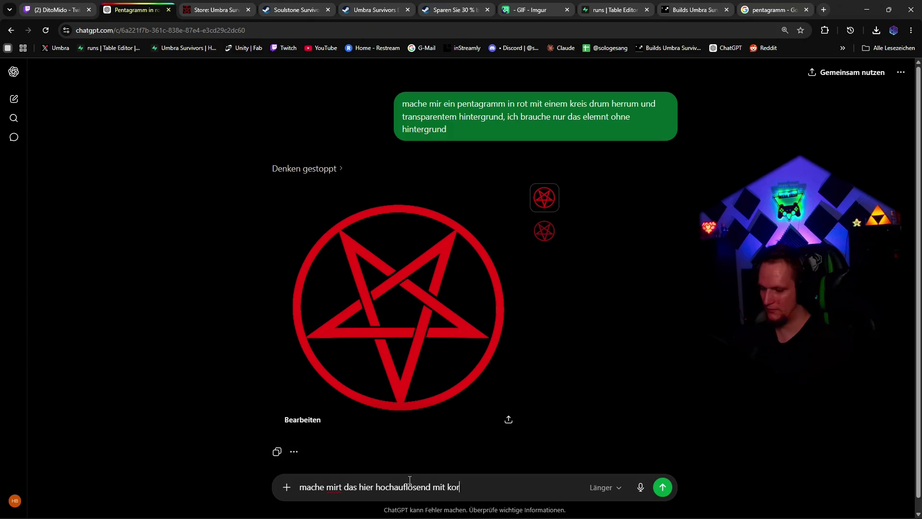
pyautogui.write('rektem licht')
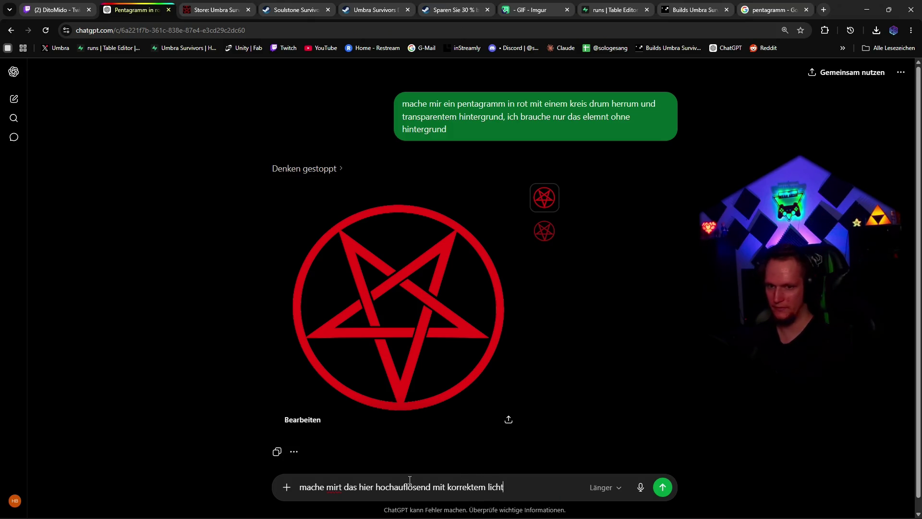
pyautogui.hotkey('shift', 'Return')
pyautogui.hotkey('shift', 'Return')
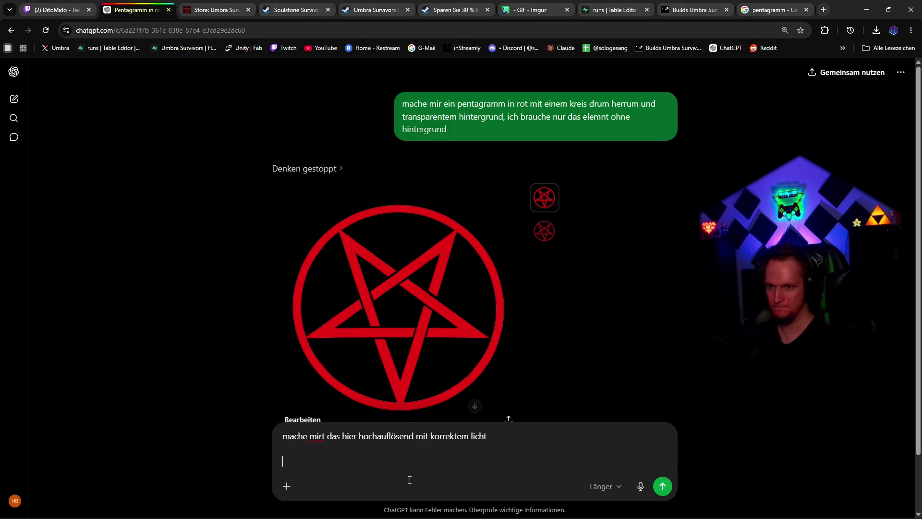
pyautogui.write('Gebrochener Steinrahmen Rechteckiges GIF mit brüchigen Gothic-Steinrändern. Passt zu Horden, Bossen, Karten und Charakteren, ohne die Bildfläche stark zu beschneiden.')
pyautogui.press('Return')
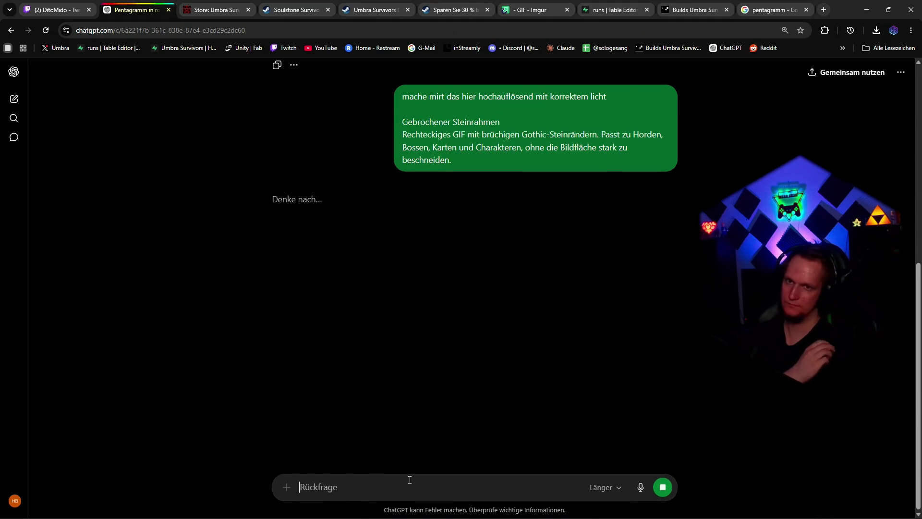
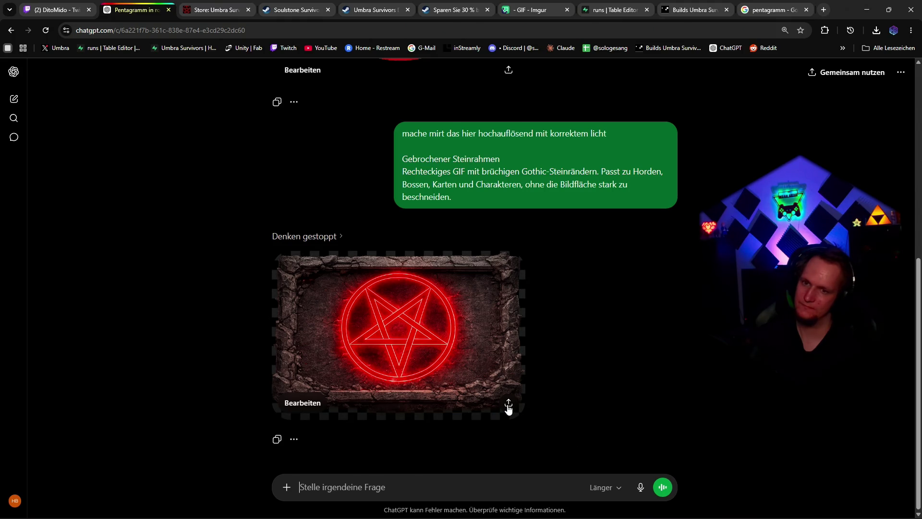
# Download ChatGPT's red-pentagram stone-frame image as a PNG and minimize Chrome
pyautogui.click(509, 406)
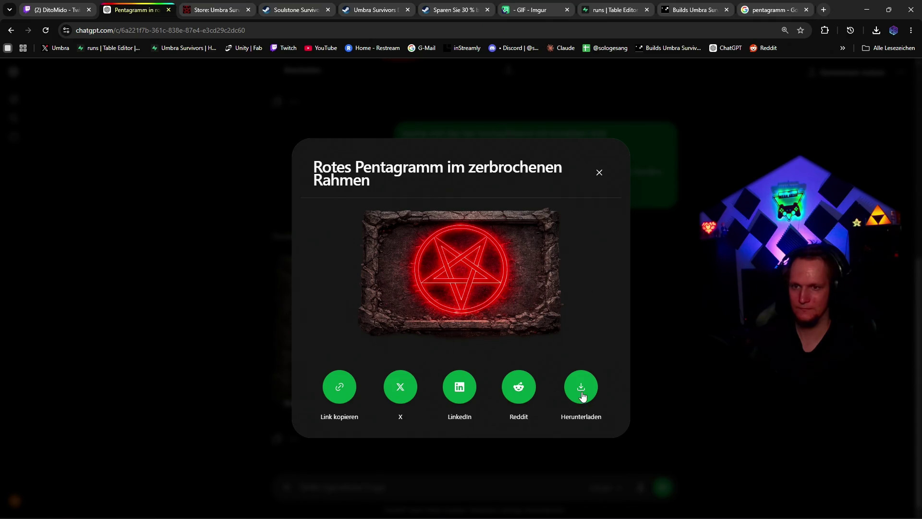
pyautogui.click(581, 395)
pyautogui.click(477, 330)
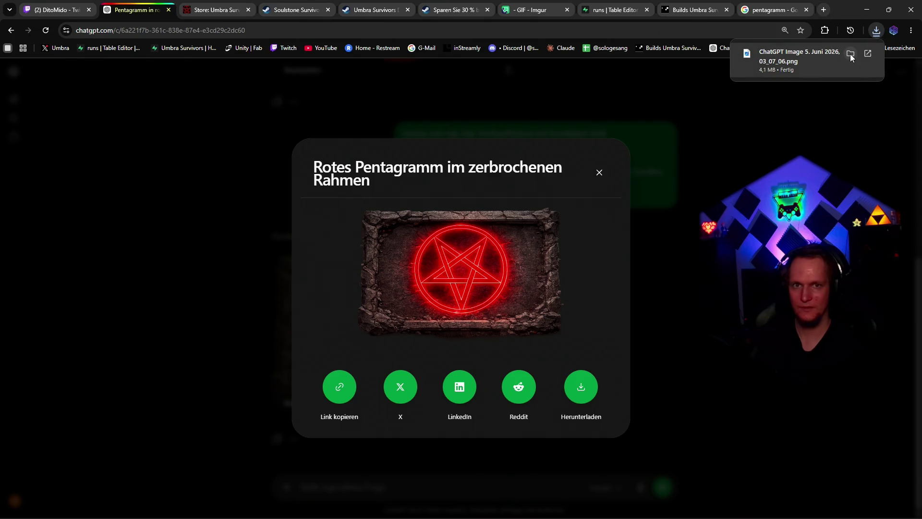
pyautogui.click(867, 9)
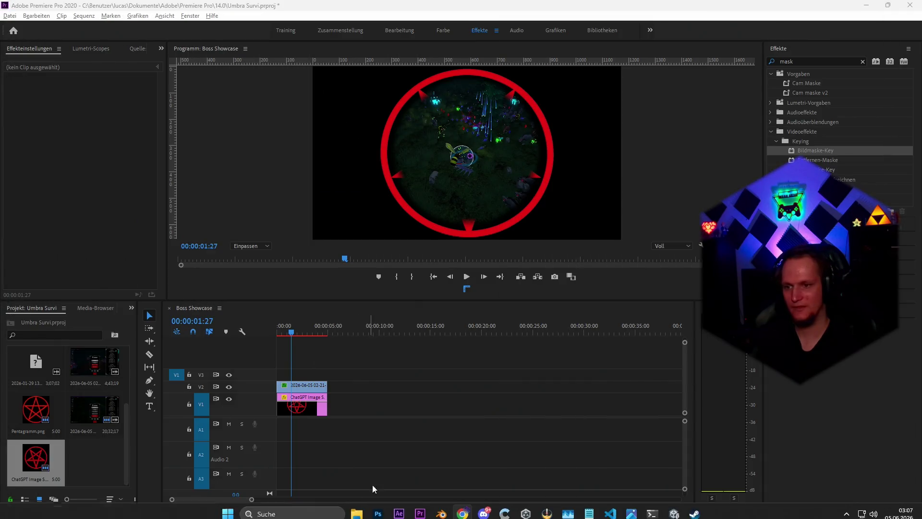
# Switch to Photoshop from the taskbar with the downloaded frame PNG open
pyautogui.click(378, 507)
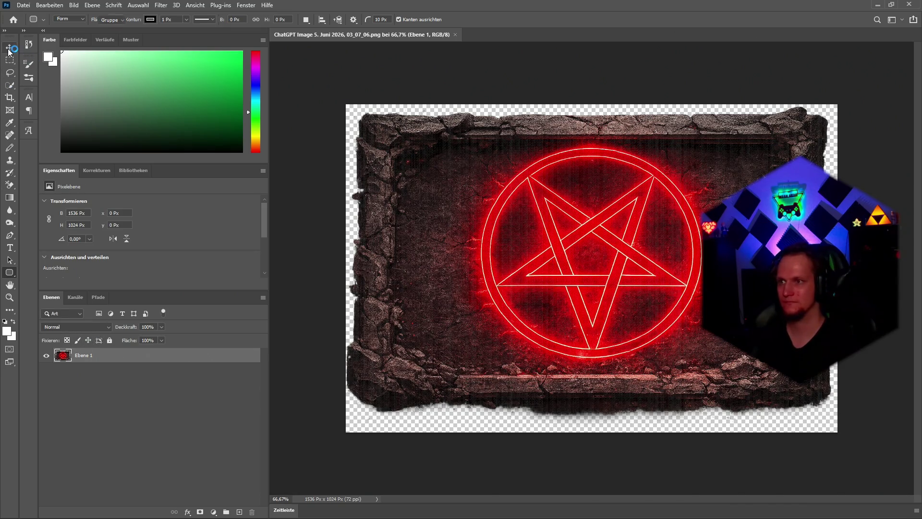
# Duplicate the frame layer into Ebene 1–5, then merge all five into one layer
pyautogui.hotkey('ctrl', 'j')
pyautogui.hotkey('ctrl', 'j')
pyautogui.hotkey('ctrl', 'j')
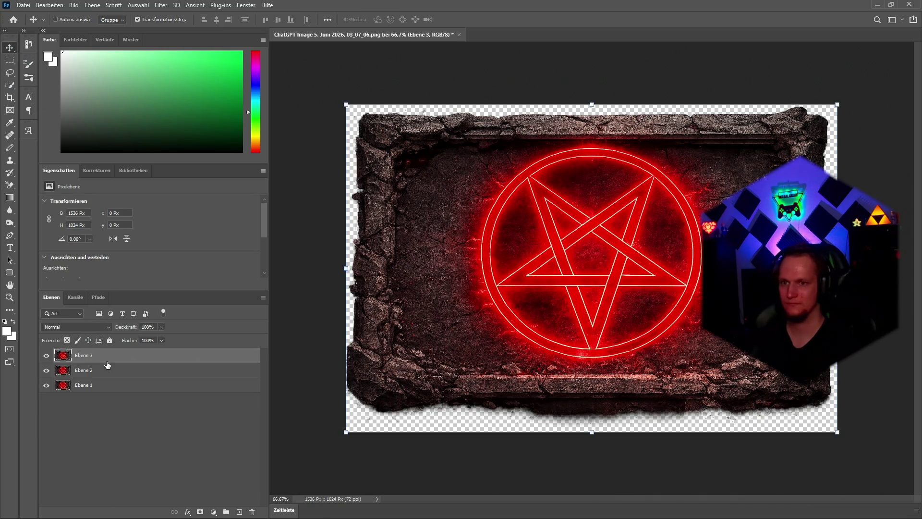
pyautogui.click(89, 371)
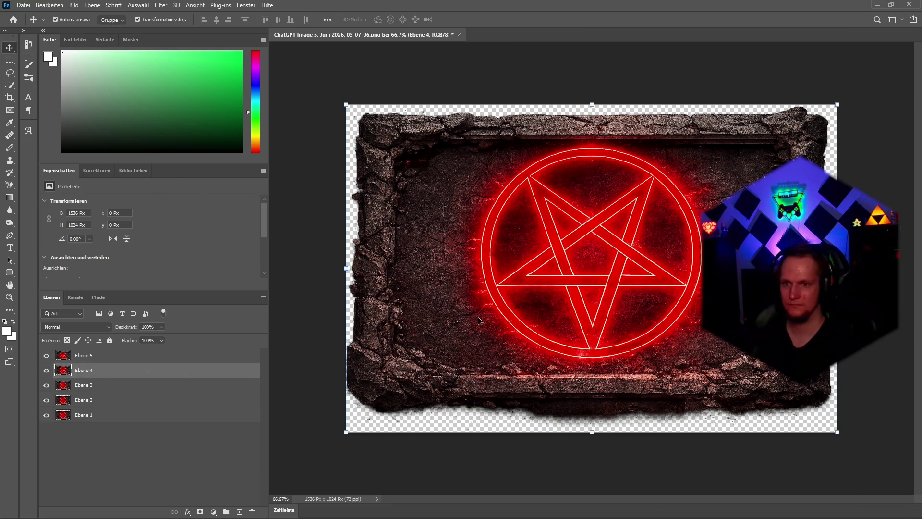
pyautogui.click(470, 334)
pyautogui.moveTo(471, 334)
pyautogui.mouseDown()
pyautogui.moveTo(490, 313)
pyautogui.moveTo(472, 338)
pyautogui.mouseUp()
pyautogui.hotkey('ctrl', 'z')
pyautogui.click(82, 417)
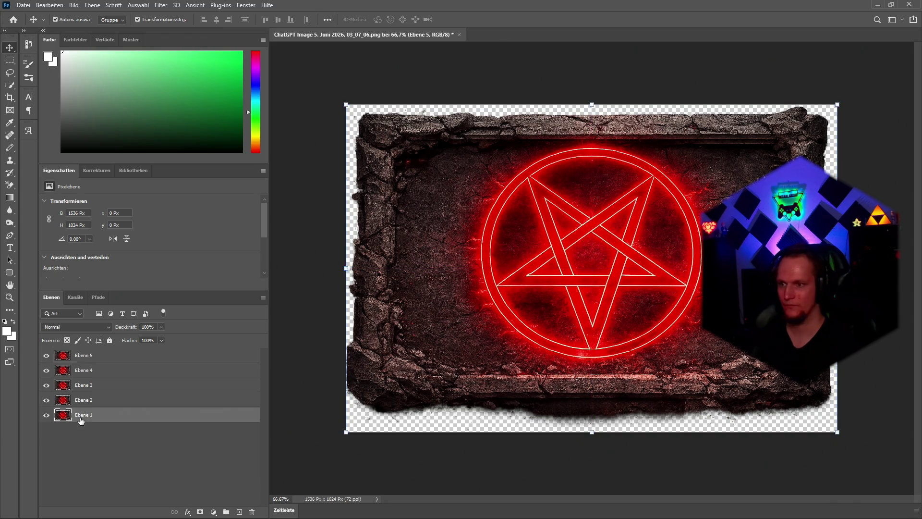
pyautogui.keyDown('shift'); pyautogui.click(85, 360); pyautogui.keyUp('shift')
pyautogui.rightClick(85, 360)
pyautogui.click(137, 398)
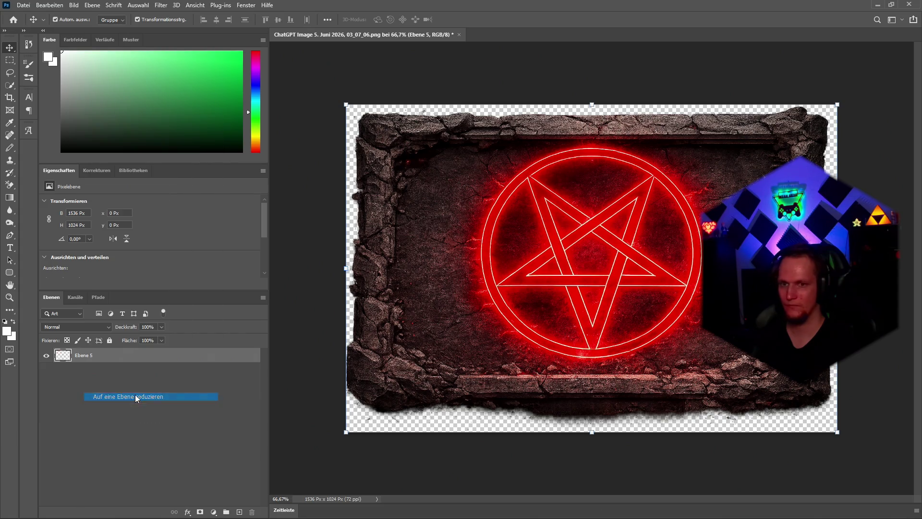
# Quick-select the frame's inner panel, trimming off the stone border, and mask the layer to it
pyautogui.click(9, 85)
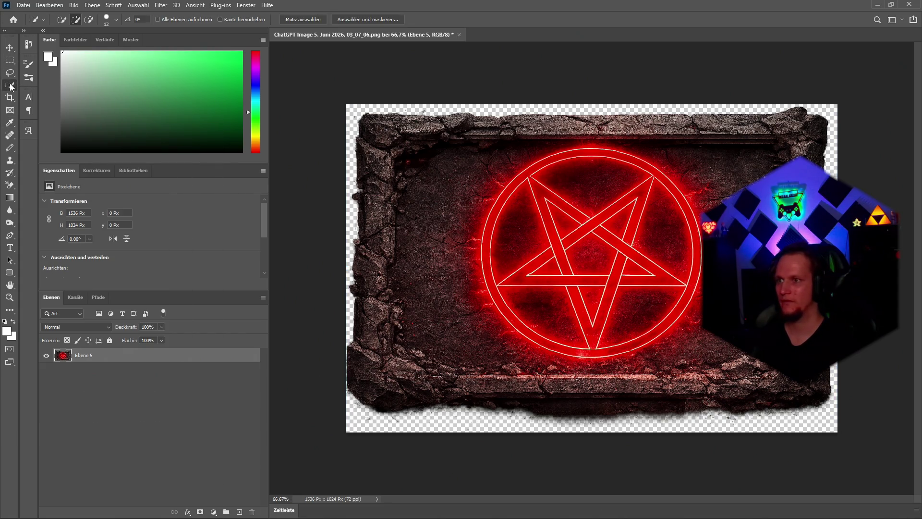
pyautogui.moveTo(421, 192); pyautogui.dragTo(499, 199)
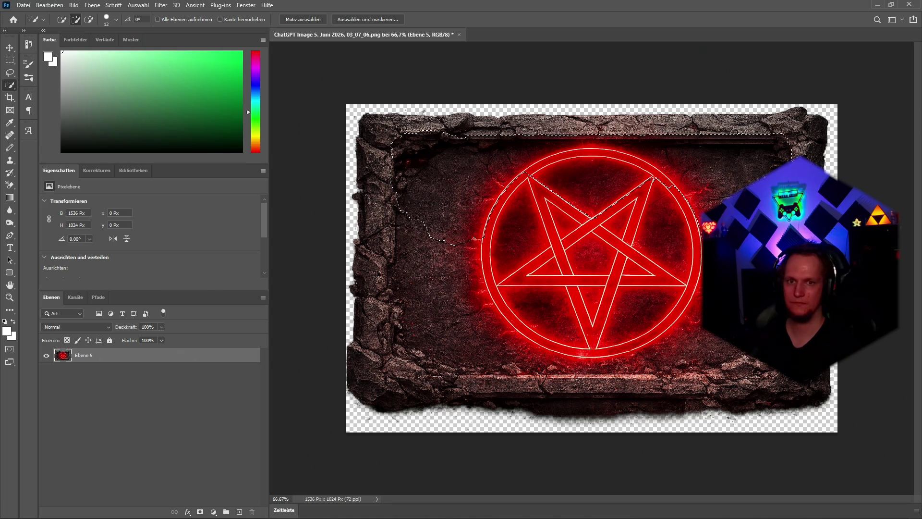
pyautogui.moveTo(672, 322)
pyautogui.mouseDown()
pyautogui.moveTo(682, 346)
pyautogui.moveTo(672, 192)
pyautogui.moveTo(451, 302)
pyautogui.moveTo(601, 297)
pyautogui.moveTo(454, 282)
pyautogui.mouseUp()
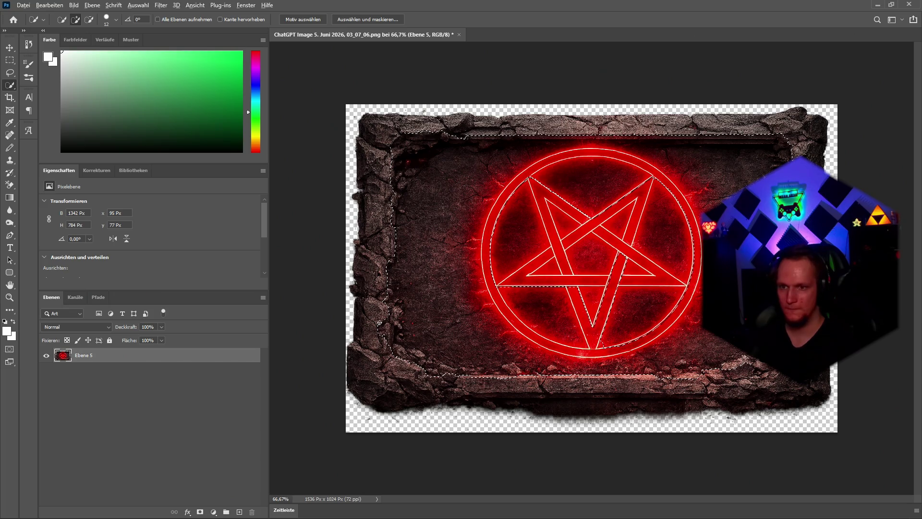
pyautogui.press('alt')
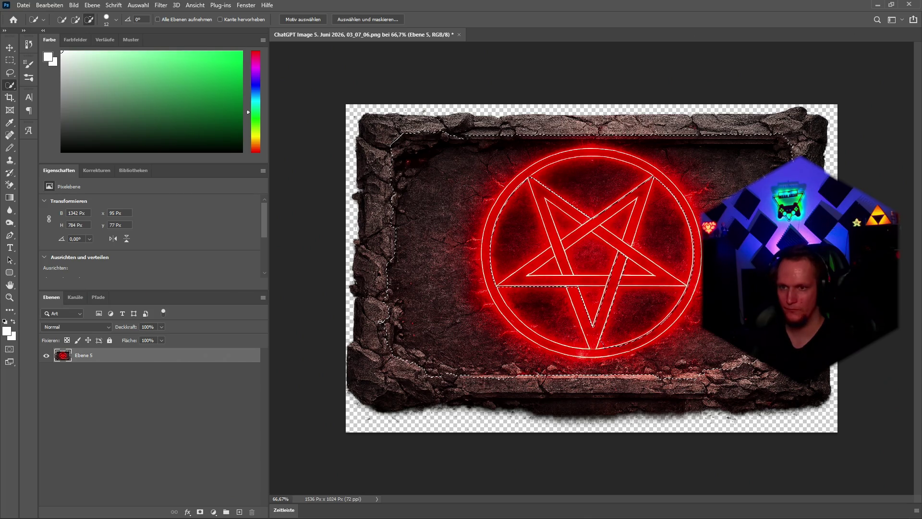
pyautogui.keyDown('alt'); pyautogui.click(381, 321); pyautogui.keyUp('alt')
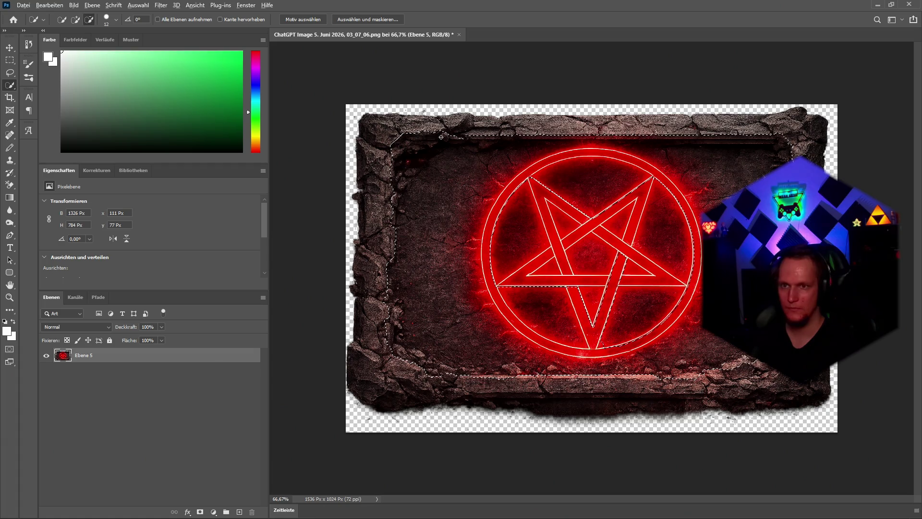
pyautogui.keyDown('alt'); pyautogui.click(398, 147); pyautogui.keyUp('alt')
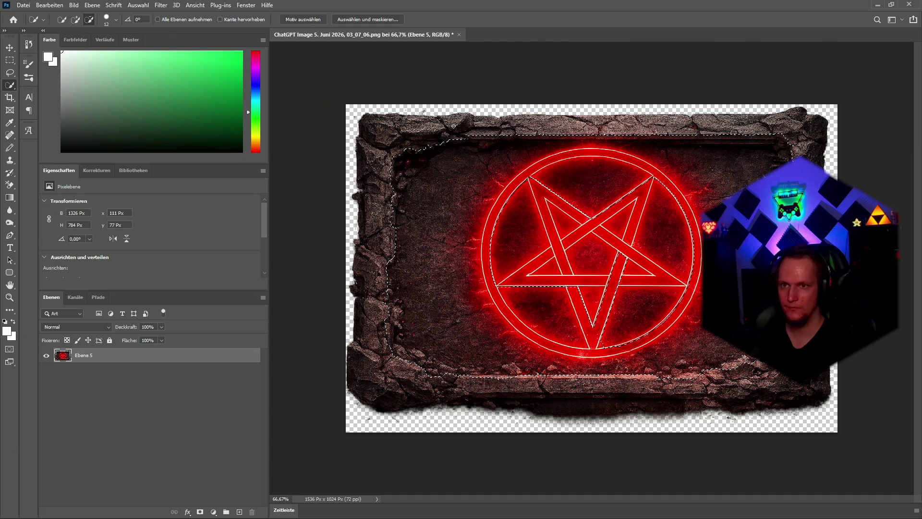
pyautogui.keyDown('alt'); pyautogui.click(619, 134); pyautogui.keyUp('alt')
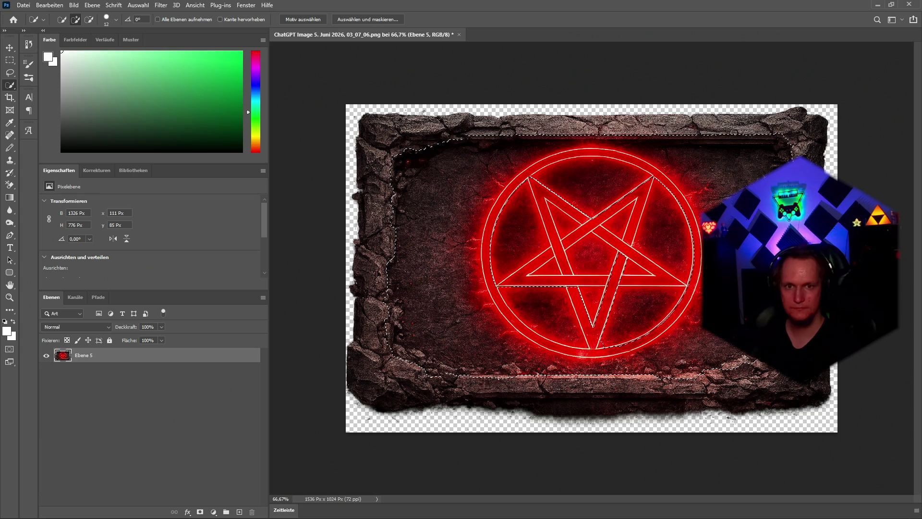
pyautogui.press('alt')
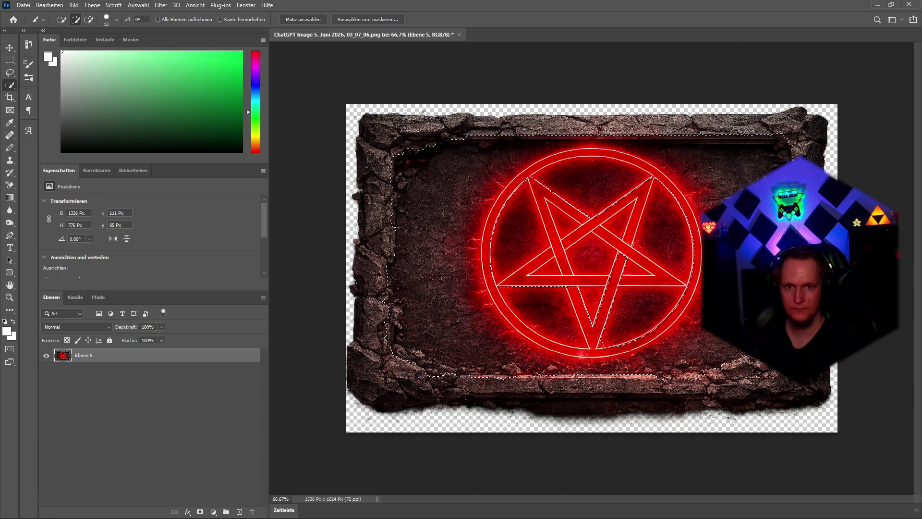
pyautogui.press('alt')
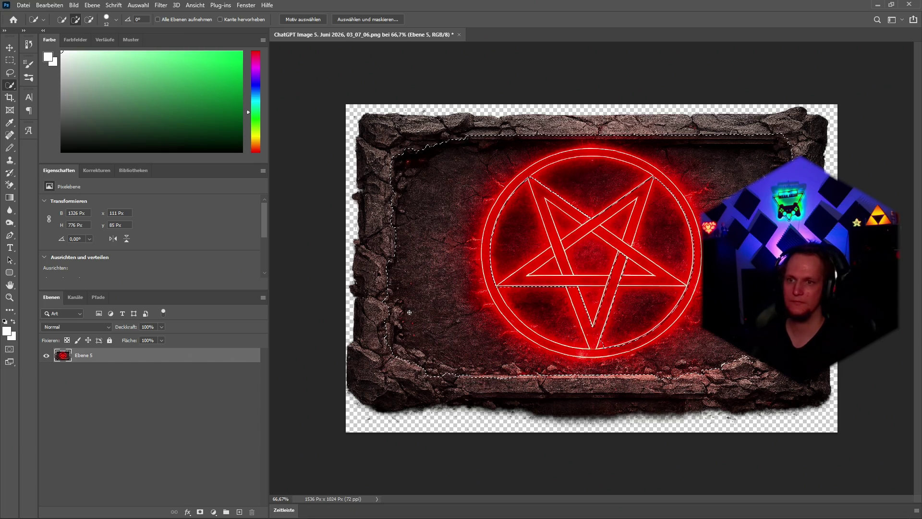
pyautogui.press('alt')
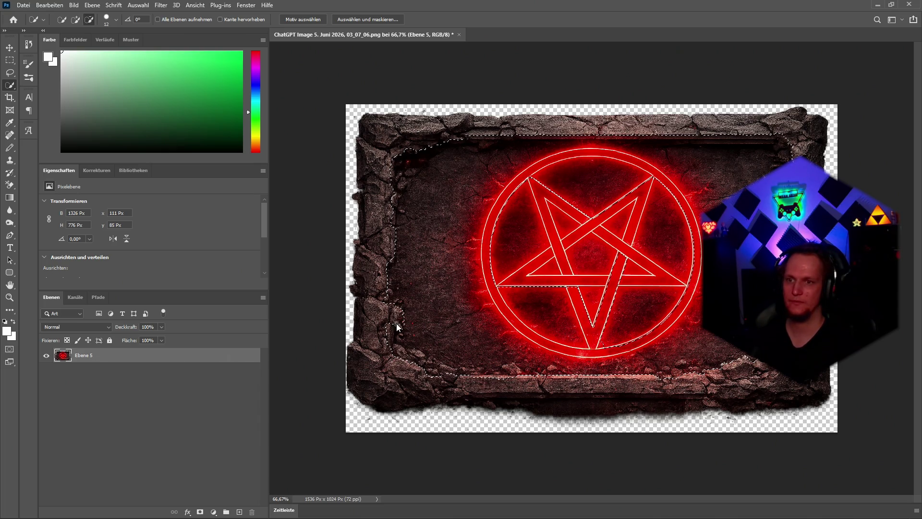
pyautogui.press('alt')
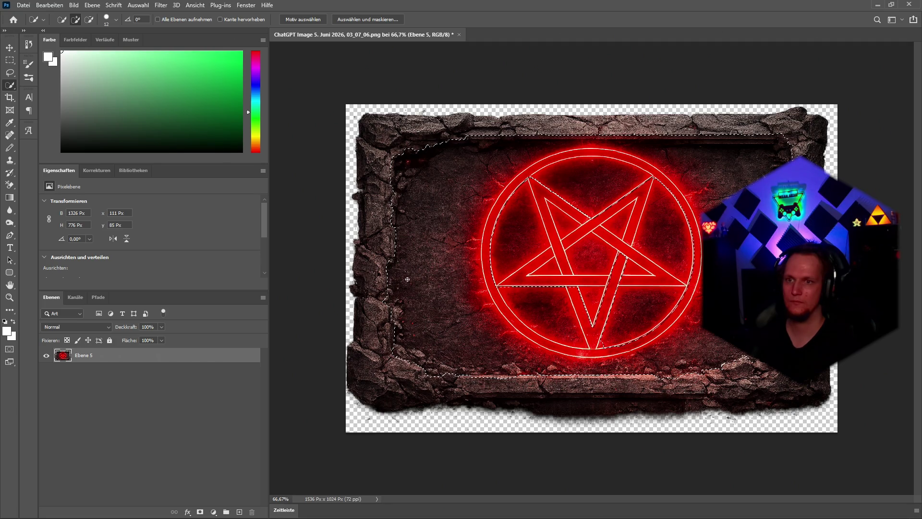
pyautogui.click(200, 511)
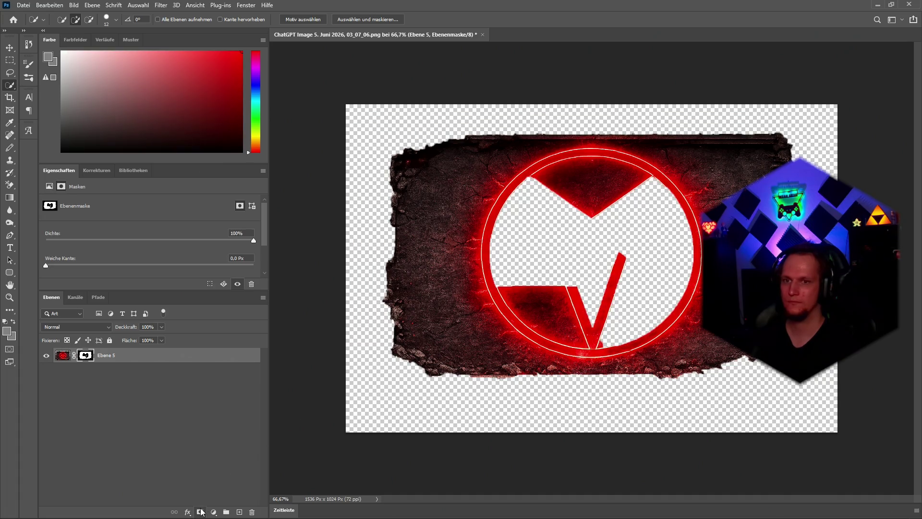
# Undo the masks, extend the selection over the pentagram's arms, and delete the selected interior
pyautogui.click(201, 511)
pyautogui.hotkey('ctrl', 'z')
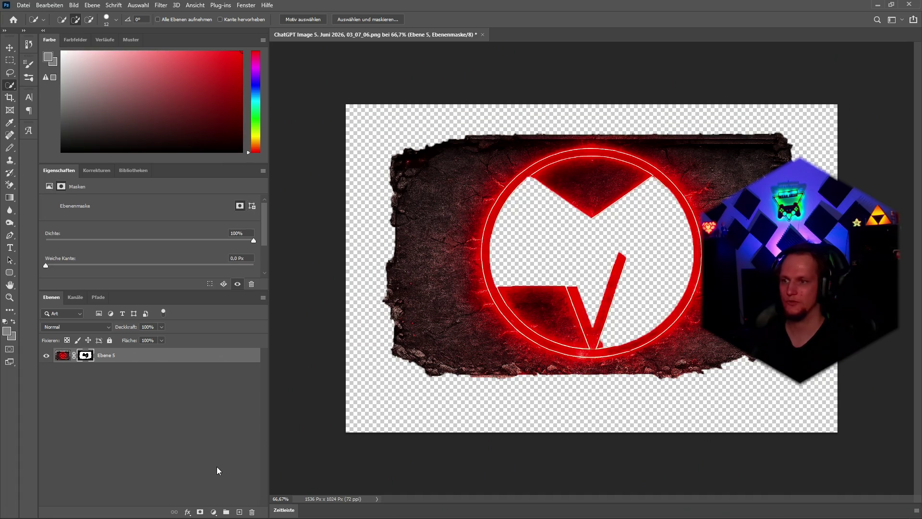
pyautogui.hotkey('ctrl', 'z')
pyautogui.moveTo(491, 278); pyautogui.dragTo(585, 196)
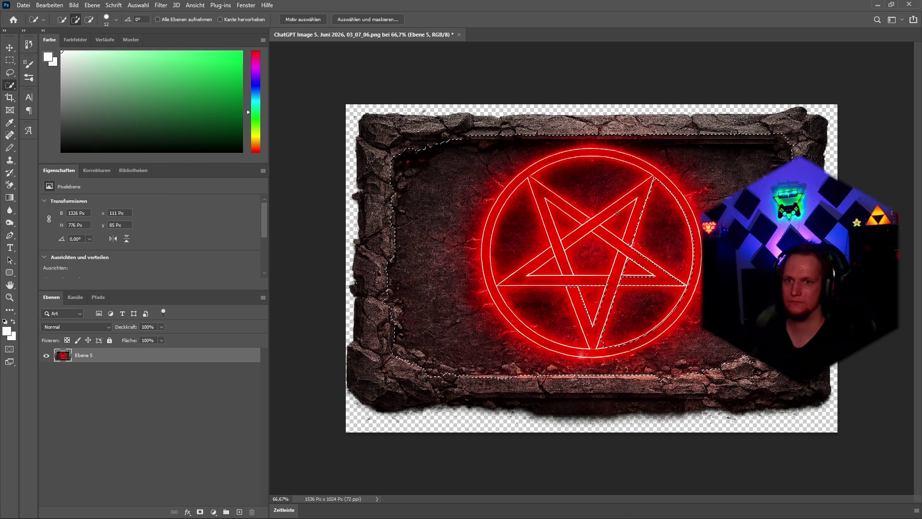
pyautogui.moveTo(621, 303); pyautogui.dragTo(582, 312)
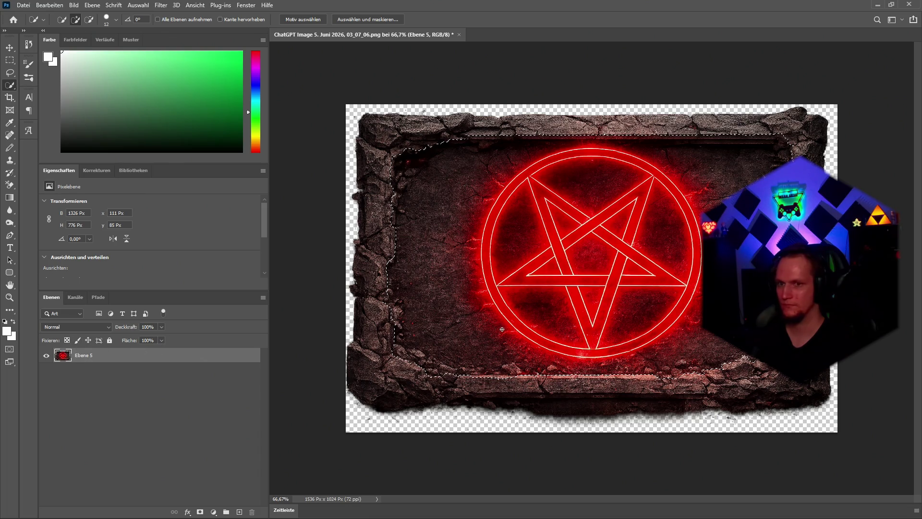
pyautogui.press('Delete')
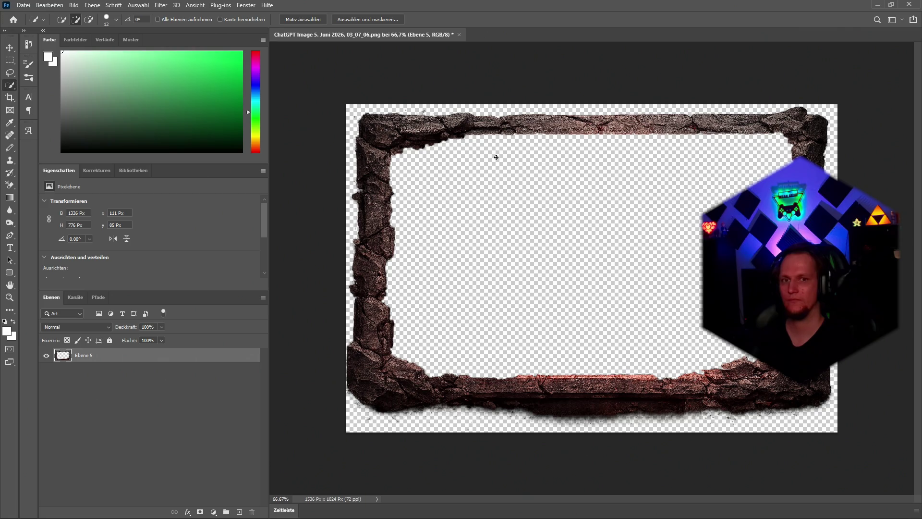
pyautogui.scroll(2, 427, 153)
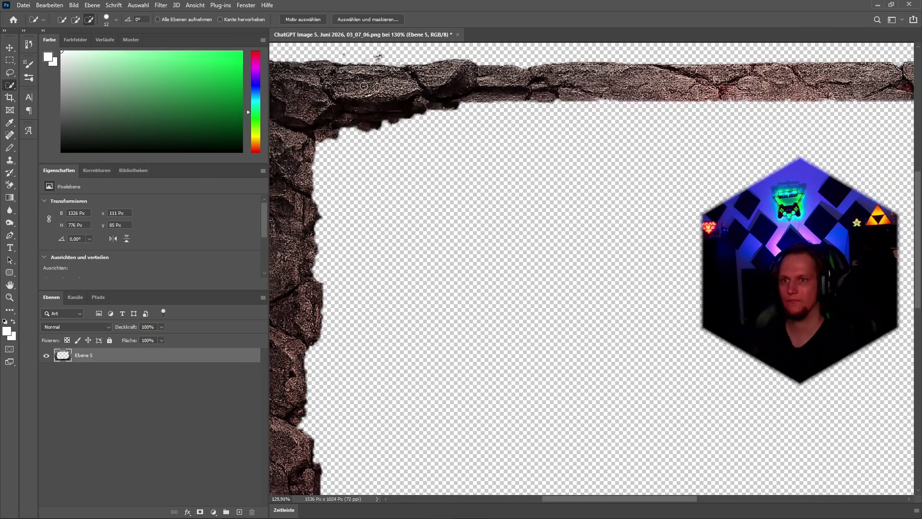
# Switch to the Eraser at 21 px and close the Ebenenstil dialog unchanged
pyautogui.press('r')
pyautogui.rightClick(9, 311)
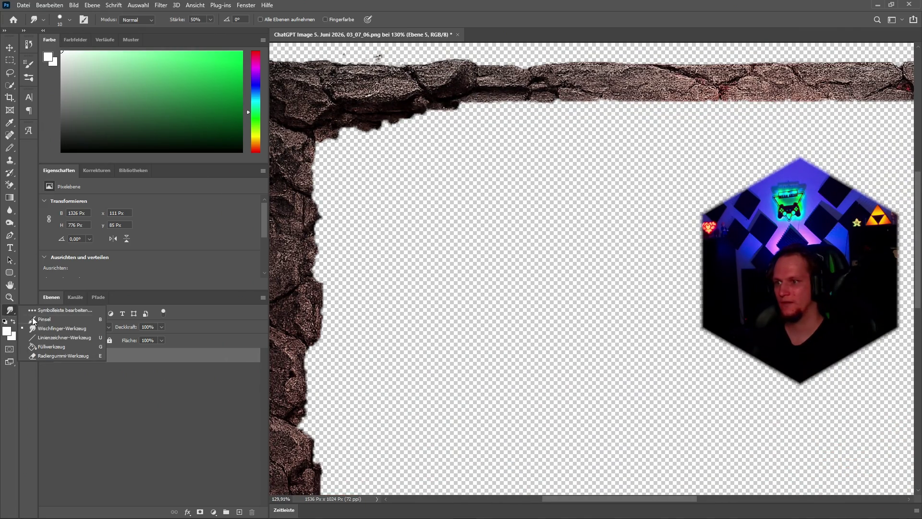
pyautogui.click(40, 350)
pyautogui.rightClick(6, 312)
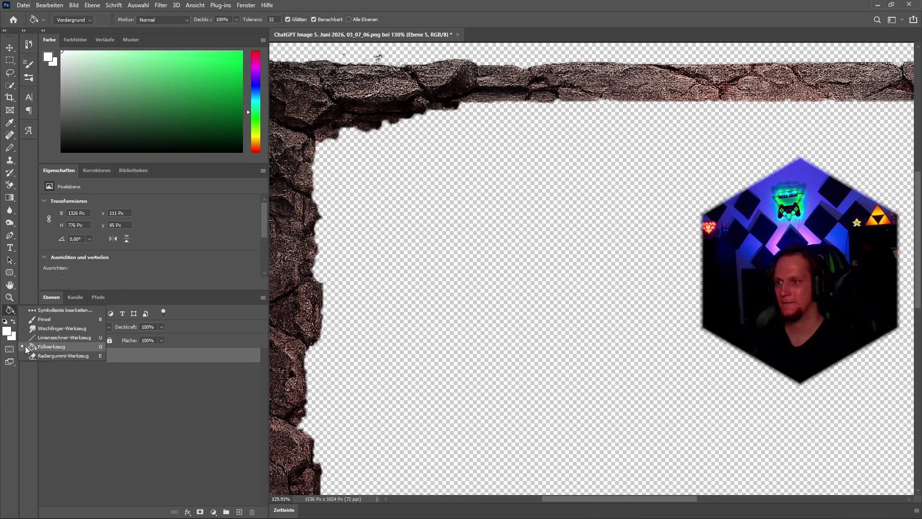
pyautogui.click(39, 353)
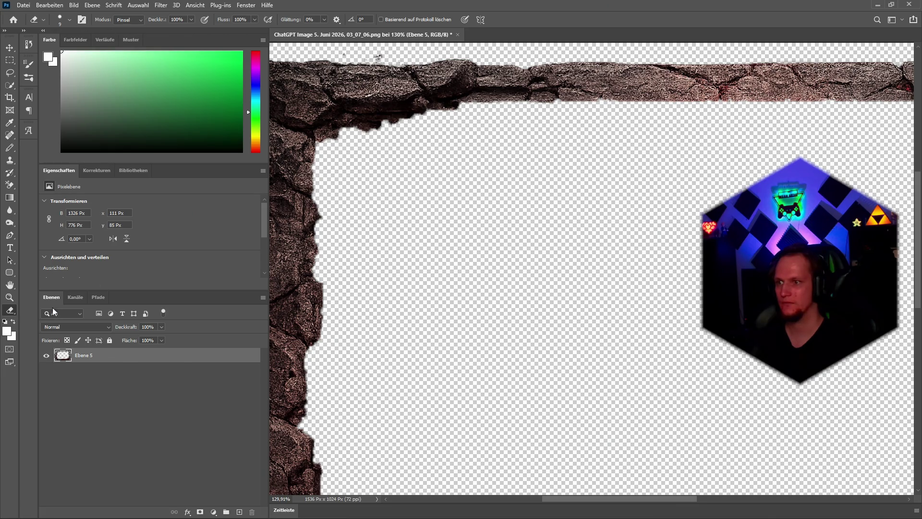
pyautogui.click(69, 19)
pyautogui.click(59, 48)
pyautogui.click(387, 138)
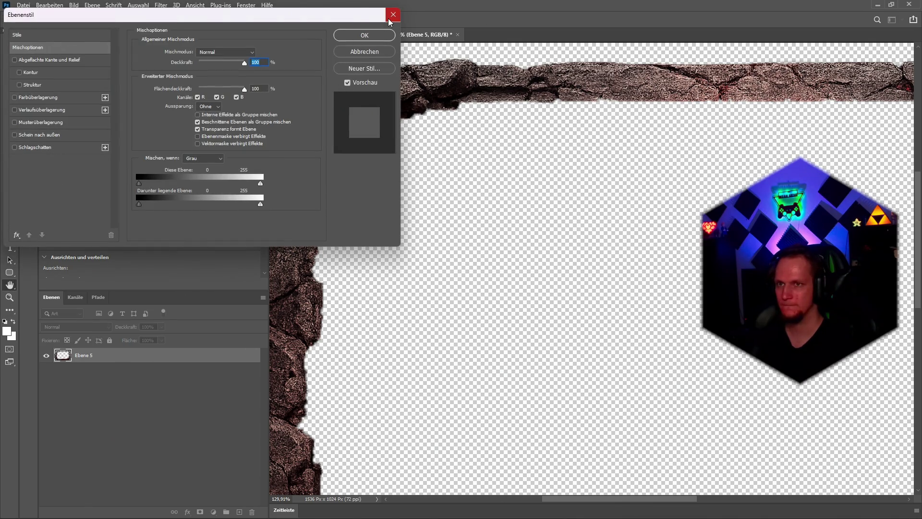
pyautogui.click(393, 15)
pyautogui.hotkey('ctrl', '-')
pyautogui.hotkey('ctrl', '-')
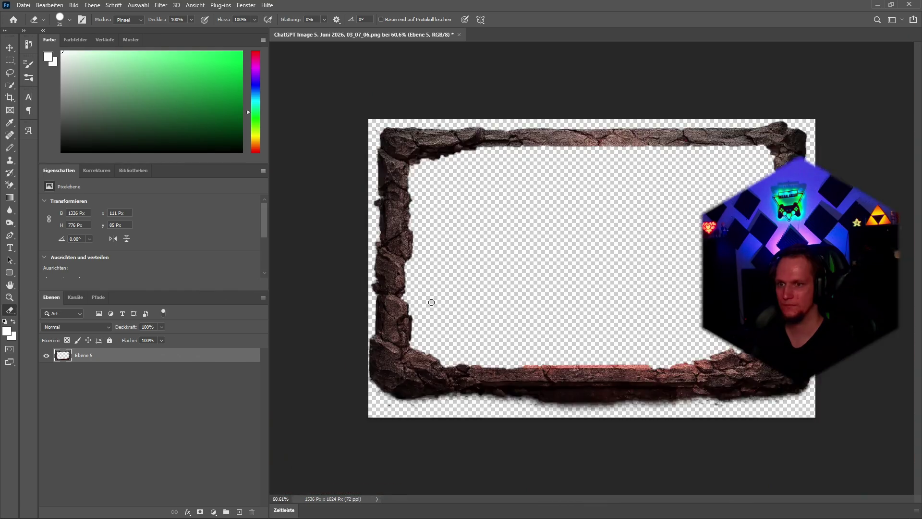
# Make the eraser hard-edged and merge a new empty layer into Ebene 5
pyautogui.hotkey('ctrl', '0')
pyautogui.rightClick(8, 312)
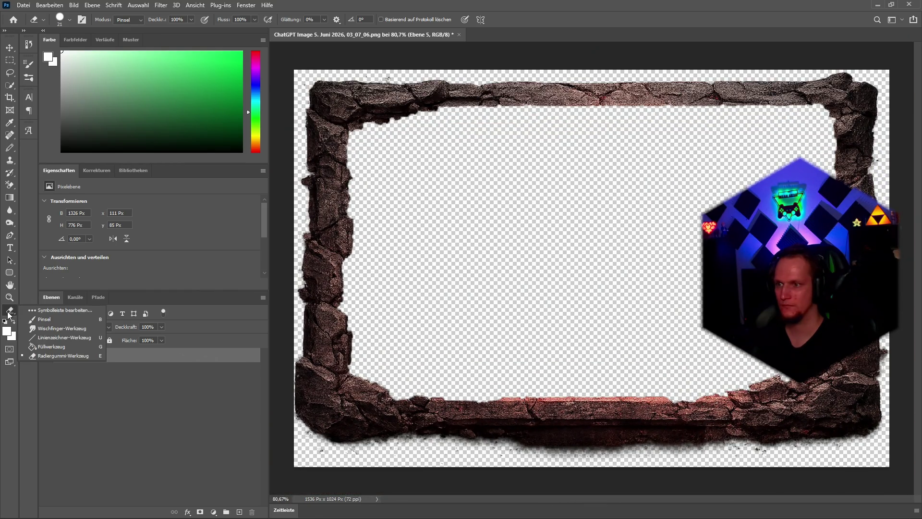
pyautogui.click(38, 357)
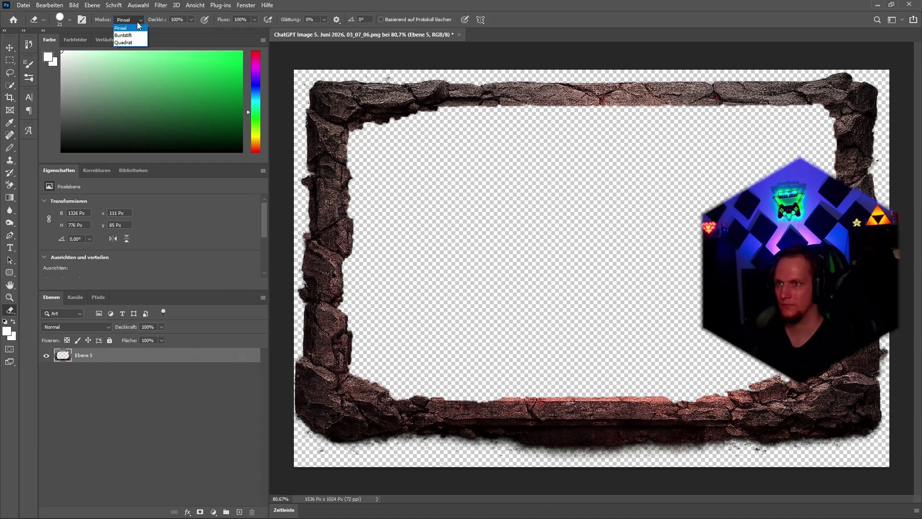
pyautogui.click(123, 35)
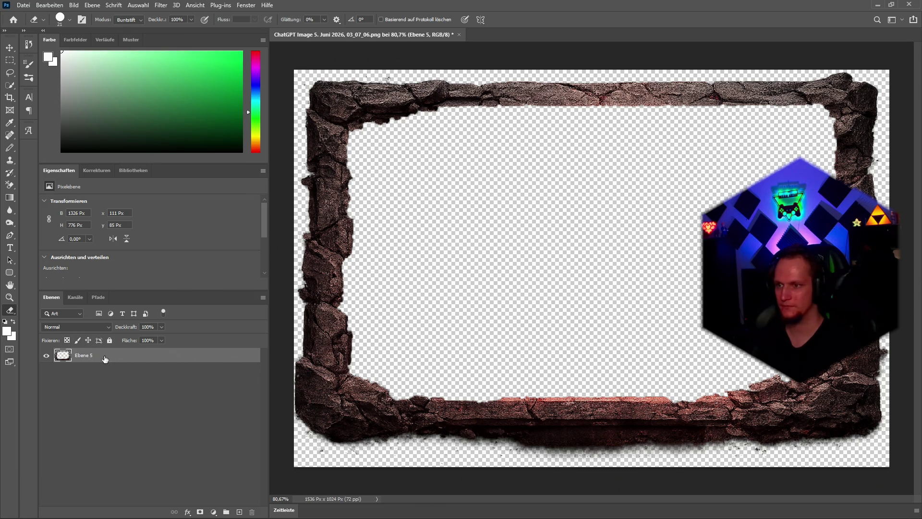
pyautogui.hotkey('ctrl', 'shift', 'alt', 'n')
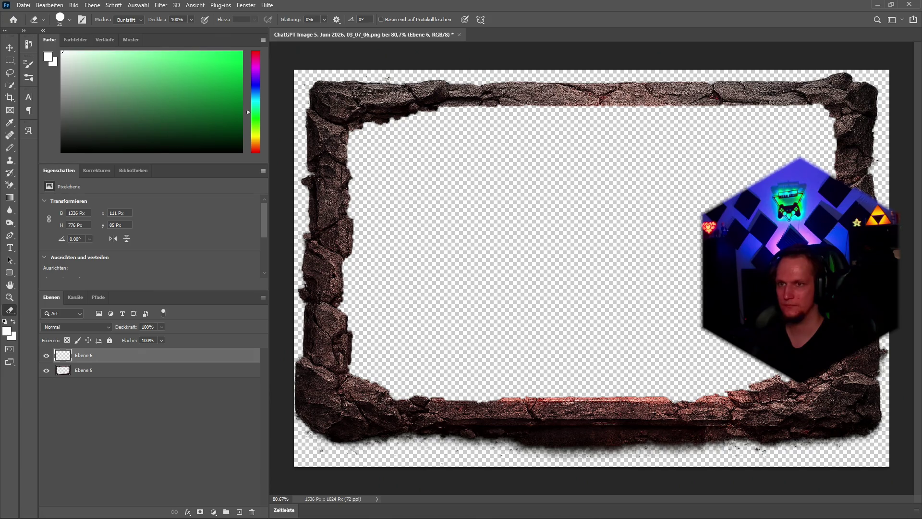
pyautogui.click(85, 370)
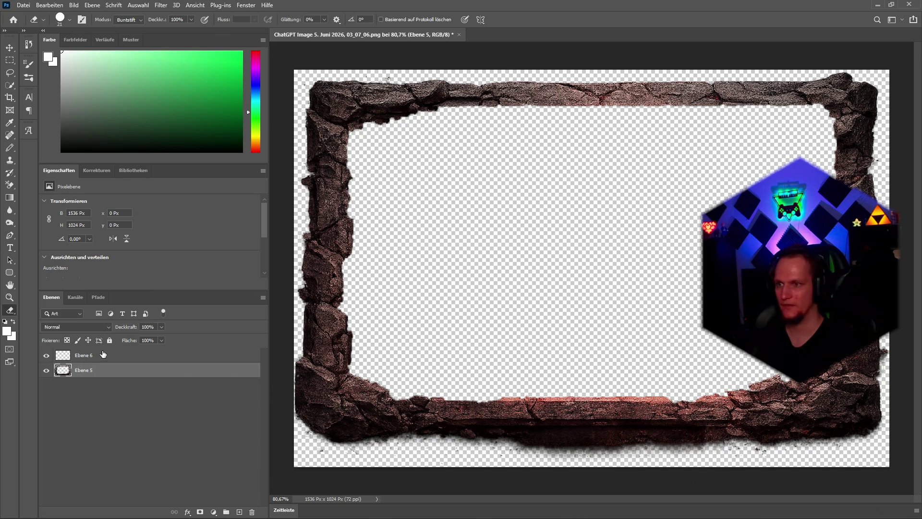
pyautogui.hotkey('ctrl', 'shift', 'e')
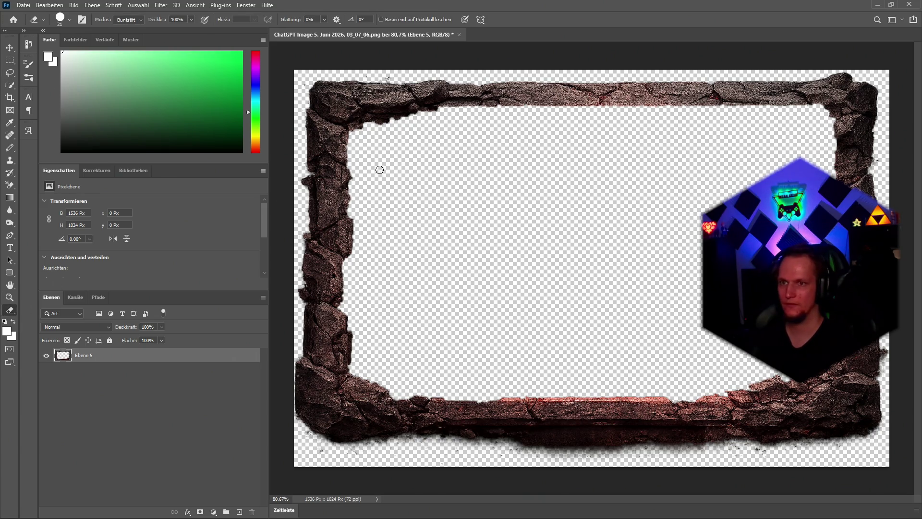
# Erase the dark fringes under the top rock edge and at the lower-right corner
pyautogui.moveTo(376, 170); pyautogui.dragTo(310, 173)
pyautogui.hotkey('ctrl', 'z')
pyautogui.scroll(5, 375, 166)
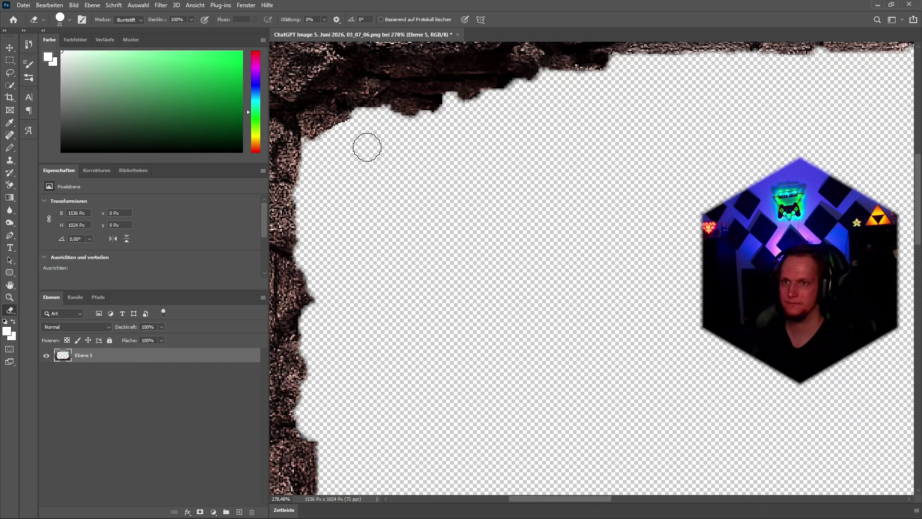
pyautogui.moveTo(389, 119)
pyautogui.mouseDown()
pyautogui.moveTo(425, 120)
pyautogui.moveTo(473, 103)
pyautogui.moveTo(552, 108)
pyautogui.moveTo(613, 76)
pyautogui.moveTo(437, 107)
pyautogui.moveTo(391, 128)
pyautogui.mouseUp()
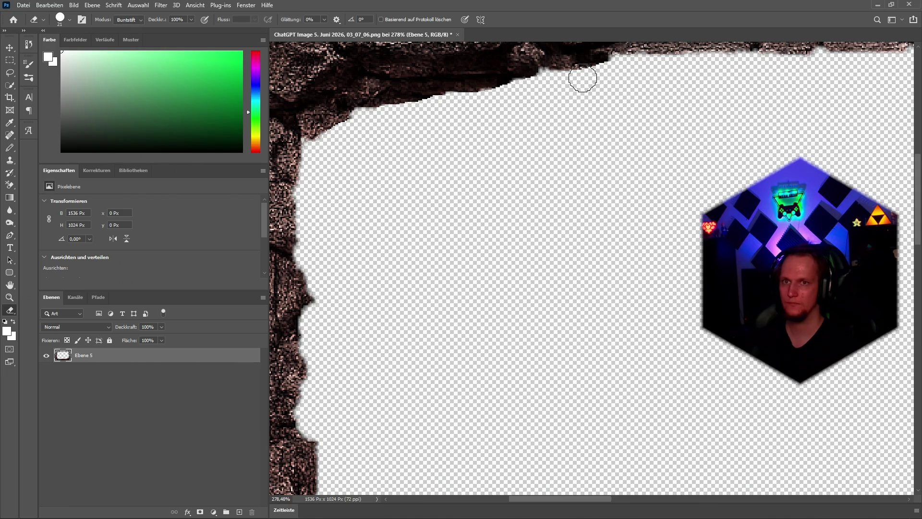
pyautogui.scroll(-5, 621, 148)
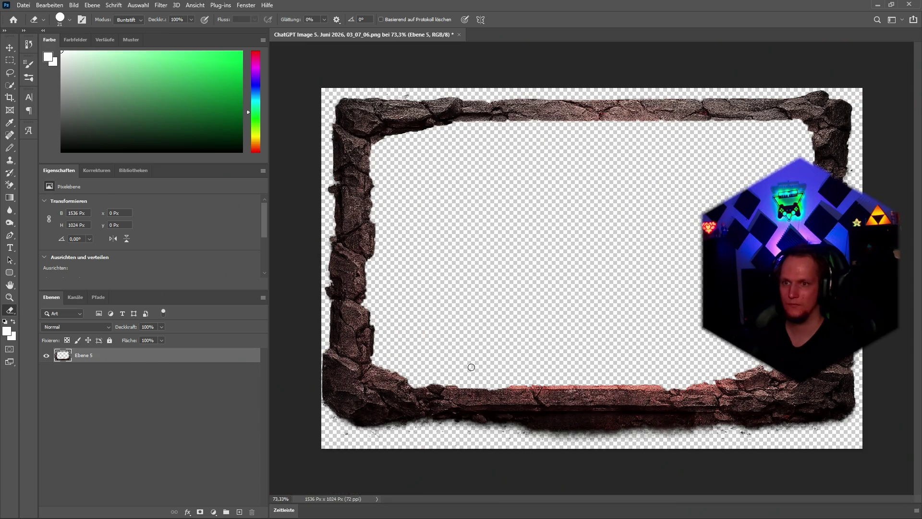
pyautogui.scroll(6, 792, 346)
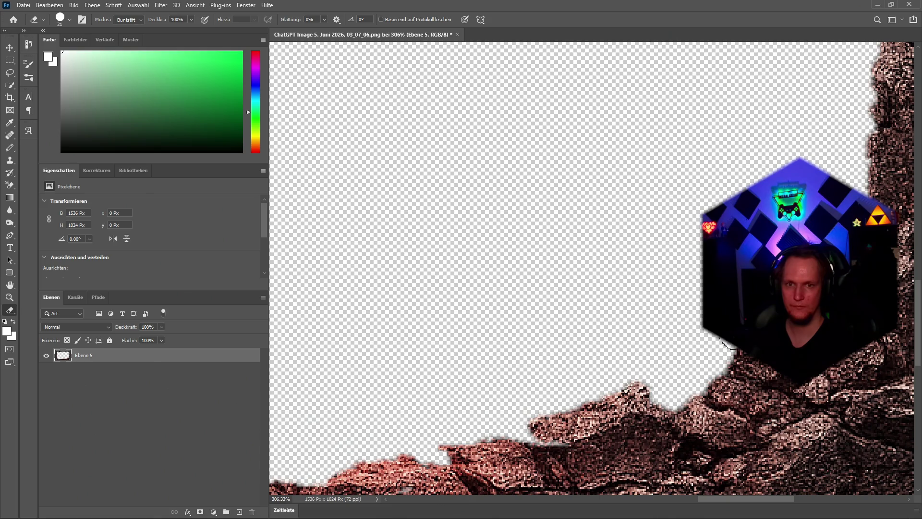
pyautogui.moveTo(727, 345)
pyautogui.mouseDown()
pyautogui.moveTo(718, 348)
pyautogui.moveTo(737, 346)
pyautogui.mouseUp()
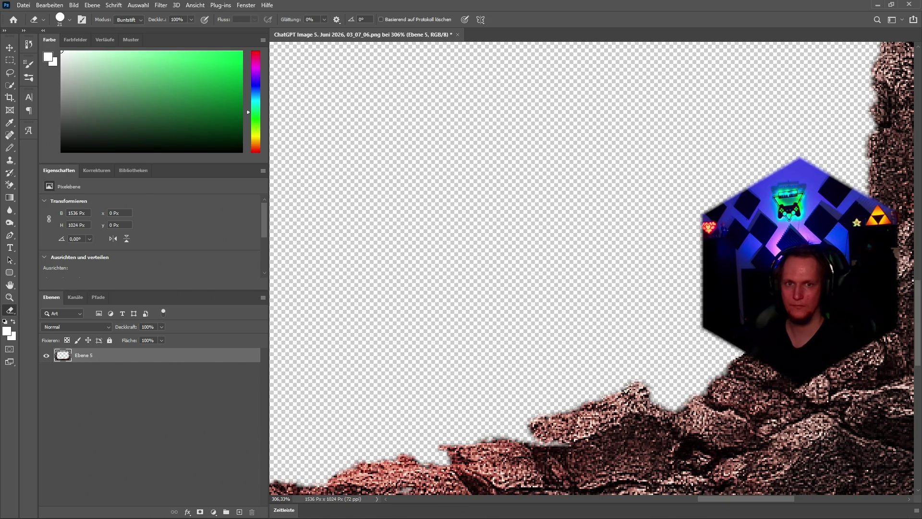
# Erase the protruding ledge on the left rock edge
pyautogui.scroll(-5, 792, 288)
pyautogui.scroll(3, 792, 288)
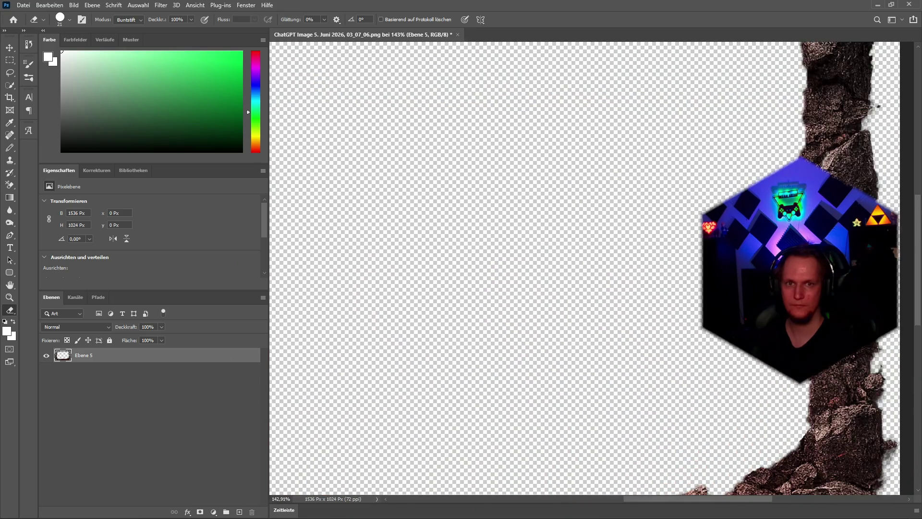
pyautogui.scroll(2, 847, 269)
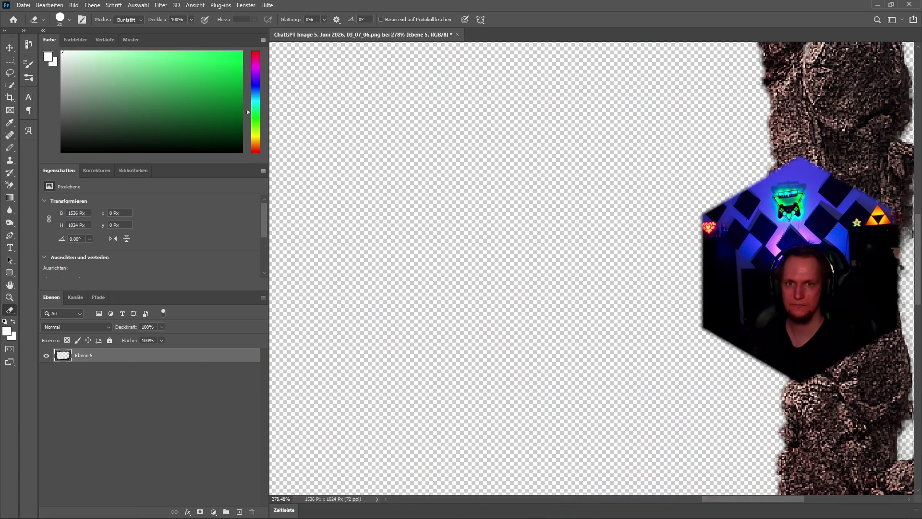
pyautogui.scroll(5, 744, 158)
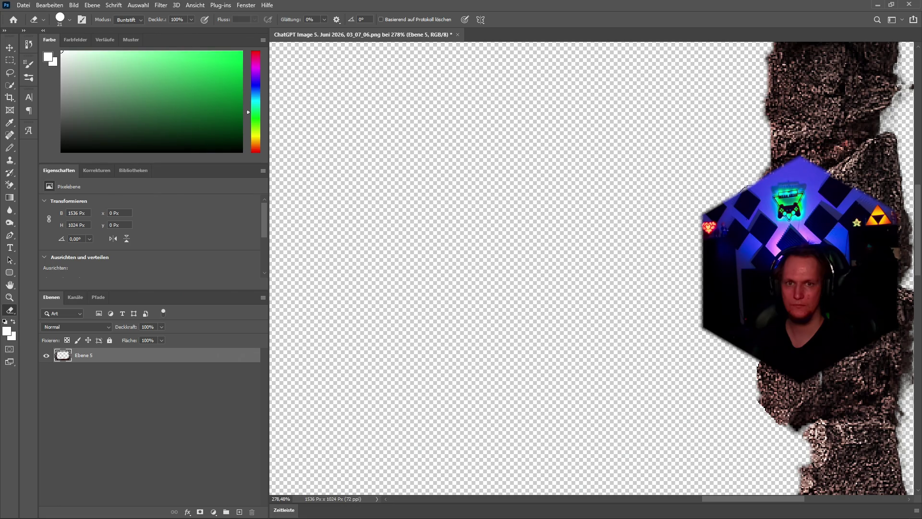
pyautogui.scroll(5, 716, 199)
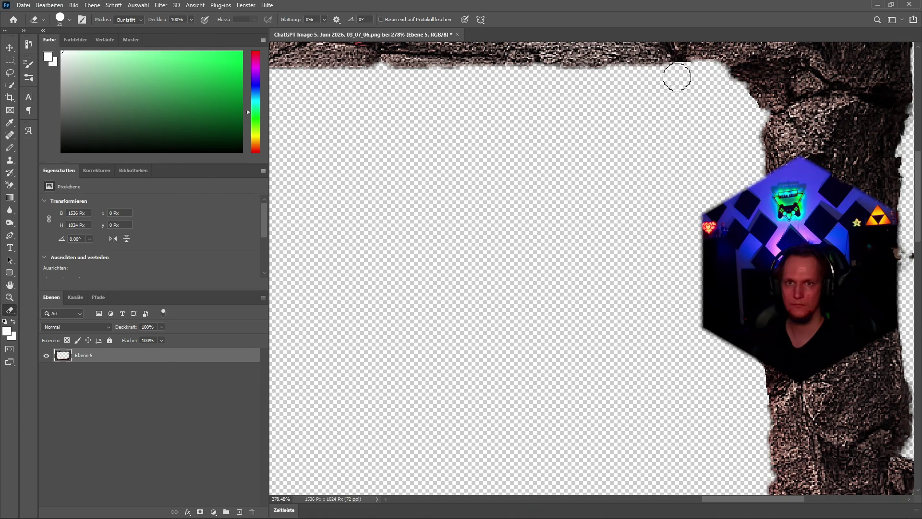
pyautogui.scroll(-3, 594, 239)
pyautogui.scroll(-5, 593, 239)
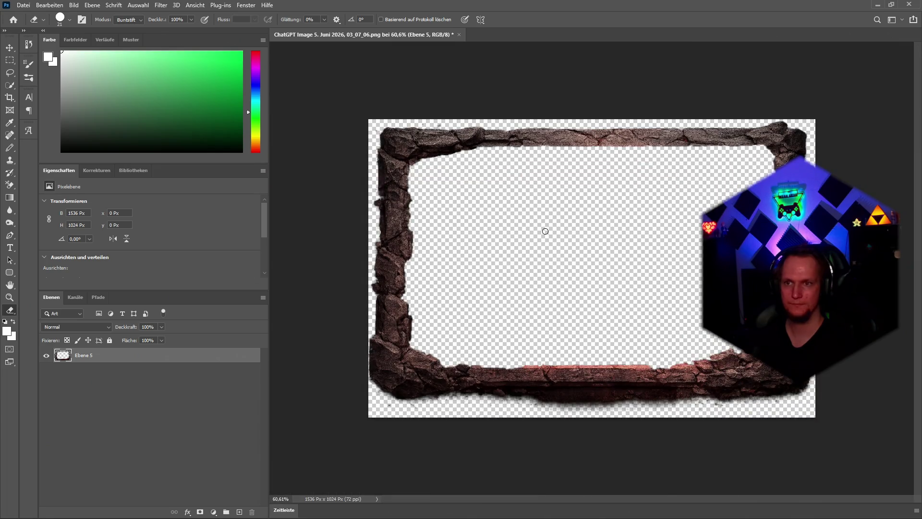
pyautogui.scroll(8, 365, 195)
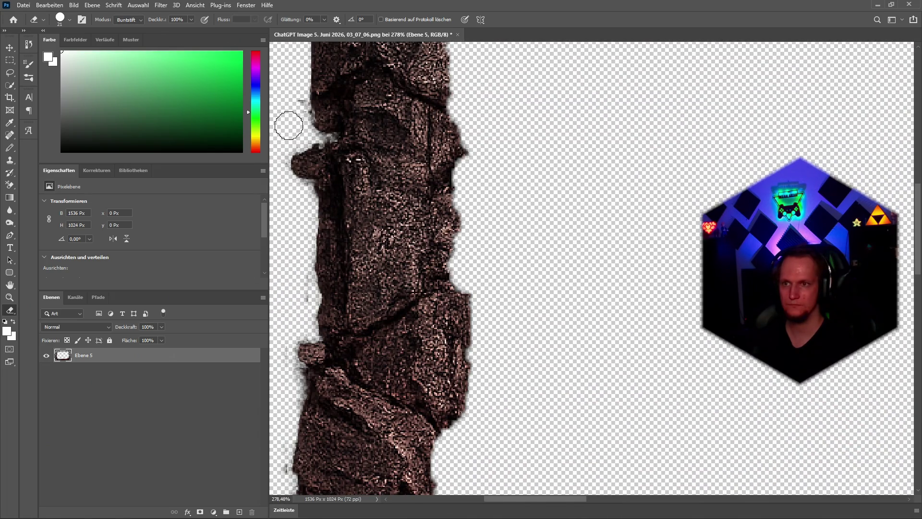
pyautogui.moveTo(294, 118)
pyautogui.mouseDown()
pyautogui.moveTo(301, 181)
pyautogui.moveTo(303, 147)
pyautogui.mouseUp()
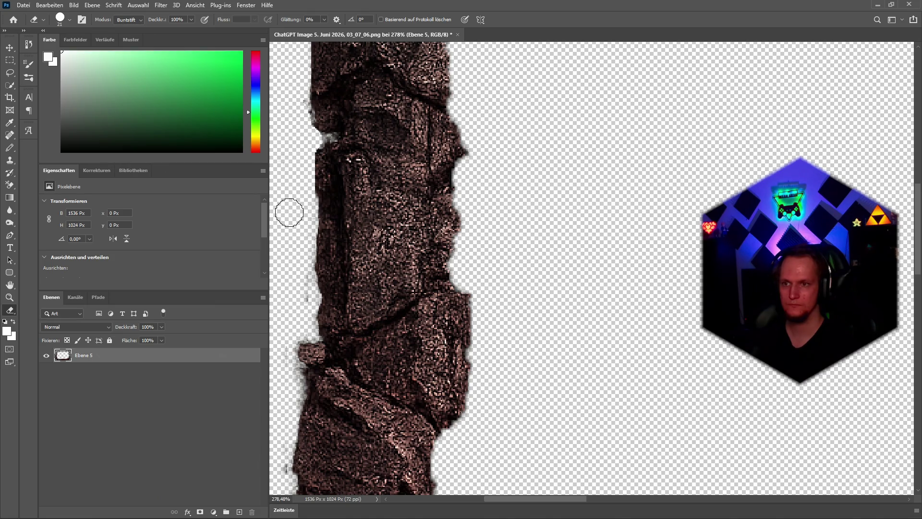
pyautogui.scroll(-5, 290, 348)
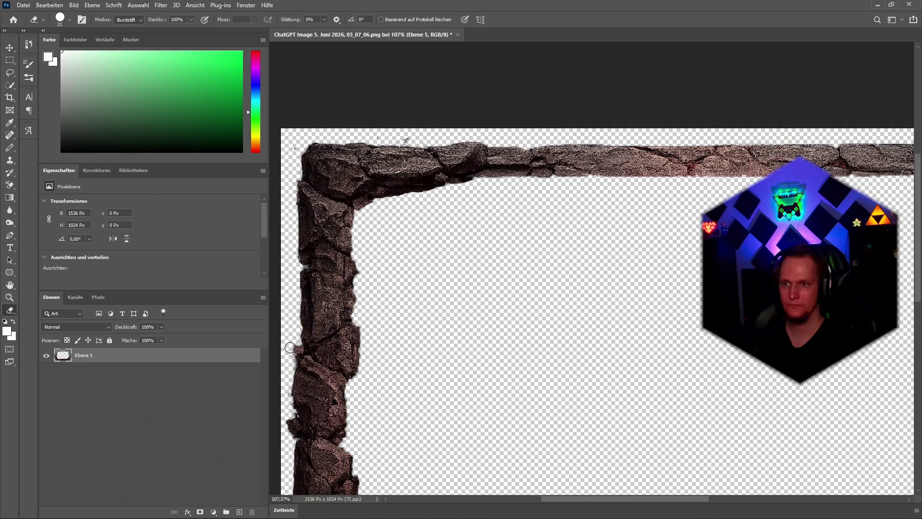
pyautogui.scroll(-4, 286, 398)
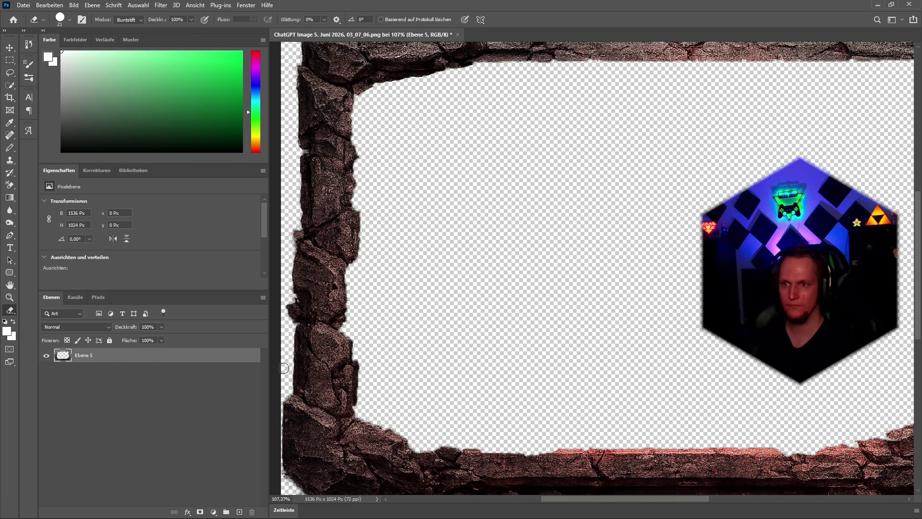
pyautogui.scroll(-5, 298, 384)
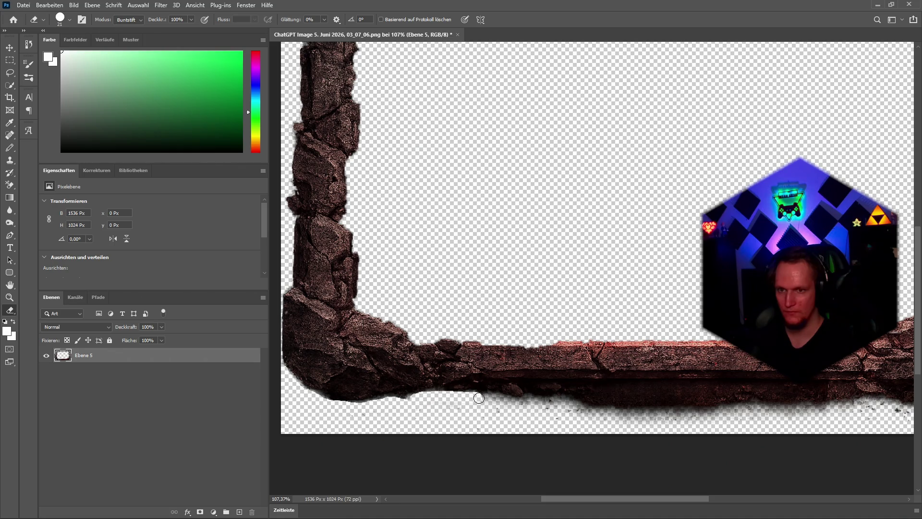
pyautogui.scroll(5, 492, 419)
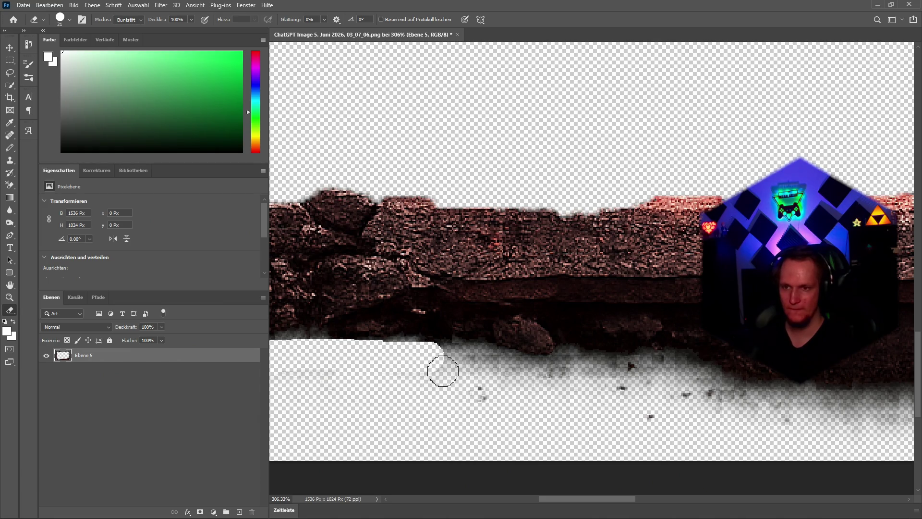
# Clear the ragged band, grey smudge and haze beneath the bottom rock edge
pyautogui.moveTo(416, 357)
pyautogui.mouseDown()
pyautogui.moveTo(673, 368)
pyautogui.moveTo(720, 384)
pyautogui.moveTo(591, 389)
pyautogui.moveTo(627, 424)
pyautogui.moveTo(716, 422)
pyautogui.moveTo(602, 432)
pyautogui.mouseUp()
pyautogui.scroll(1, 601, 432)
pyautogui.hscroll(-5, 584, 436)
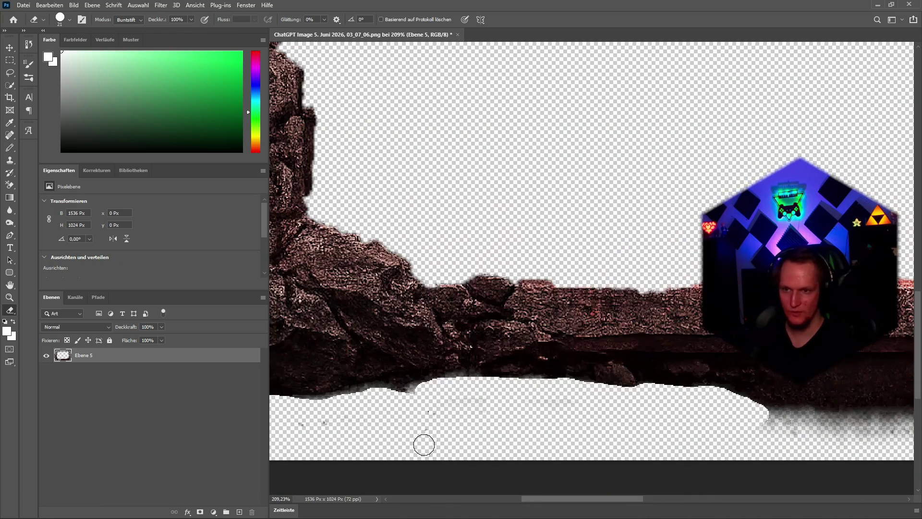
pyautogui.moveTo(428, 395)
pyautogui.mouseDown()
pyautogui.moveTo(445, 373)
pyautogui.moveTo(402, 383)
pyautogui.moveTo(356, 376)
pyautogui.moveTo(298, 395)
pyautogui.moveTo(367, 376)
pyautogui.moveTo(310, 414)
pyautogui.moveTo(477, 397)
pyautogui.moveTo(464, 429)
pyautogui.mouseUp()
pyautogui.scroll(3, 463, 429)
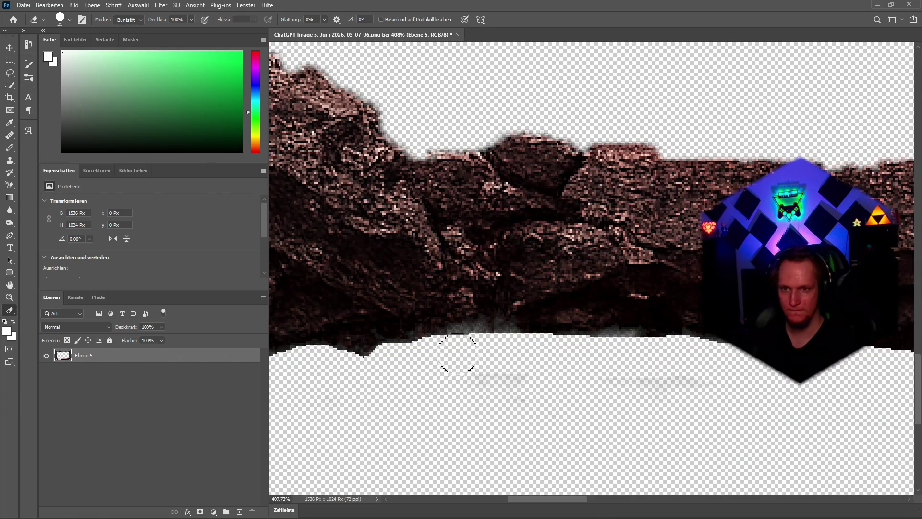
pyautogui.moveTo(479, 340)
pyautogui.mouseDown()
pyautogui.moveTo(502, 339)
pyautogui.moveTo(535, 372)
pyautogui.mouseUp()
pyautogui.scroll(-5, 624, 417)
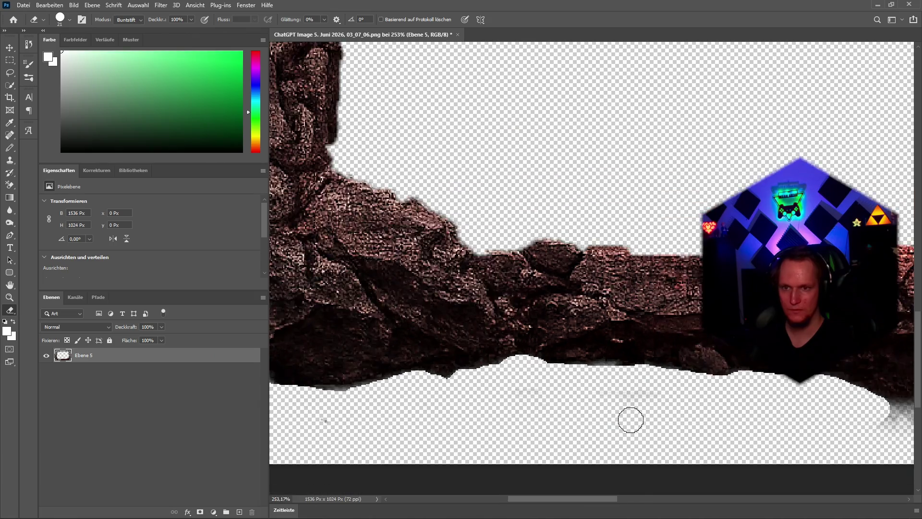
pyautogui.scroll(-2, 665, 434)
pyautogui.scroll(2, 628, 448)
pyautogui.scroll(2, 433, 450)
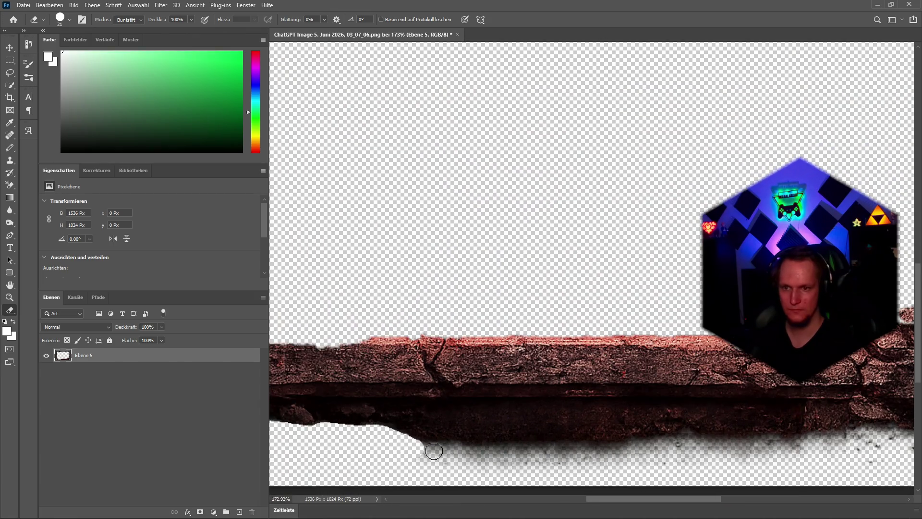
pyautogui.moveTo(394, 444); pyautogui.dragTo(664, 447)
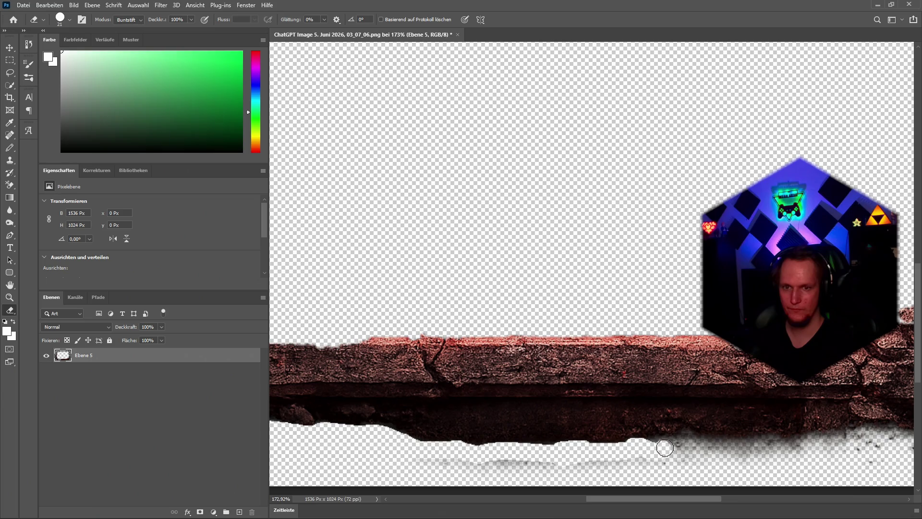
pyautogui.scroll(-5, 652, 448)
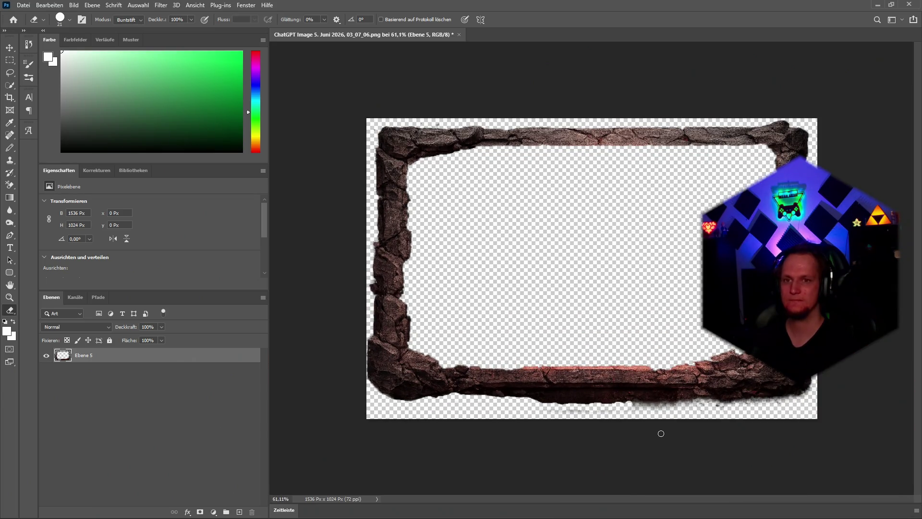
pyautogui.click(878, 5)
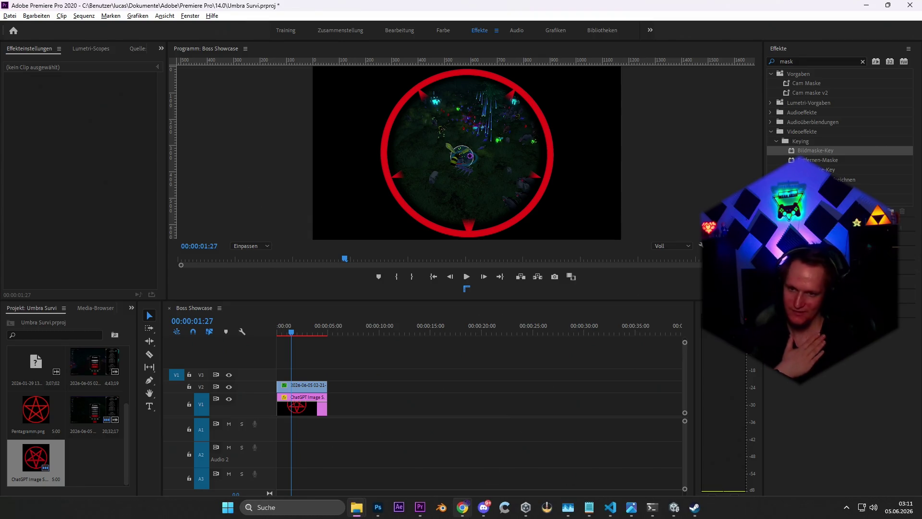
# Bring the Umbra Survivor folder window in File Explorer forward over Premiere Pro
pyautogui.moveTo(470, 508)
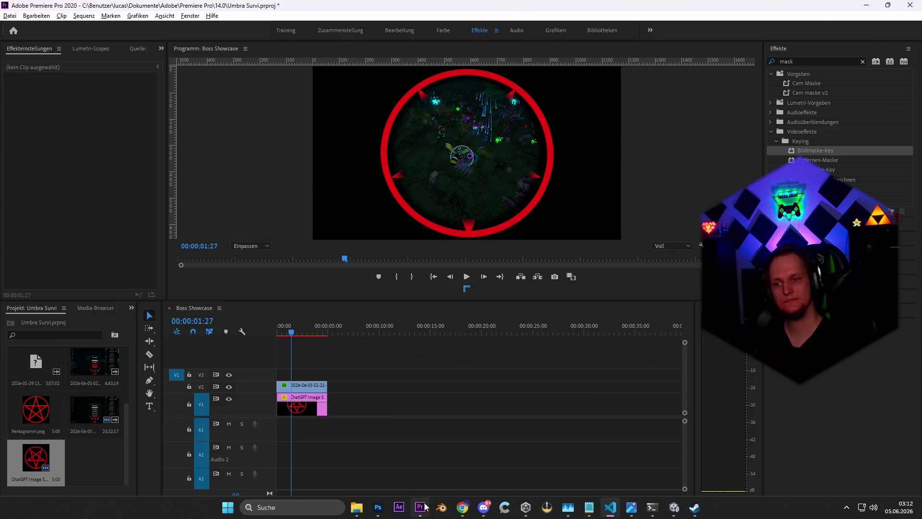
pyautogui.moveTo(356, 507)
pyautogui.click(303, 459)
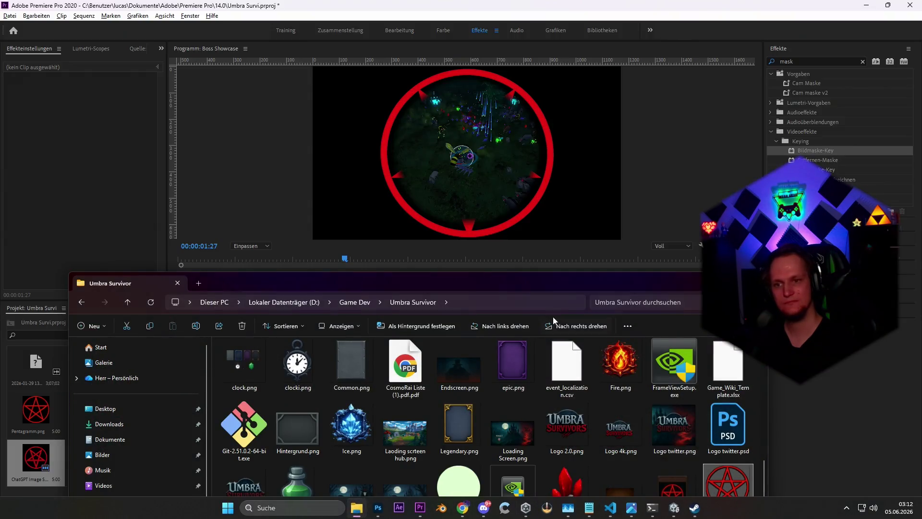
# Move the folder window up and drag Logo 2.0.png onto the top video track
pyautogui.moveTo(494, 320)
pyautogui.mouseDown()
pyautogui.moveTo(607, 140)
pyautogui.moveTo(921, 72)
pyautogui.mouseUp()
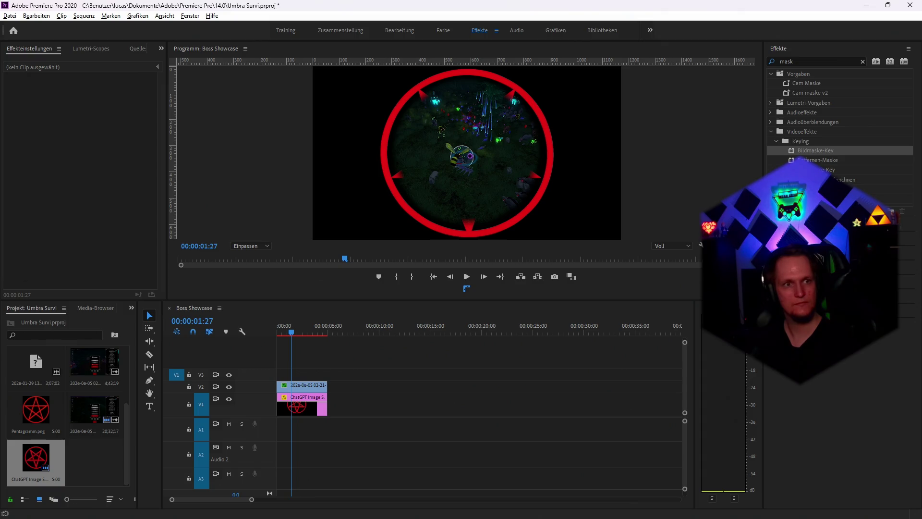
pyautogui.moveTo(108, 88); pyautogui.dragTo(288, 373)
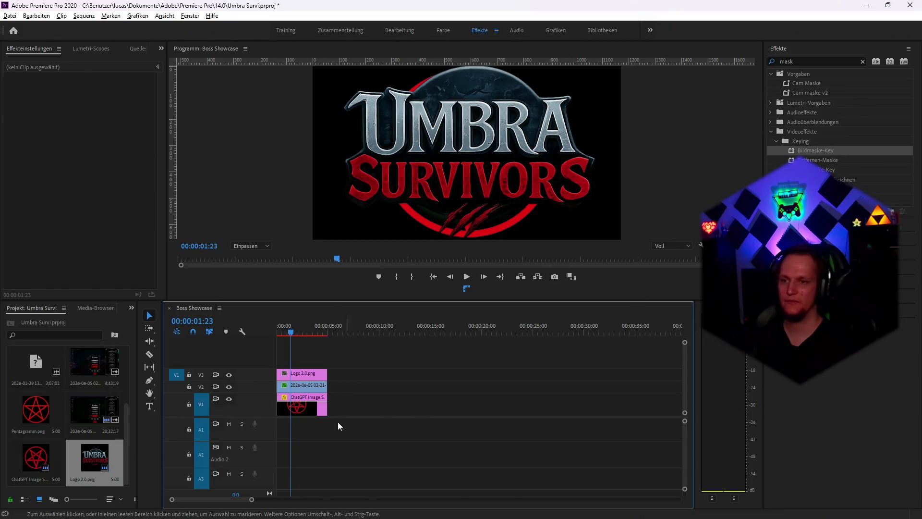
# Delete the ChatGPT Image clip from V1 and inspect the gameplay clip's effects
pyautogui.click(307, 384)
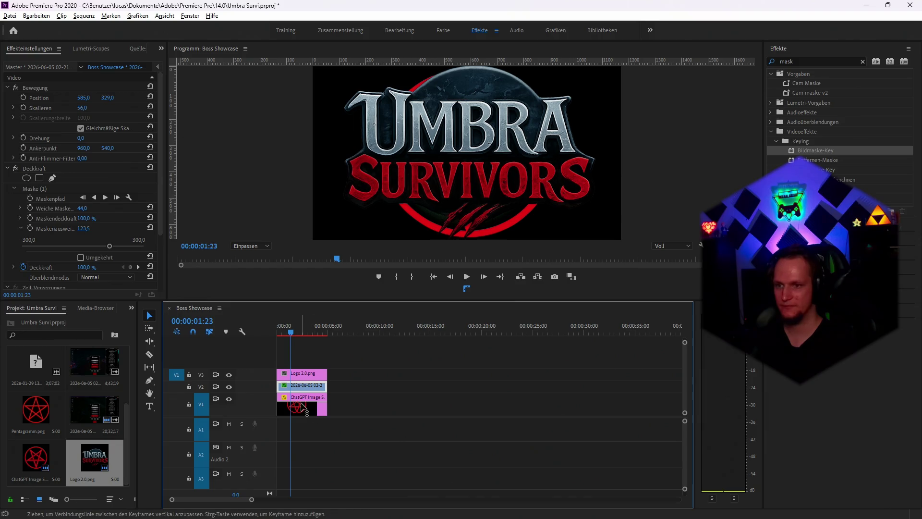
pyautogui.click(301, 406)
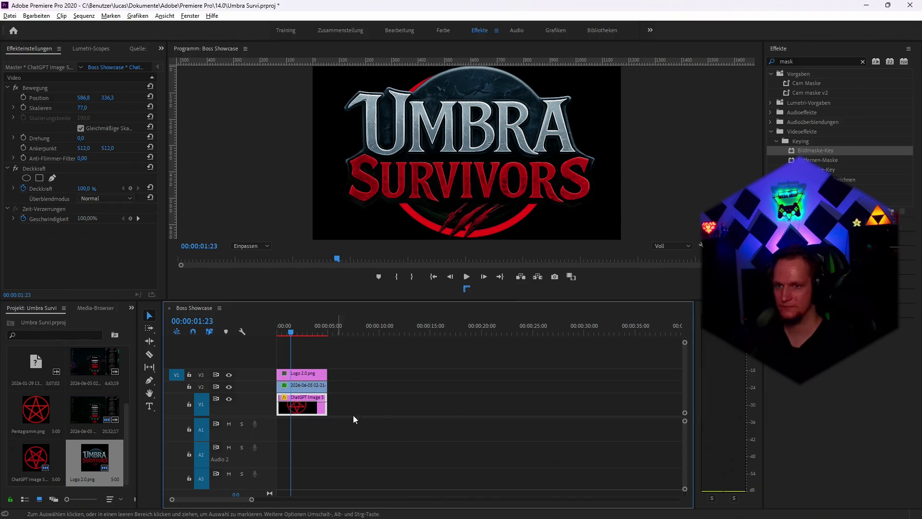
pyautogui.press('Delete')
pyautogui.click(301, 373)
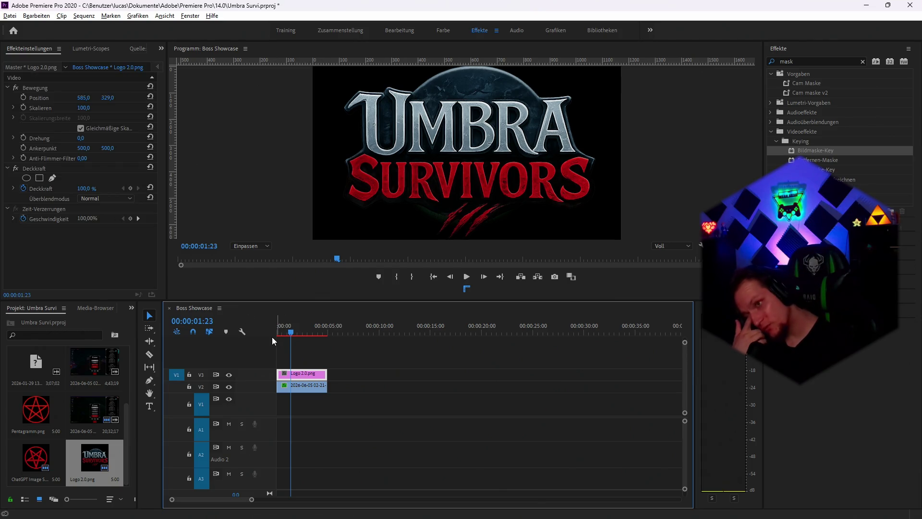
pyautogui.click(294, 386)
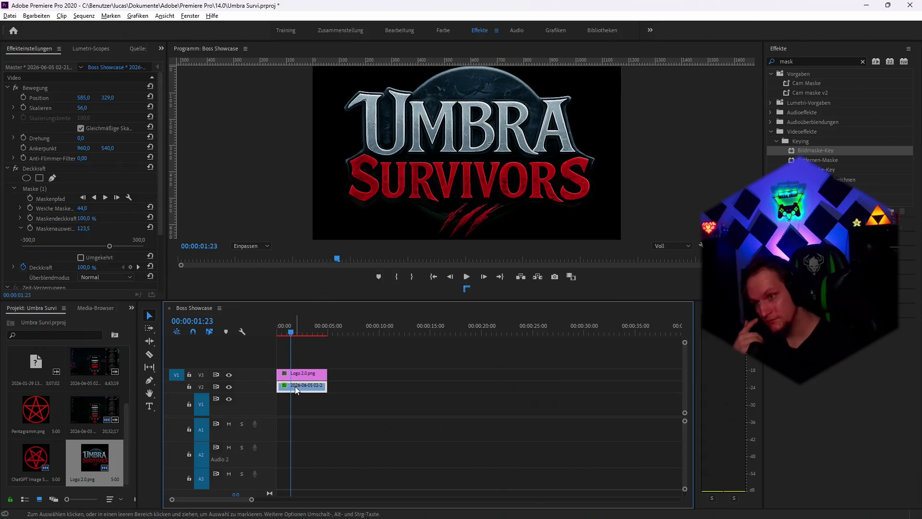
pyautogui.scroll(-2, 100, 230)
pyautogui.scroll(-1, 101, 233)
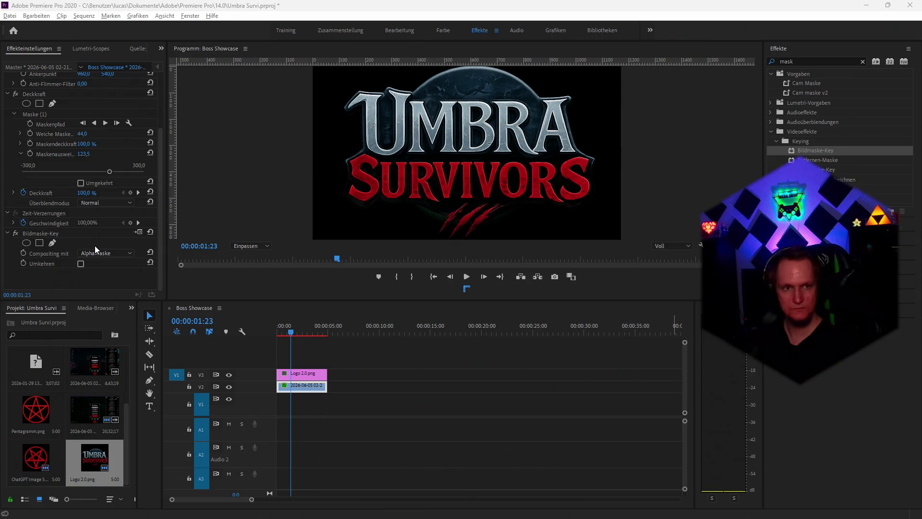
# Select the gameplay clip's Bildmaske-Key effect and search the effects for 'track'
pyautogui.click(30, 233)
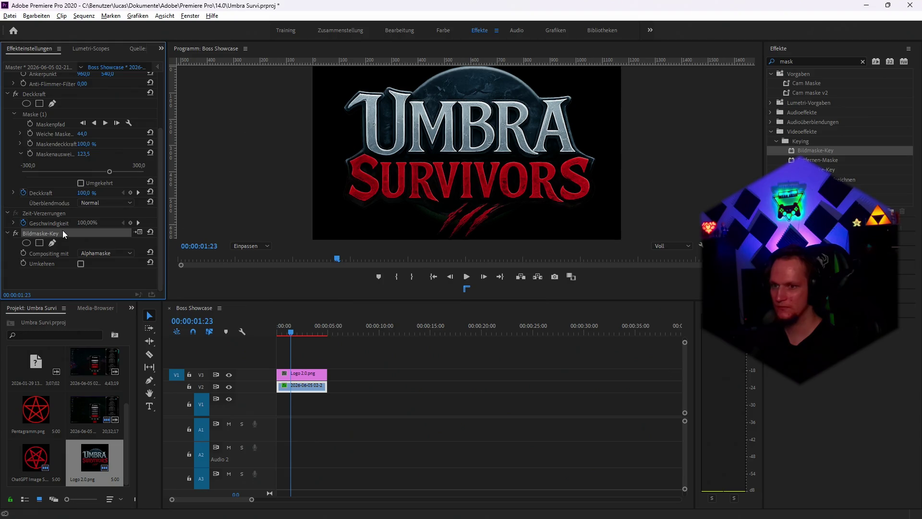
pyautogui.scroll(3, 70, 236)
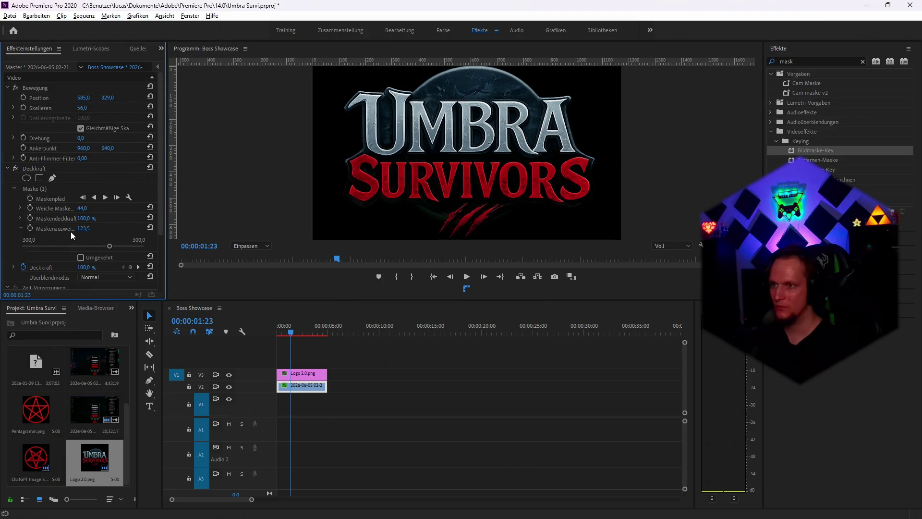
pyautogui.scroll(-3, 71, 231)
pyautogui.click(805, 61)
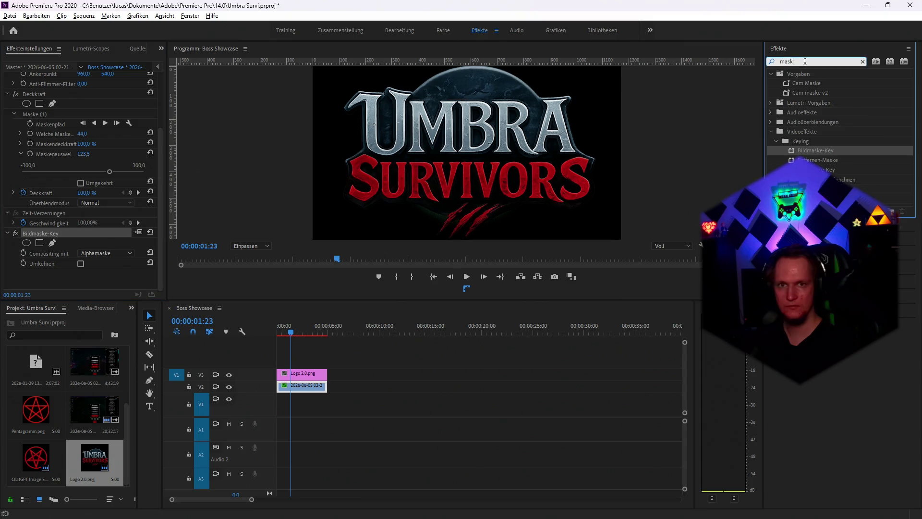
pyautogui.press('BackSpace')
pyautogui.press('BackSpace')
pyautogui.press('BackSpace')
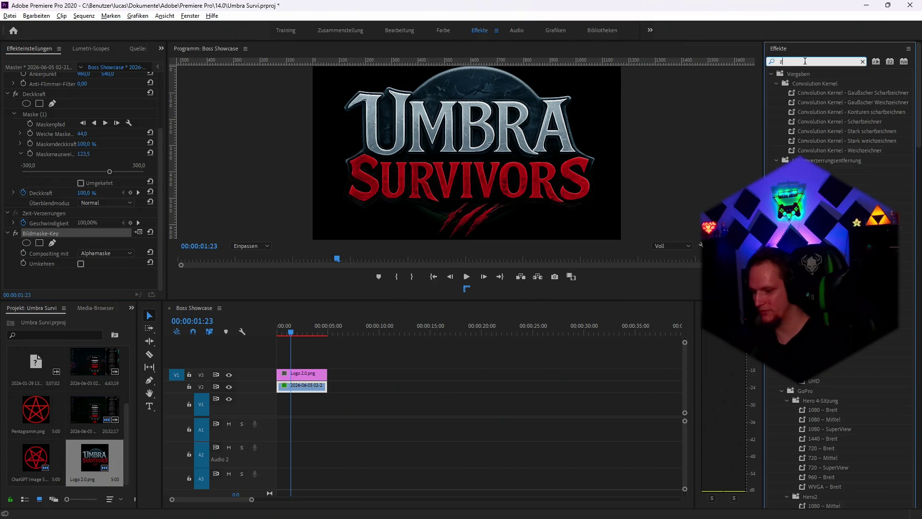
pyautogui.write('track')
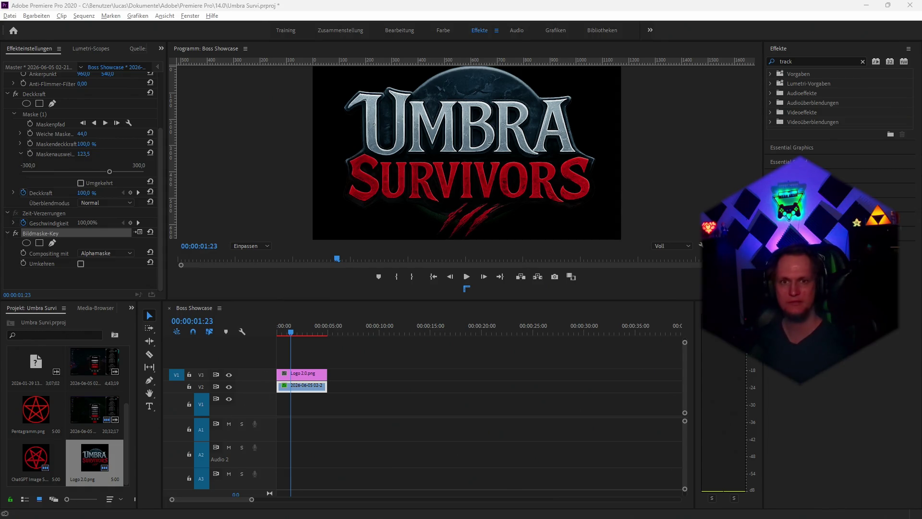
# Search 'spur' and apply Spurmaske-Key to the Logo 2.0.png clip on V3
pyautogui.click(815, 60)
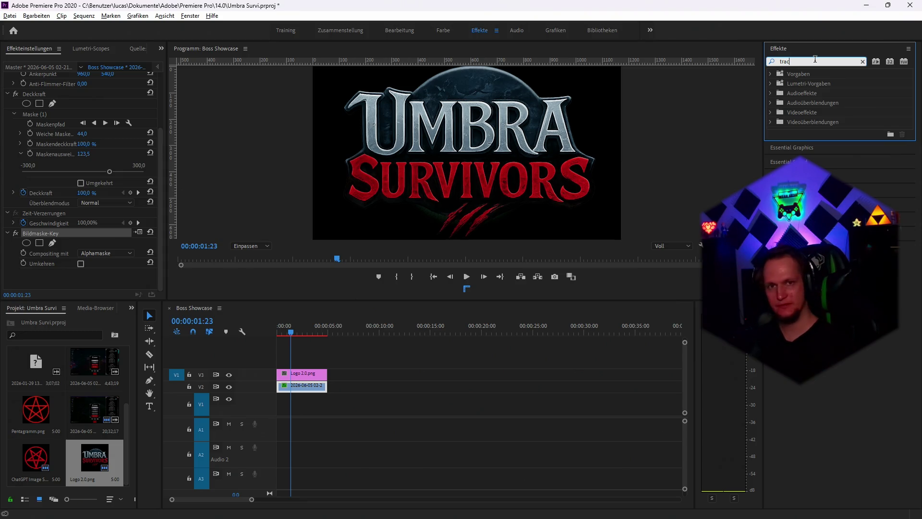
pyautogui.press('BackSpace')
pyautogui.press('BackSpace')
pyautogui.press('BackSpace')
pyautogui.write('spur')
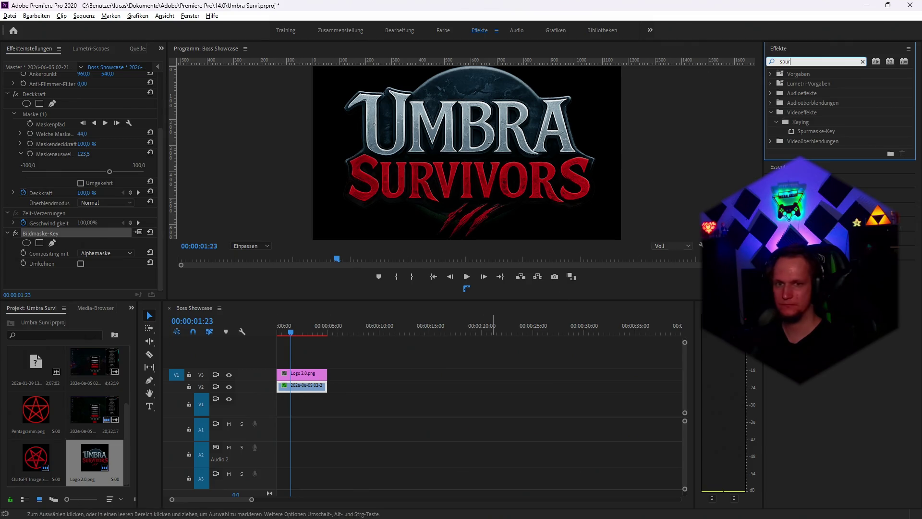
pyautogui.click(310, 375)
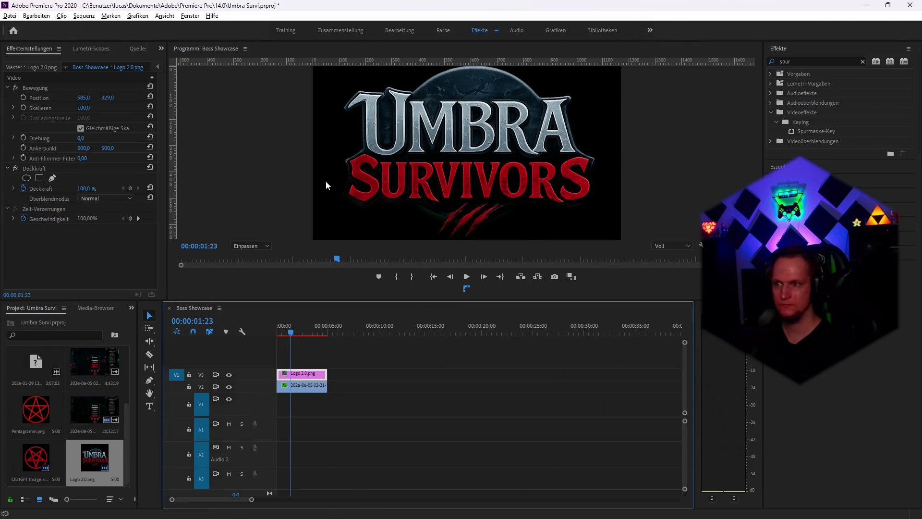
pyautogui.moveTo(816, 131); pyautogui.dragTo(300, 375)
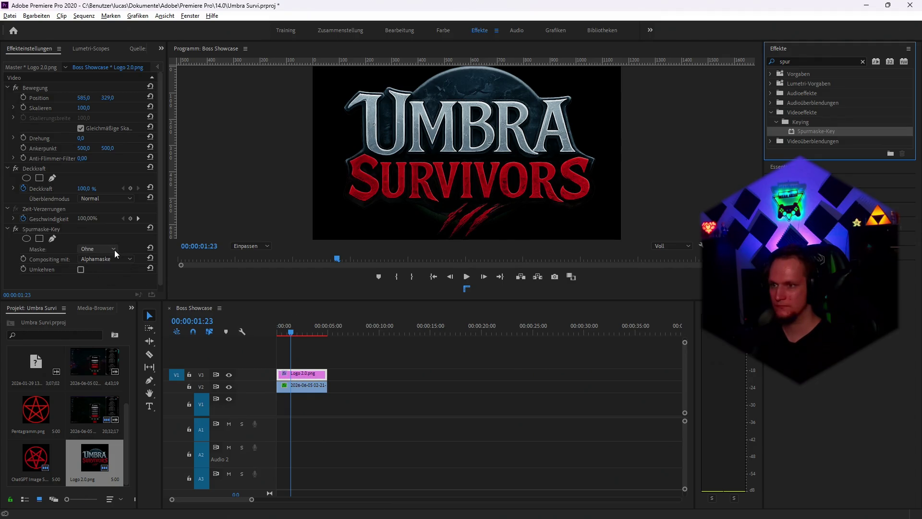
pyautogui.click(273, 344)
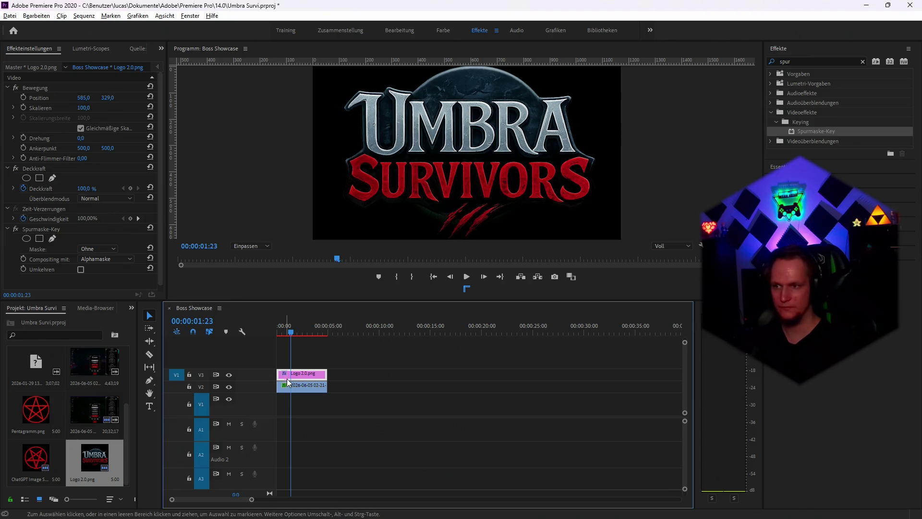
# Move the Spurmaske-Key effect from the logo clip onto the V2 gameplay clip
pyautogui.rightClick(32, 229)
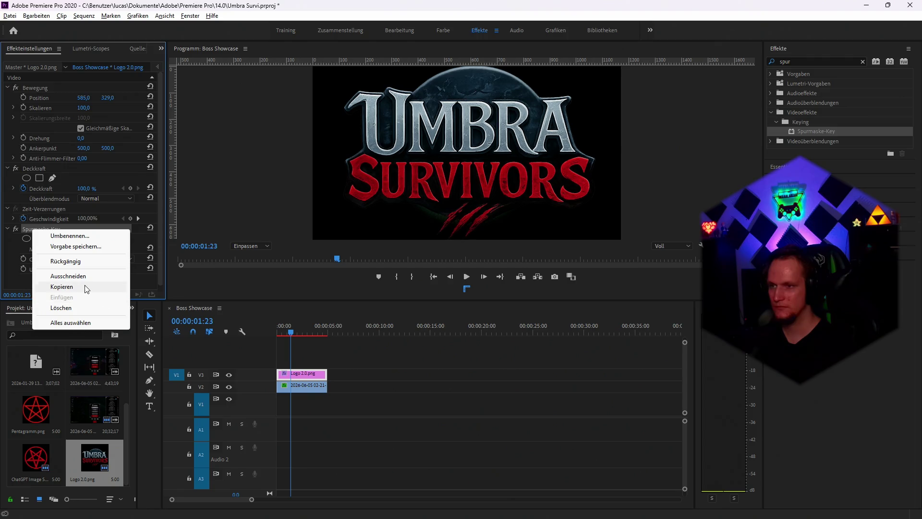
pyautogui.click(68, 307)
pyautogui.click(298, 386)
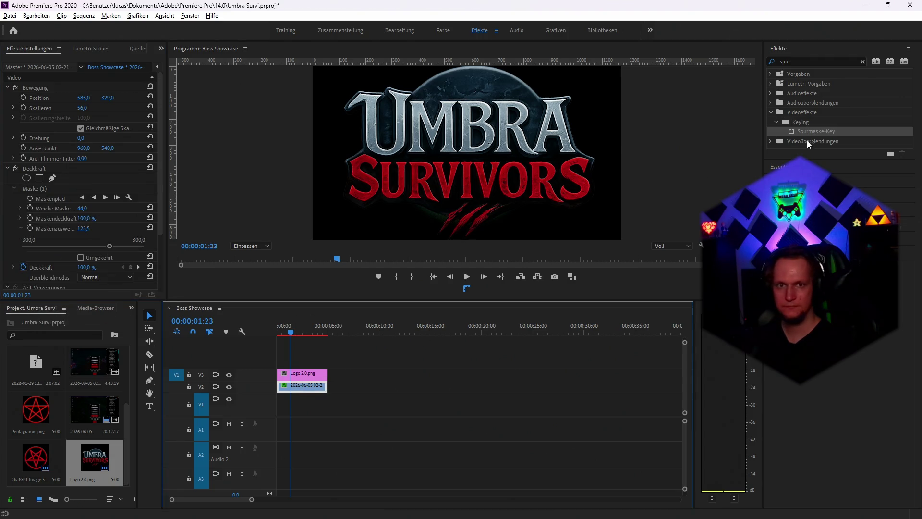
pyautogui.moveTo(809, 130)
pyautogui.mouseDown()
pyautogui.moveTo(352, 375)
pyautogui.moveTo(295, 390)
pyautogui.mouseUp()
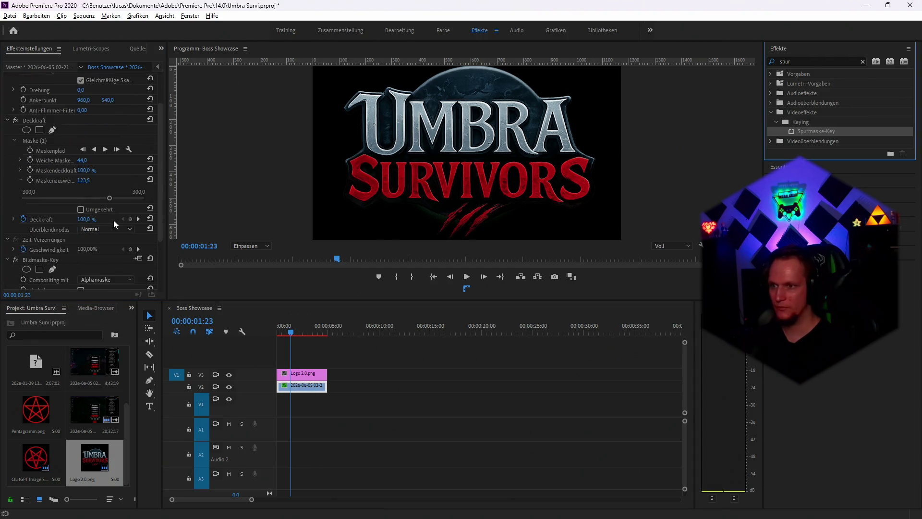
# Delete the gameplay clip's old circular opacity mask, Maske (1)
pyautogui.scroll(-5, 114, 220)
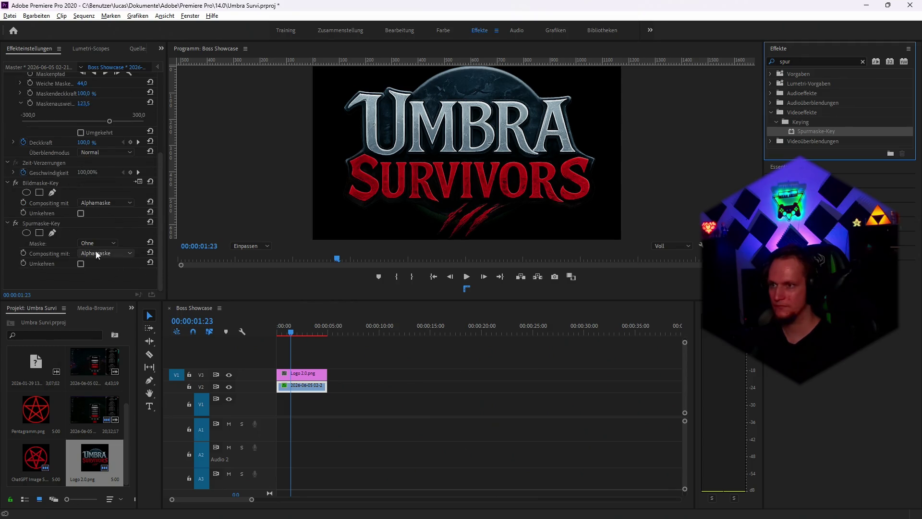
pyautogui.scroll(4, 92, 191)
pyautogui.rightClick(67, 150)
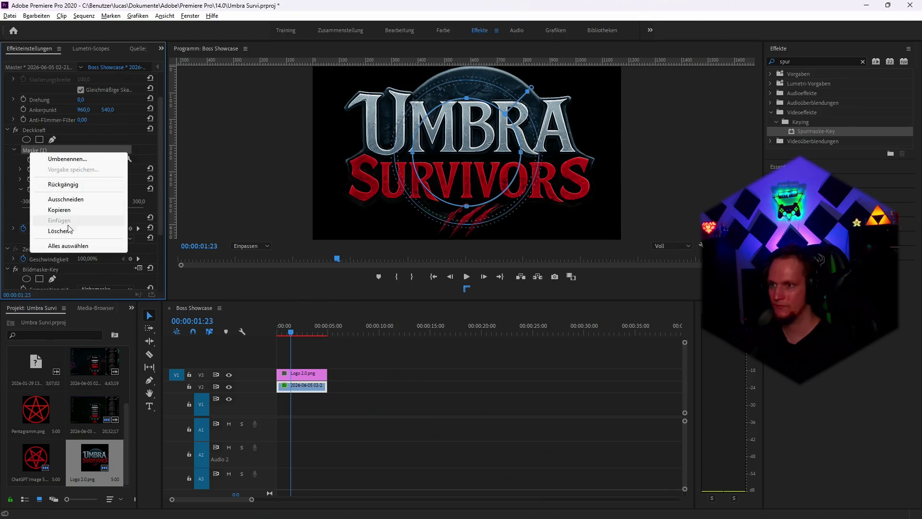
pyautogui.click(82, 232)
# Set the gameplay's Spurmaske-Key to use the Video 3 logo as its matte
pyautogui.scroll(-1, 53, 236)
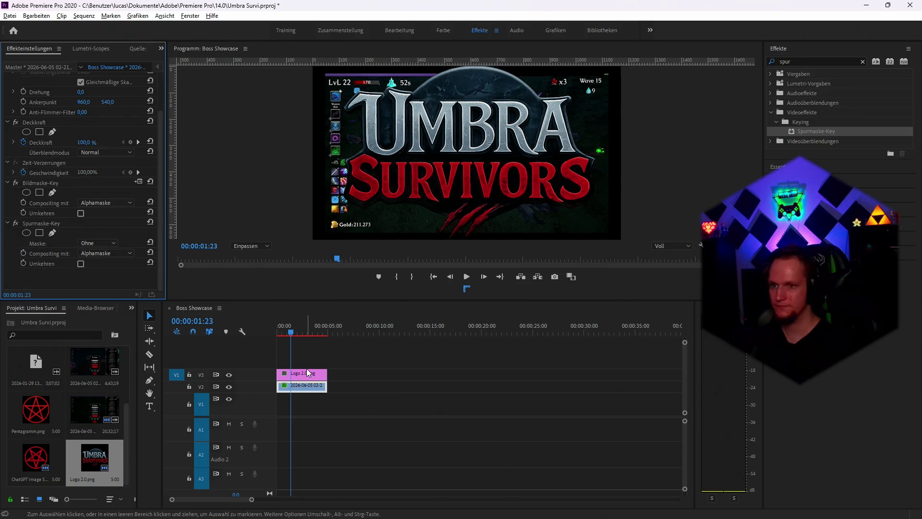
pyautogui.moveTo(310, 374)
pyautogui.mouseDown()
pyautogui.moveTo(89, 246)
pyautogui.moveTo(310, 380)
pyautogui.mouseUp()
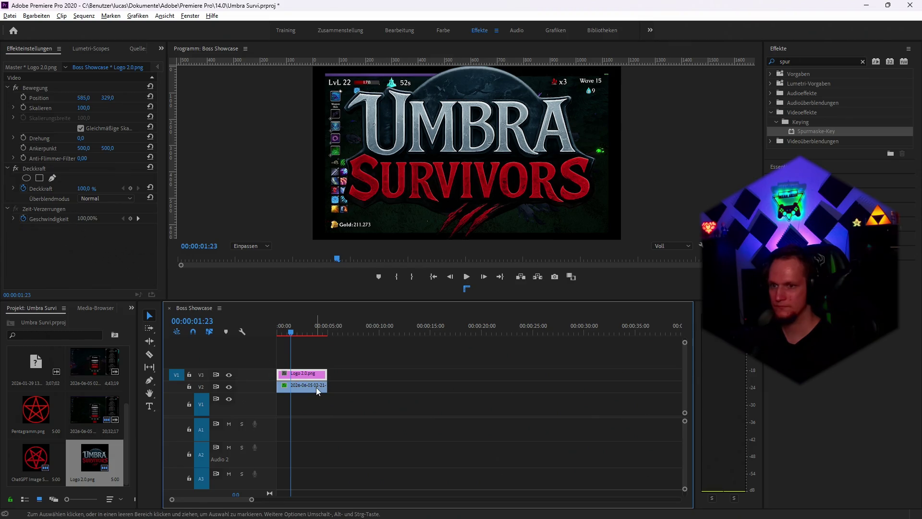
pyautogui.click(316, 387)
pyautogui.scroll(-3, 85, 234)
pyautogui.click(107, 245)
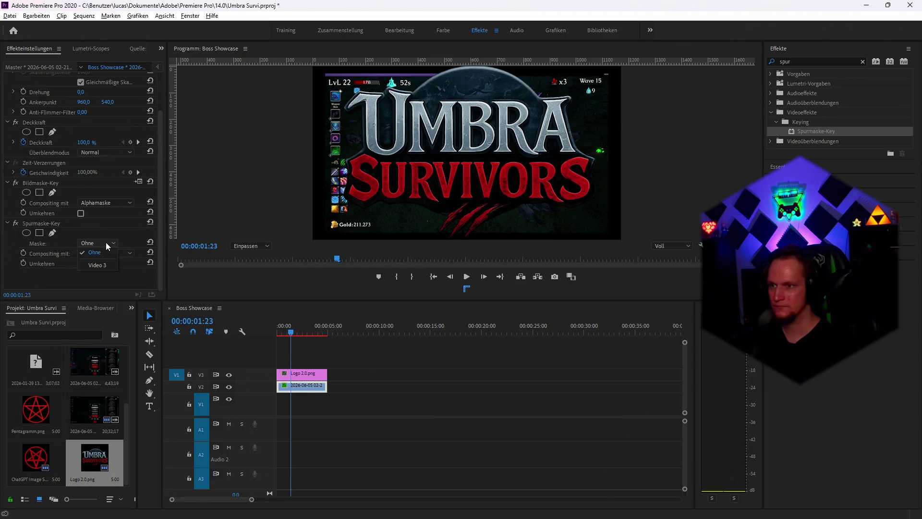
pyautogui.click(103, 266)
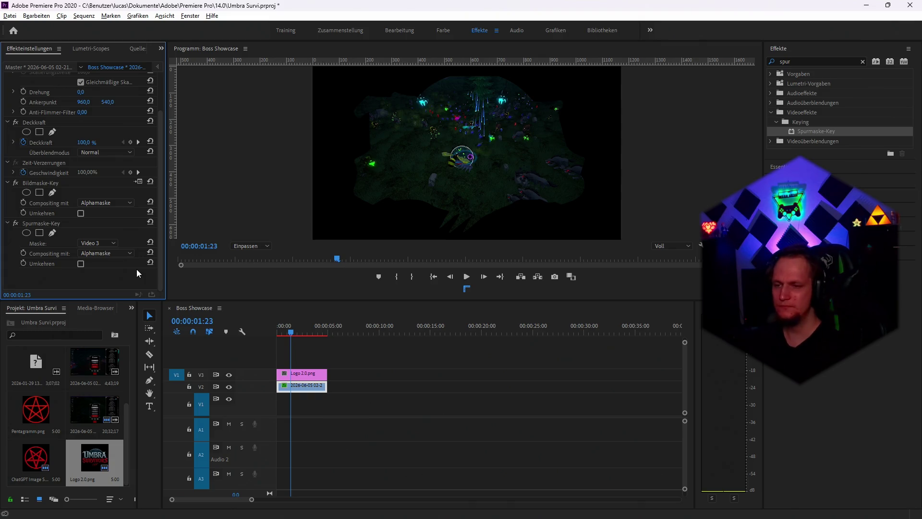
# Place a copy of the Logo 2.0.png clip on V1 at the sequence start
pyautogui.click(389, 369)
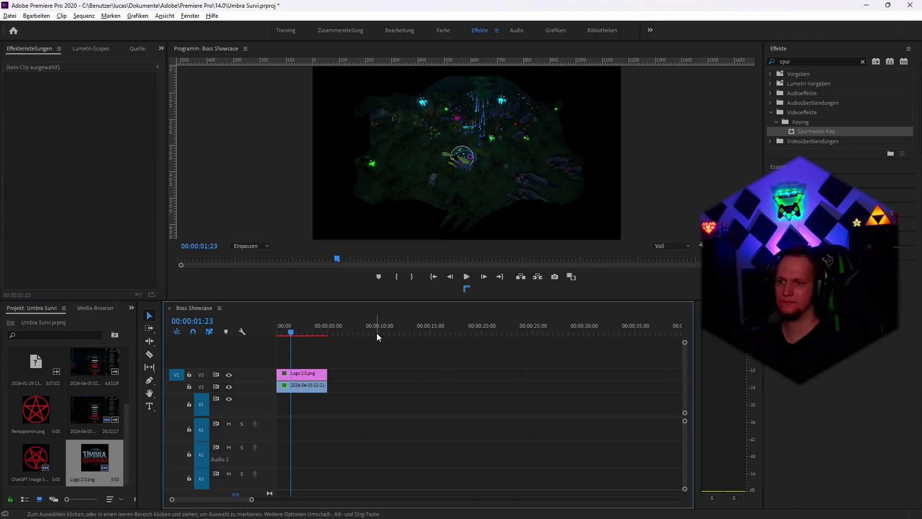
pyautogui.click(376, 330)
pyautogui.hotkey('ctrl', 'v')
pyautogui.moveTo(401, 405)
pyautogui.mouseDown()
pyautogui.moveTo(295, 355)
pyautogui.moveTo(298, 409)
pyautogui.mouseUp()
pyautogui.click(284, 332)
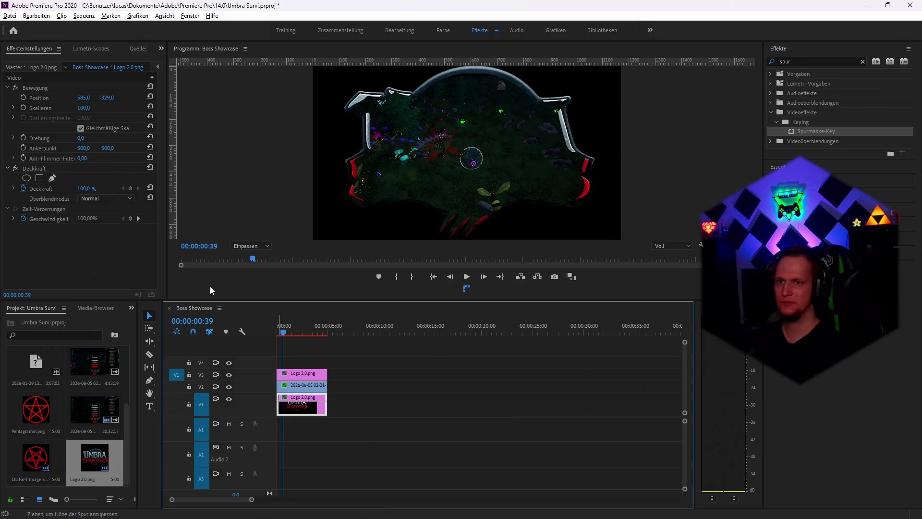
# Nudge the V2 gameplay clip's Position X slightly left inside the frame
pyautogui.click(64, 99)
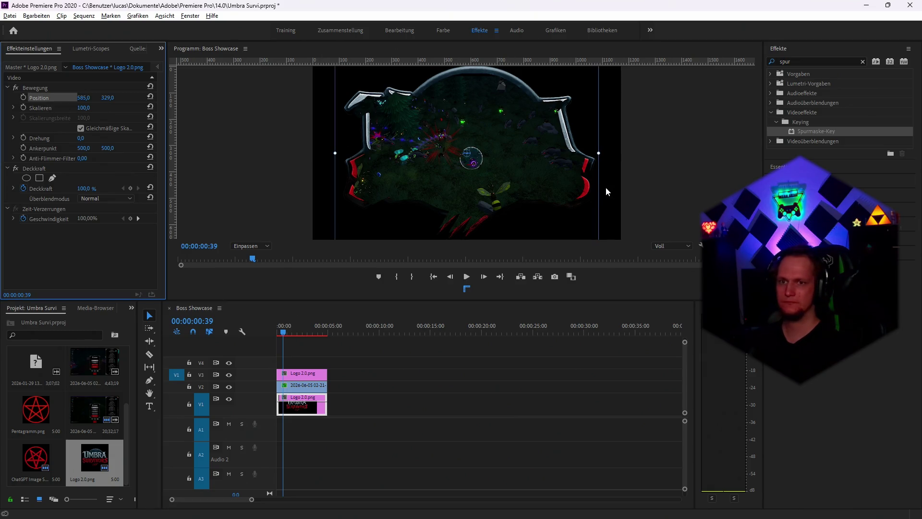
pyautogui.click(299, 388)
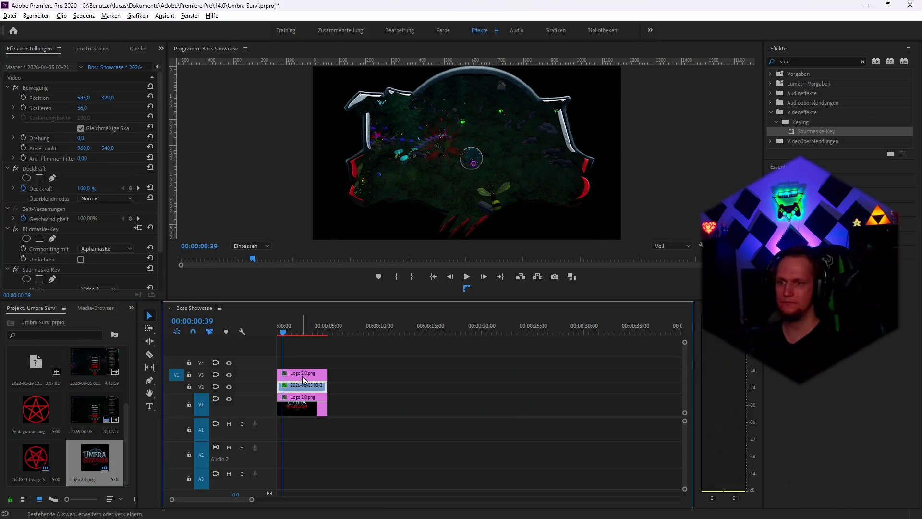
pyautogui.keyDown('shift'); pyautogui.click(301, 376); pyautogui.keyUp('shift')
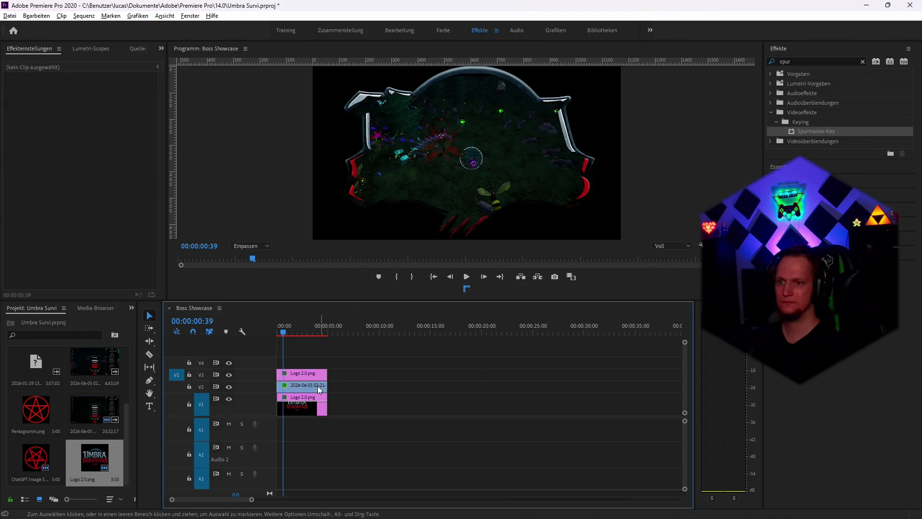
pyautogui.click(80, 101)
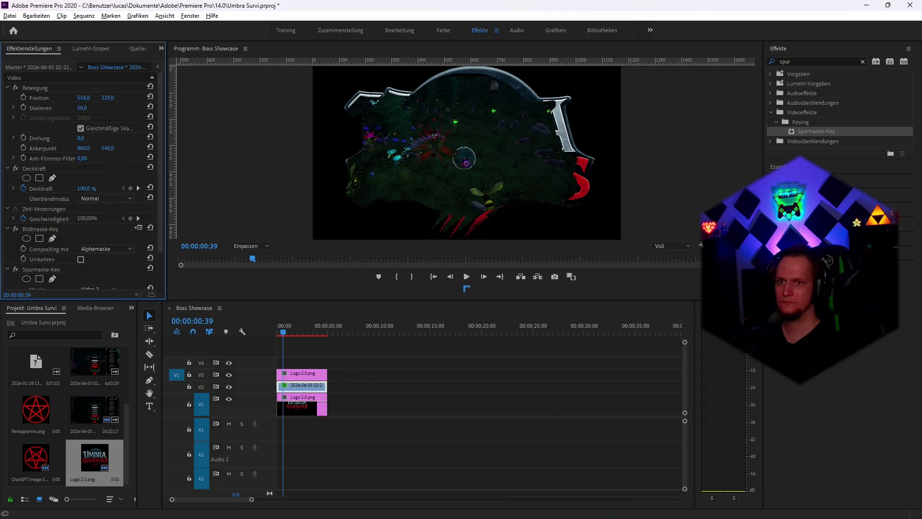
pyautogui.moveTo(82, 107); pyautogui.dragTo(79, 108)
# Scale the V1 logo copy to 96 and apply Tonwertkorrektur to it
pyautogui.click(311, 409)
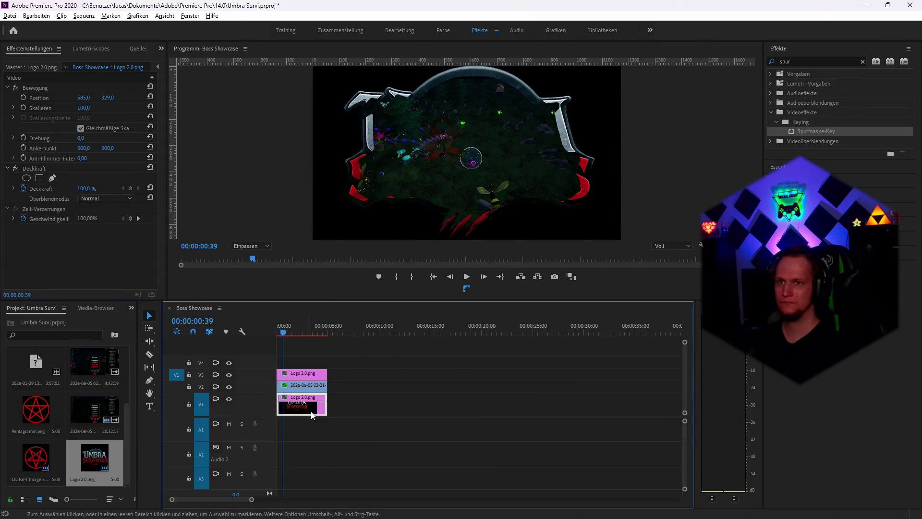
pyautogui.moveTo(82, 107)
pyautogui.mouseDown()
pyautogui.moveTo(92, 107)
pyautogui.moveTo(83, 108)
pyautogui.mouseUp()
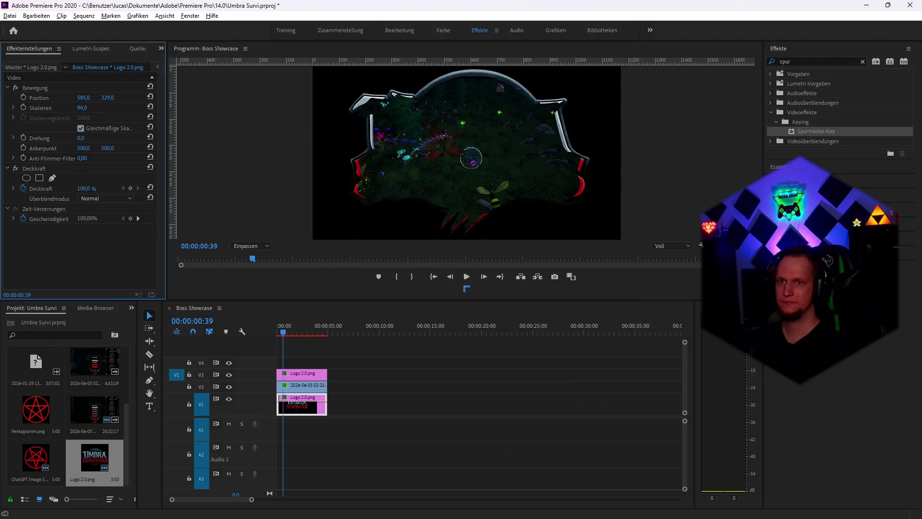
pyautogui.click(793, 61)
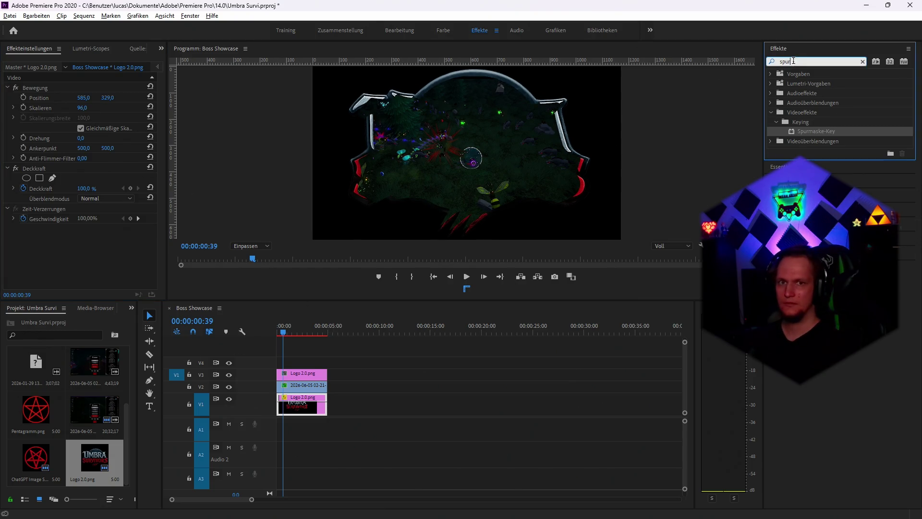
pyautogui.press('BackSpace')
pyautogui.press('BackSpace')
pyautogui.press('BackSpace')
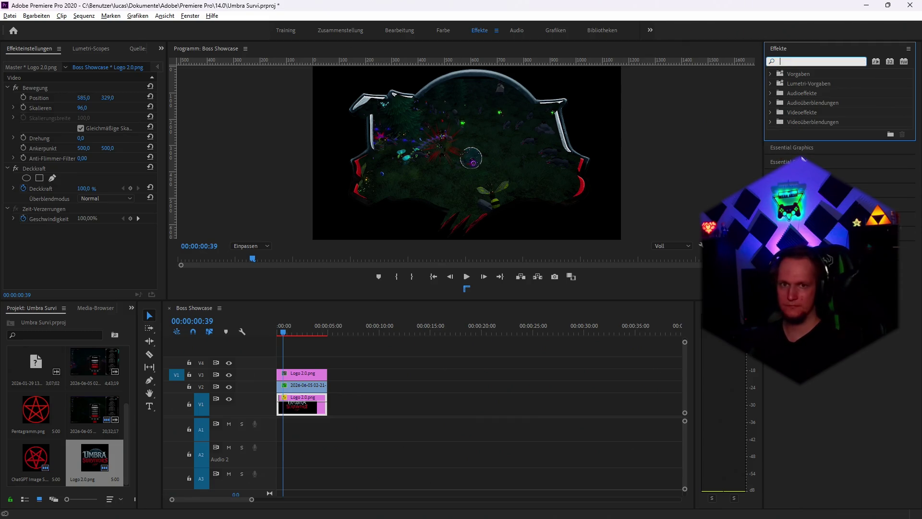
pyautogui.click(770, 114)
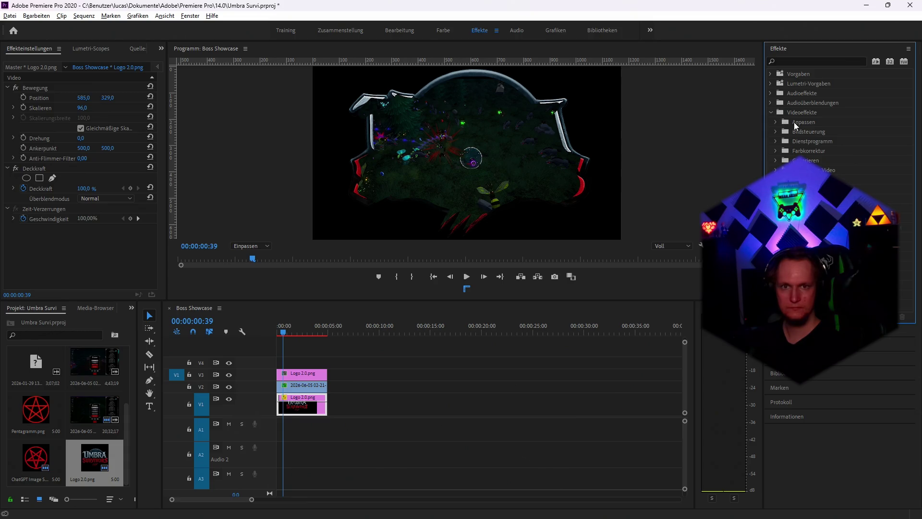
pyautogui.click(776, 123)
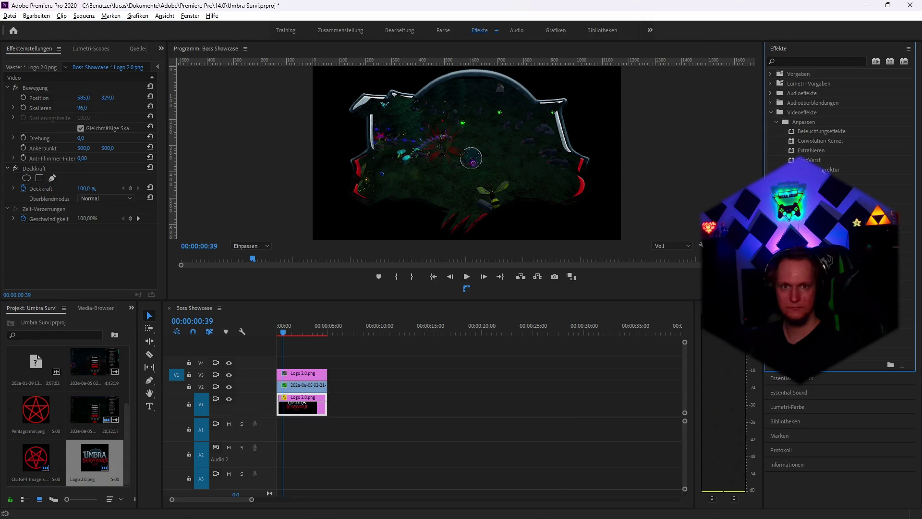
pyautogui.moveTo(816, 170)
pyautogui.mouseDown()
pyautogui.moveTo(809, 298)
pyautogui.moveTo(325, 411)
pyautogui.moveTo(307, 405)
pyautogui.mouseUp()
# Lower Tonwertkorrektur's RGB white input to 251, then delete it and apply Farbe ändern instead
pyautogui.scroll(-3, 90, 258)
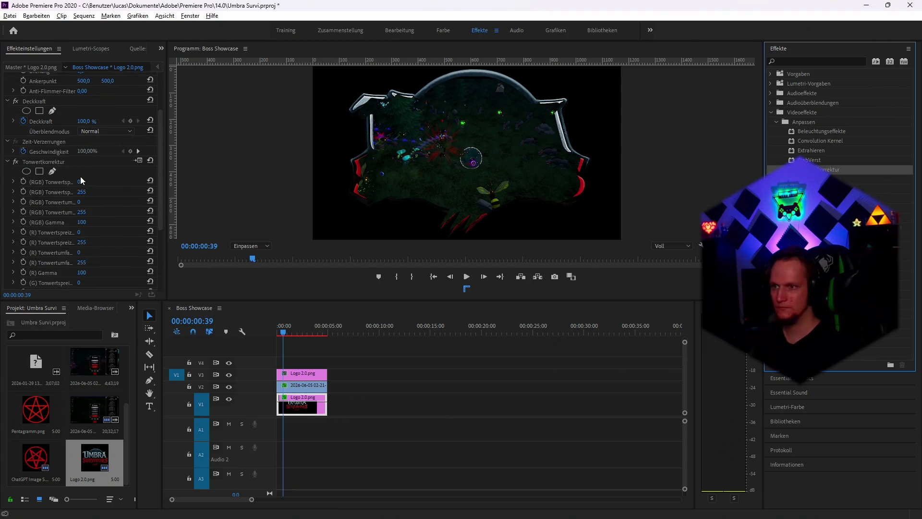
pyautogui.click(80, 181)
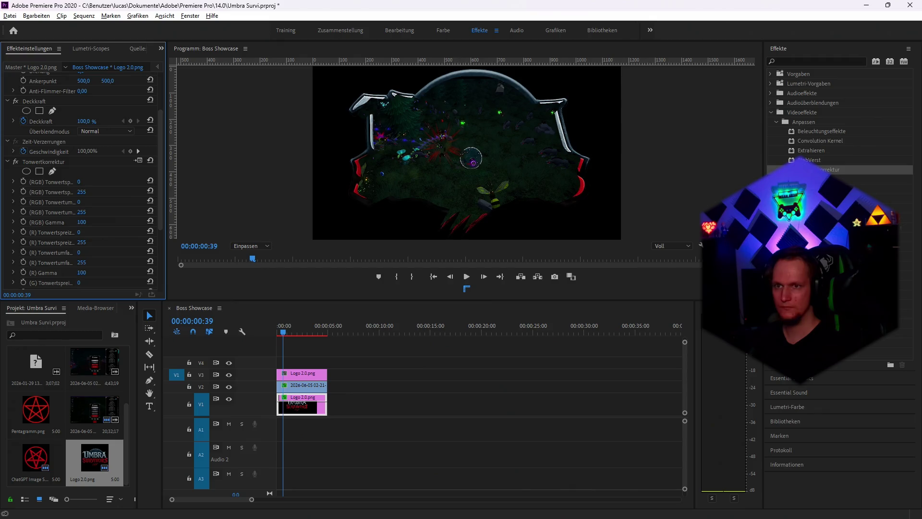
pyautogui.moveTo(86, 195); pyautogui.dragTo(83, 194)
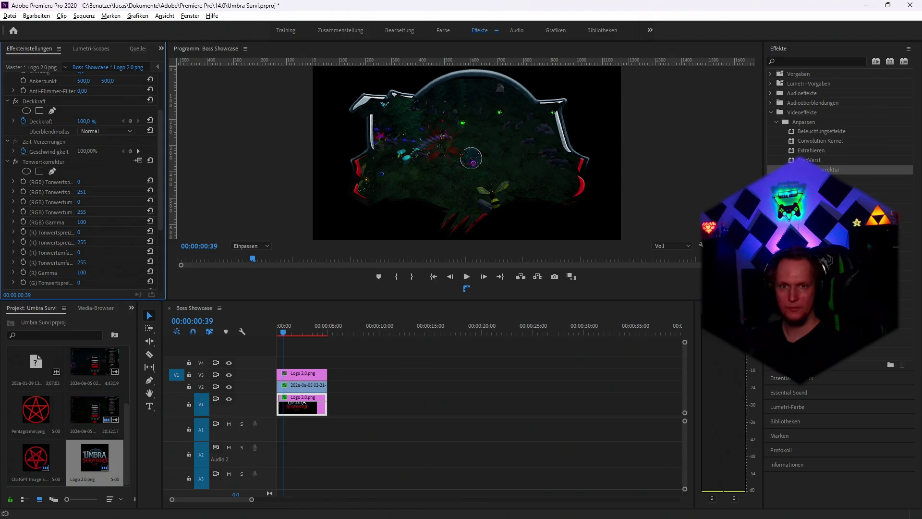
pyautogui.rightClick(32, 162)
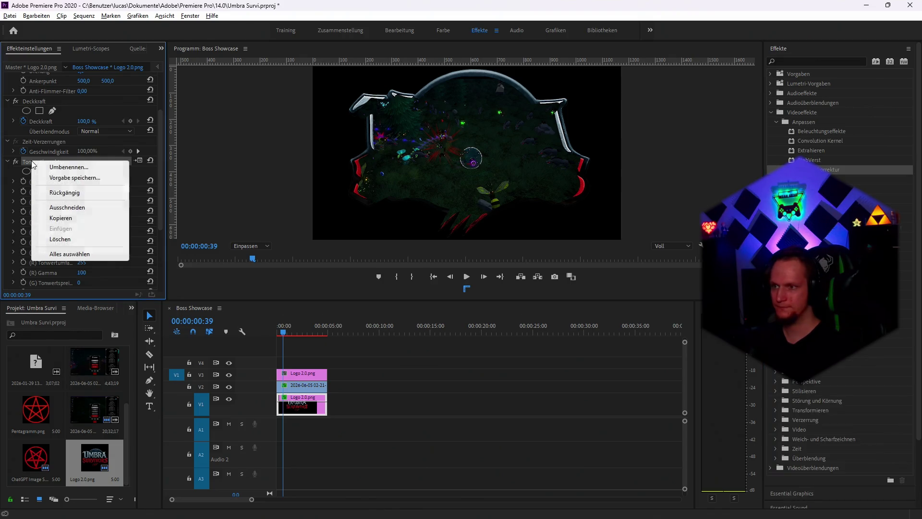
pyautogui.click(60, 239)
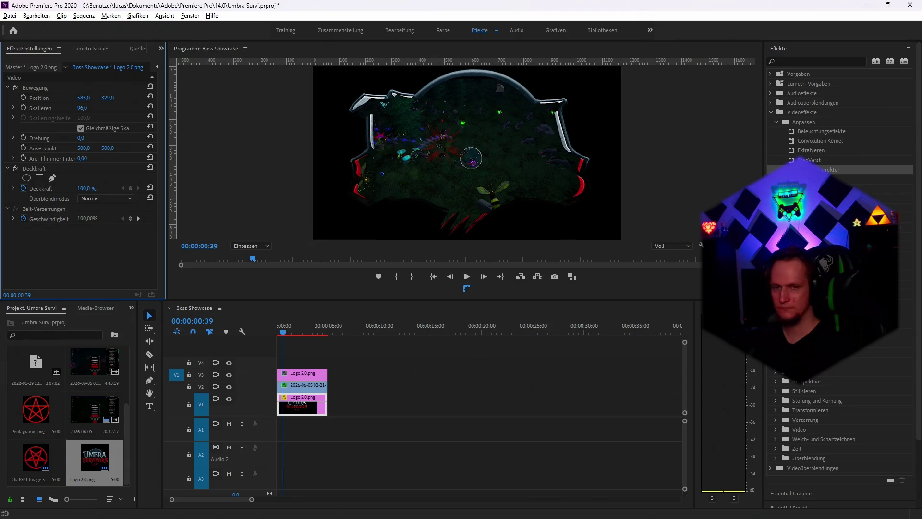
pyautogui.moveTo(816, 169)
pyautogui.mouseDown()
pyautogui.moveTo(801, 288)
pyautogui.moveTo(303, 375)
pyautogui.moveTo(298, 410)
pyautogui.mouseUp()
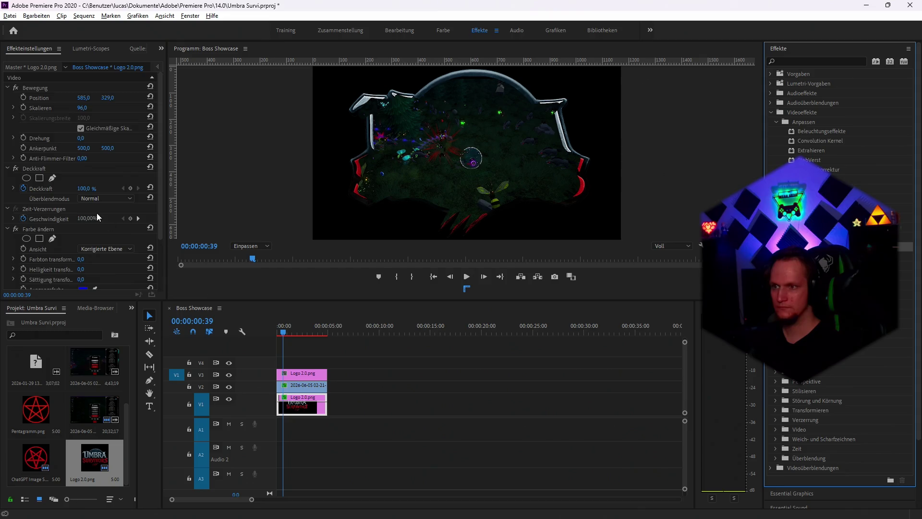
# Set Farbe ändern's hue transform to 246, drag it higher, and raise the tolerance
pyautogui.scroll(-3, 97, 213)
pyautogui.click(80, 192)
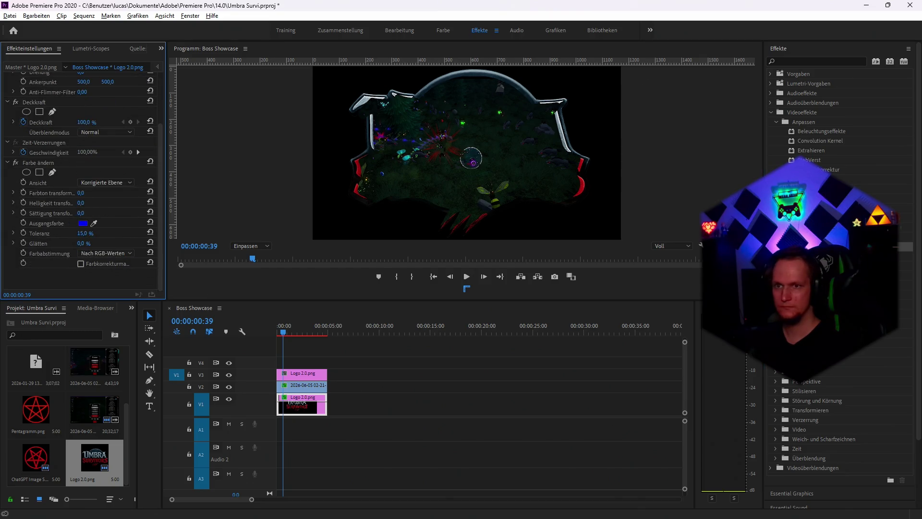
pyautogui.write('246')
pyautogui.press('Return')
pyautogui.moveTo(81, 192)
pyautogui.mouseDown()
pyautogui.moveTo(80, 202)
pyautogui.moveTo(111, 212)
pyautogui.mouseUp()
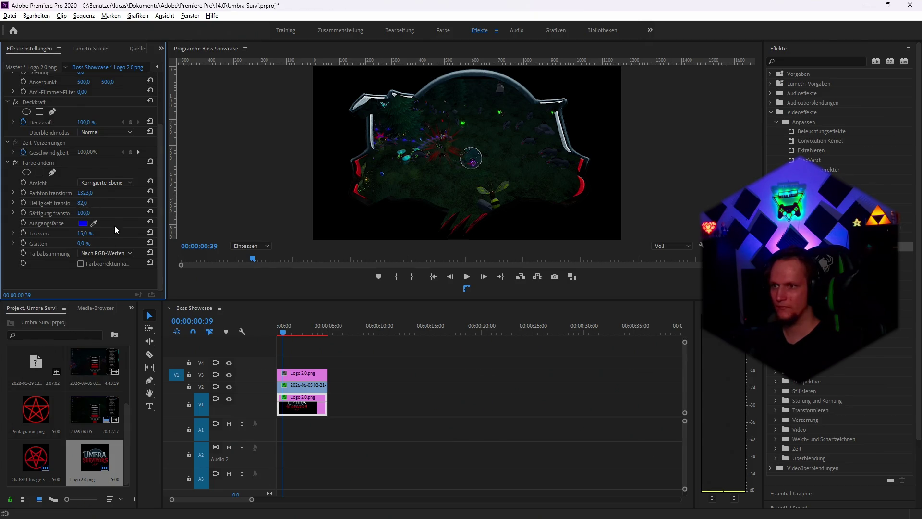
pyautogui.moveTo(89, 237)
pyautogui.mouseDown()
pyautogui.moveTo(132, 238)
pyautogui.moveTo(52, 233)
pyautogui.moveTo(125, 243)
pyautogui.moveTo(124, 233)
pyautogui.moveTo(53, 233)
pyautogui.moveTo(55, 243)
pyautogui.mouseUp()
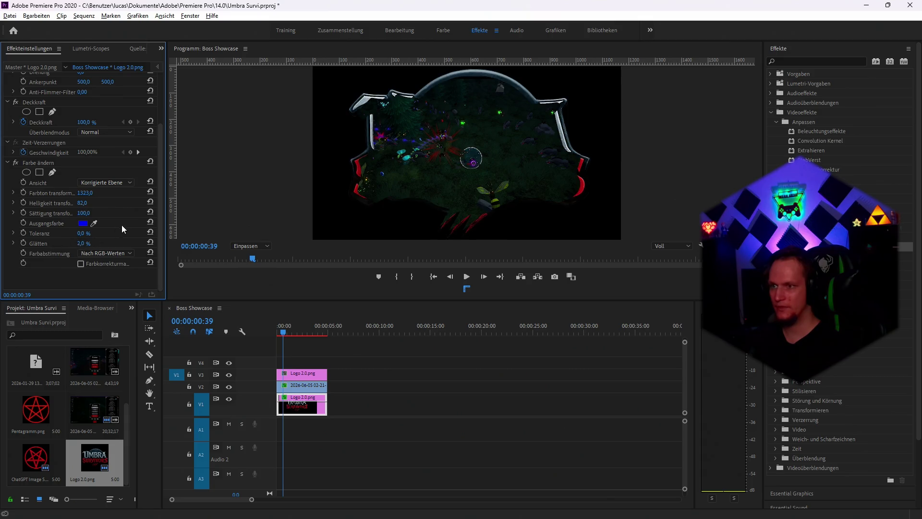
# Pick dark blue as the colour to change and briefly preview the correction mask
pyautogui.click(79, 224)
pyautogui.moveTo(80, 72)
pyautogui.mouseDown()
pyautogui.moveTo(129, 28)
pyautogui.moveTo(137, 158)
pyautogui.mouseUp()
pyautogui.click(221, 26)
pyautogui.click(110, 182)
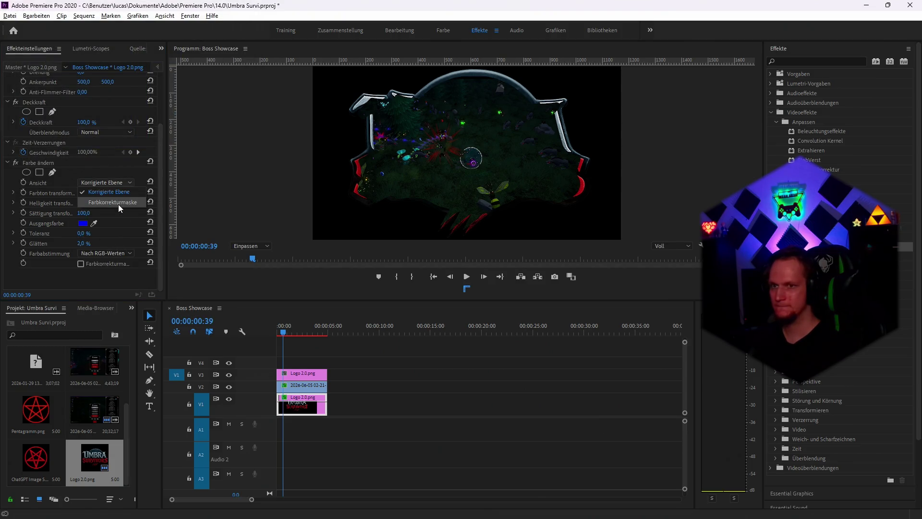
pyautogui.click(118, 203)
pyautogui.click(106, 183)
pyautogui.click(100, 191)
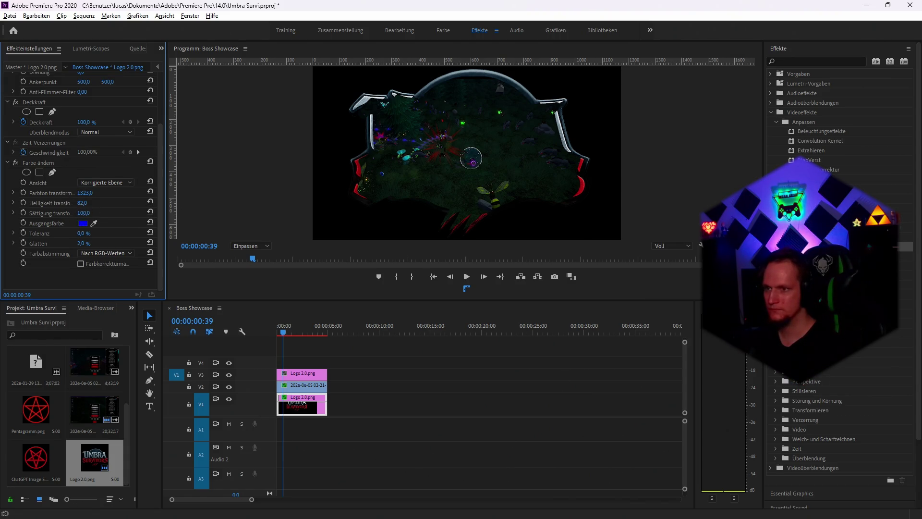
# Raise lightness to 100, shift the hue to -37.4, and add Färbung to the clip
pyautogui.moveTo(82, 203)
pyautogui.mouseDown()
pyautogui.moveTo(91, 202)
pyautogui.moveTo(48, 213)
pyautogui.moveTo(96, 213)
pyautogui.mouseUp()
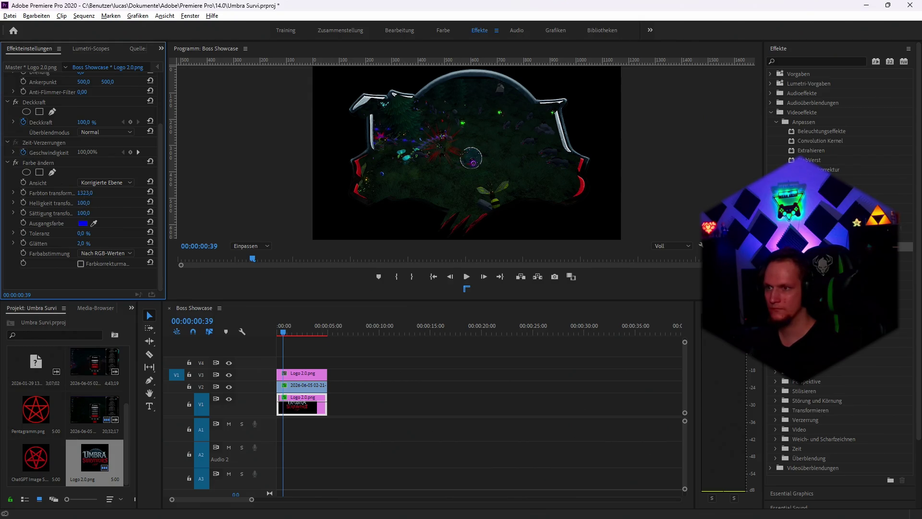
pyautogui.click(13, 193)
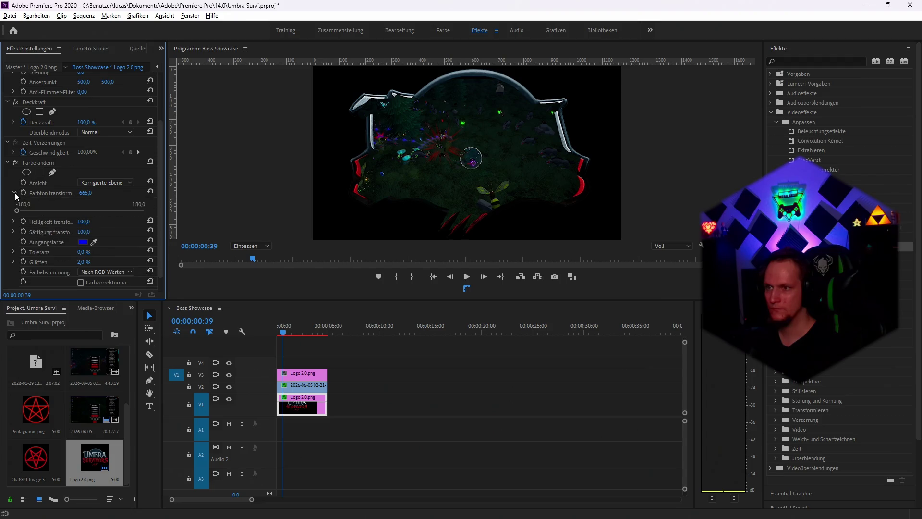
pyautogui.moveTo(19, 210); pyautogui.dragTo(224, 216)
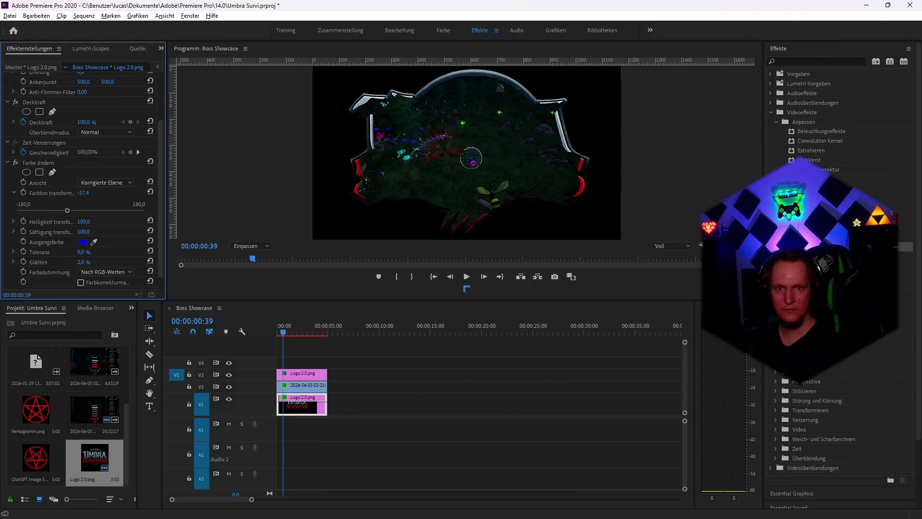
pyautogui.moveTo(811, 307)
pyautogui.mouseDown()
pyautogui.moveTo(303, 394)
pyautogui.moveTo(79, 264)
pyautogui.moveTo(78, 225)
pyautogui.mouseUp()
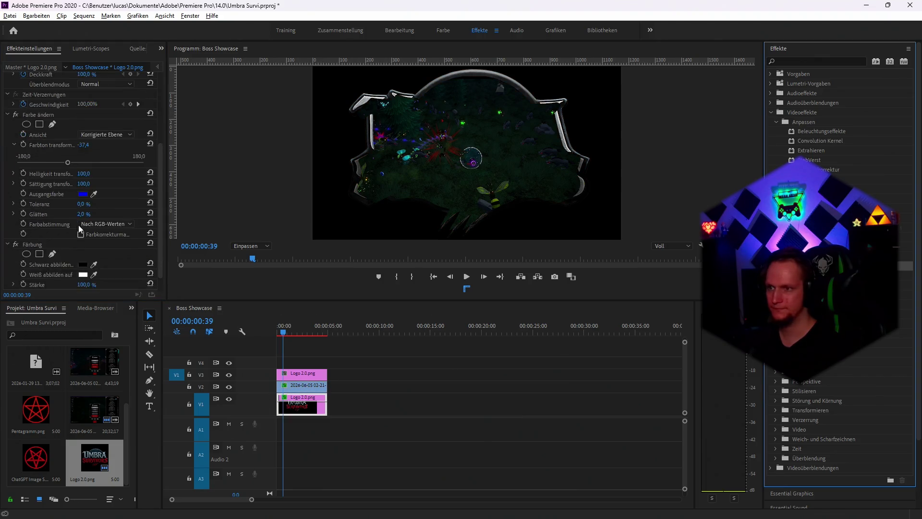
# Set the Färbung 'Weiß abbilden auf' colour to a strong red
pyautogui.scroll(-1, 83, 237)
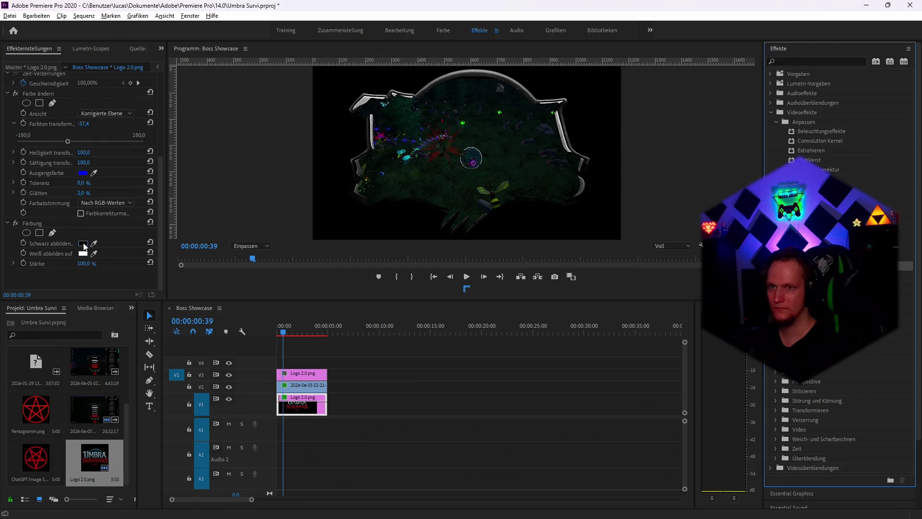
pyautogui.click(83, 253)
pyautogui.click(132, 141)
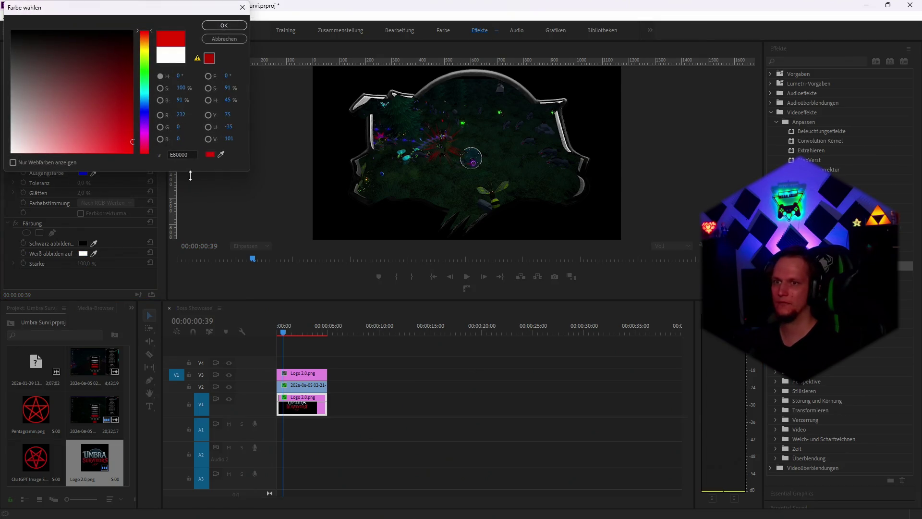
pyautogui.click(229, 25)
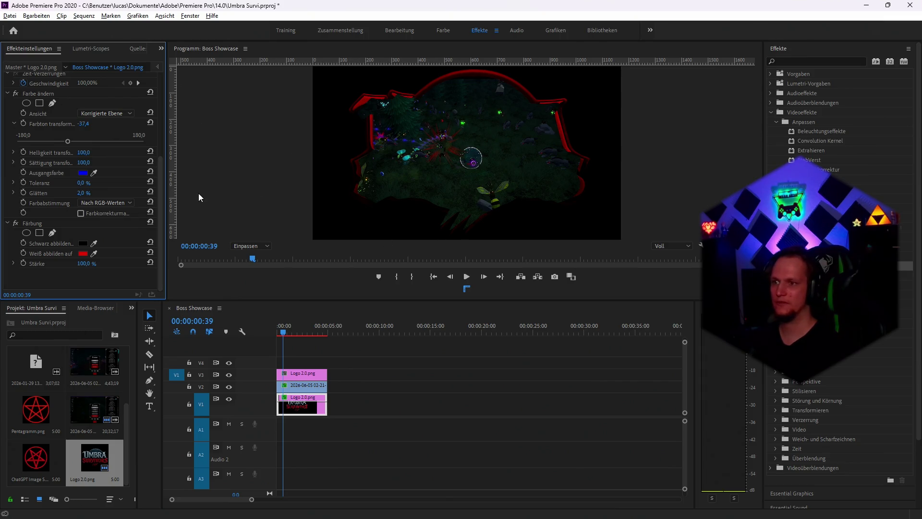
# Try pure red, then dark red, for 'Schwarz abbilden auf'
pyautogui.click(83, 245)
pyautogui.moveTo(98, 112)
pyautogui.mouseDown()
pyautogui.moveTo(93, 96)
pyautogui.moveTo(182, 165)
pyautogui.mouseUp()
pyautogui.click(224, 28)
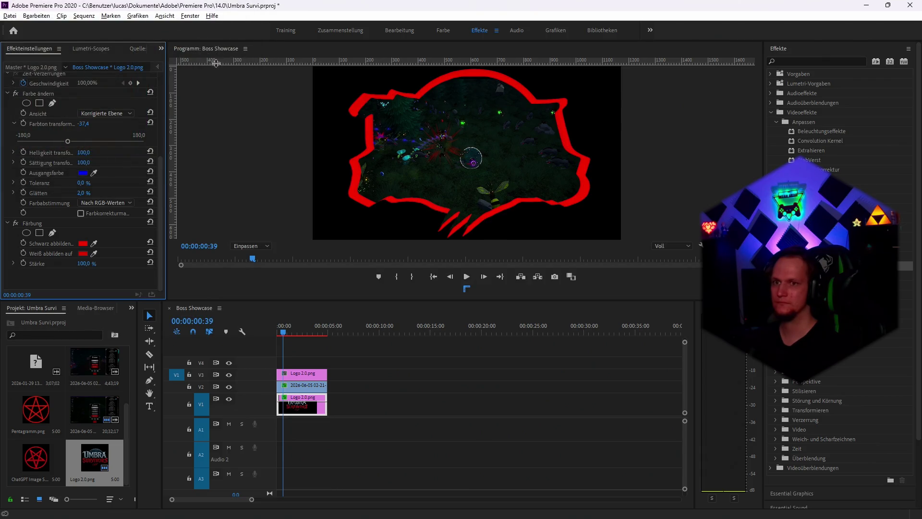
pyautogui.click(84, 249)
pyautogui.click(130, 62)
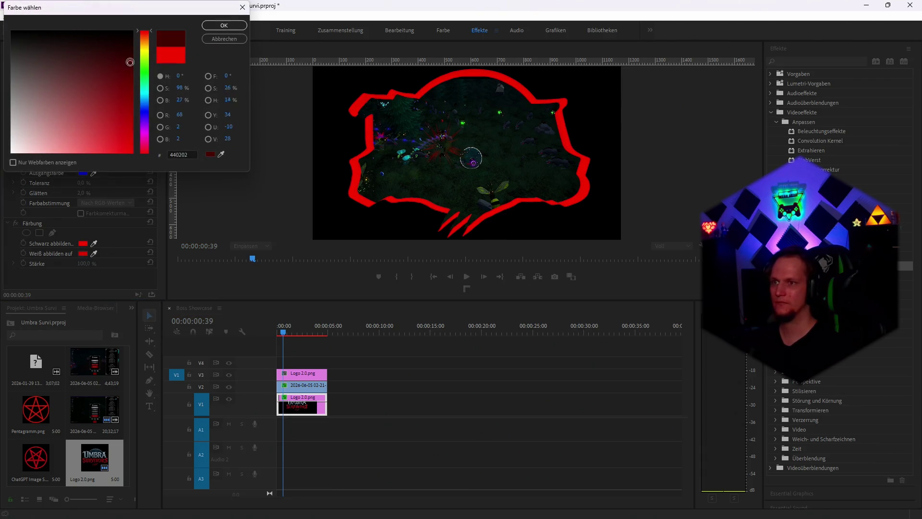
pyautogui.click(225, 25)
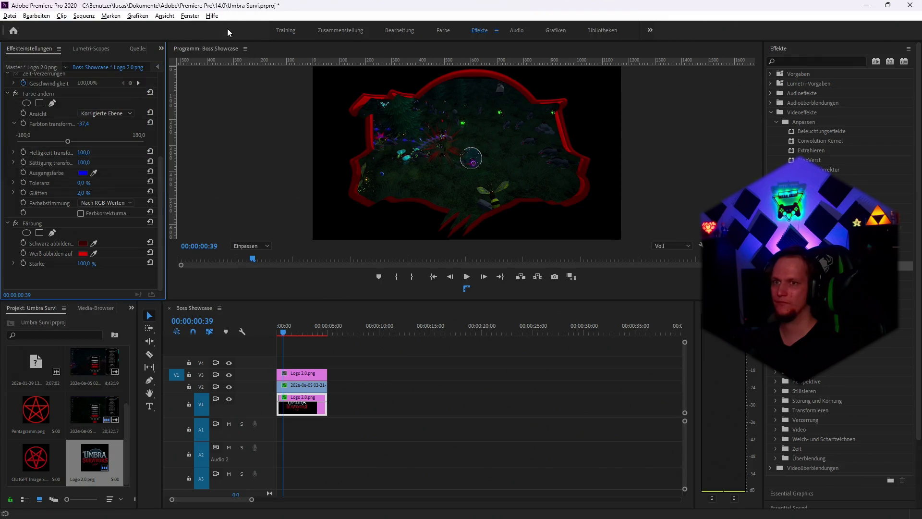
# Set 'Schwarz abbilden auf' to vivid cyan (00B0D0), turning the frame outline cyan
pyautogui.click(83, 243)
pyautogui.click(144, 94)
pyautogui.click(122, 68)
pyautogui.click(131, 32)
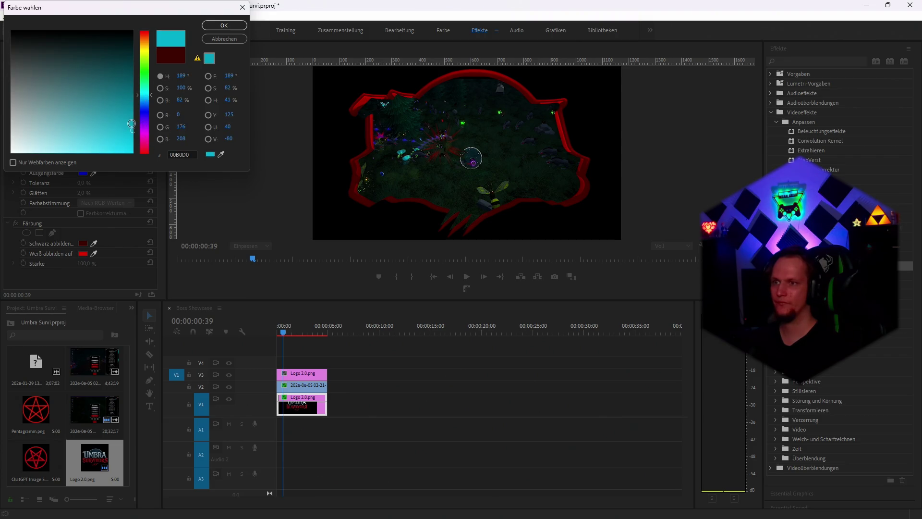
pyautogui.click(224, 25)
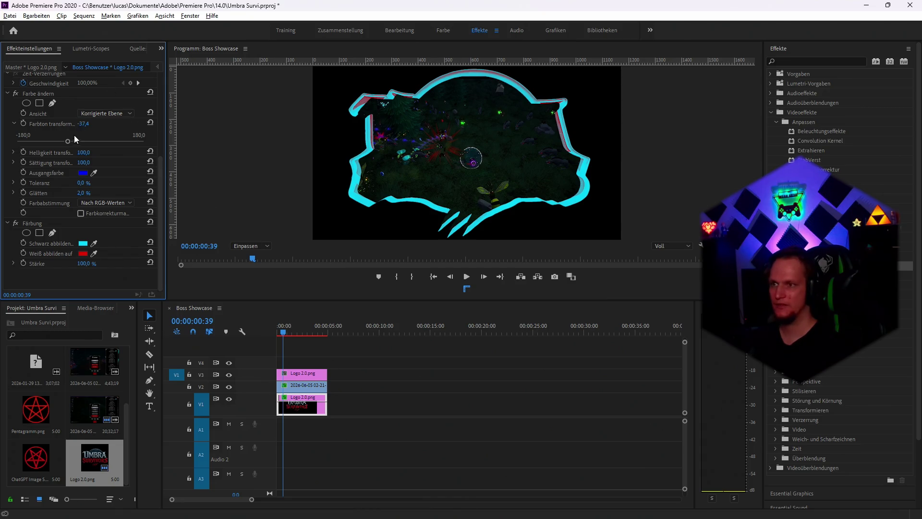
pyautogui.scroll(4, 73, 144)
pyautogui.scroll(3, 72, 149)
pyautogui.click(39, 96)
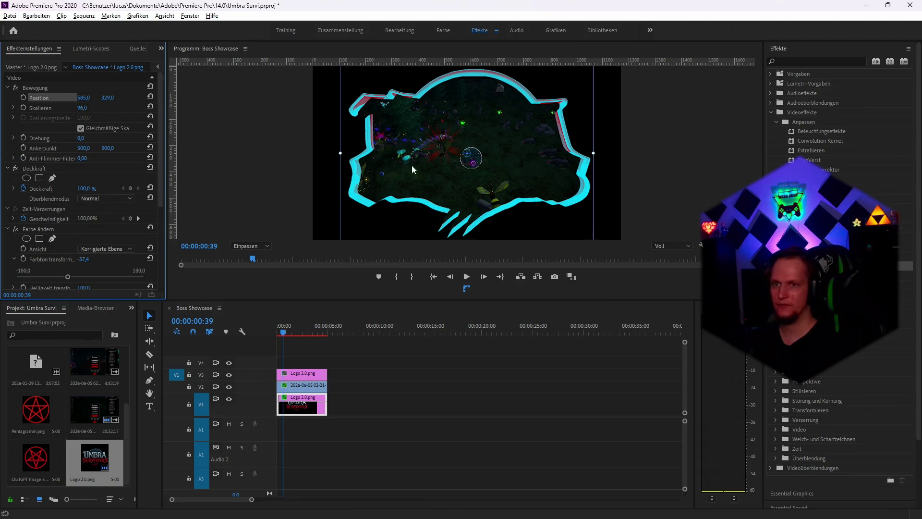
# Scale the cyan frame to 90,9 and position it at 583.2 × 329.0 around the gameplay
pyautogui.moveTo(496, 215); pyautogui.dragTo(495, 218)
pyautogui.click(87, 109)
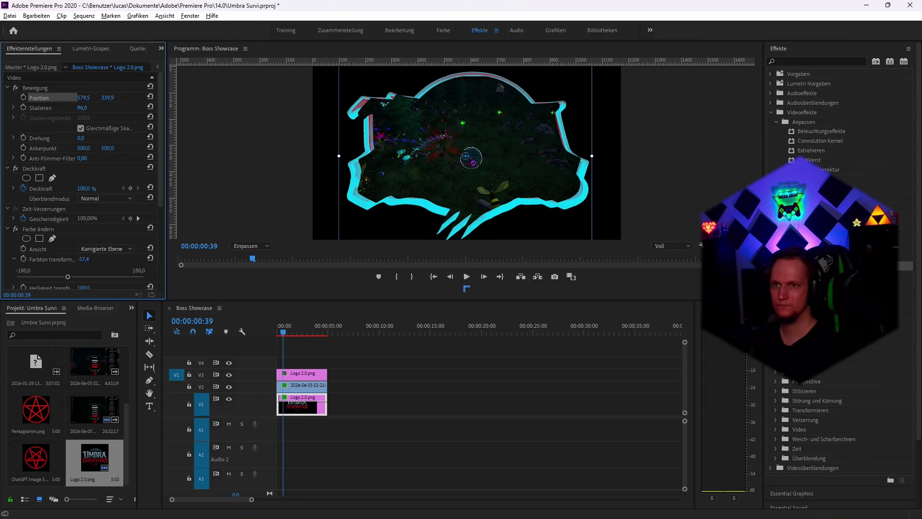
pyautogui.moveTo(339, 155); pyautogui.dragTo(344, 155)
pyautogui.moveTo(483, 220); pyautogui.dragTo(482, 219)
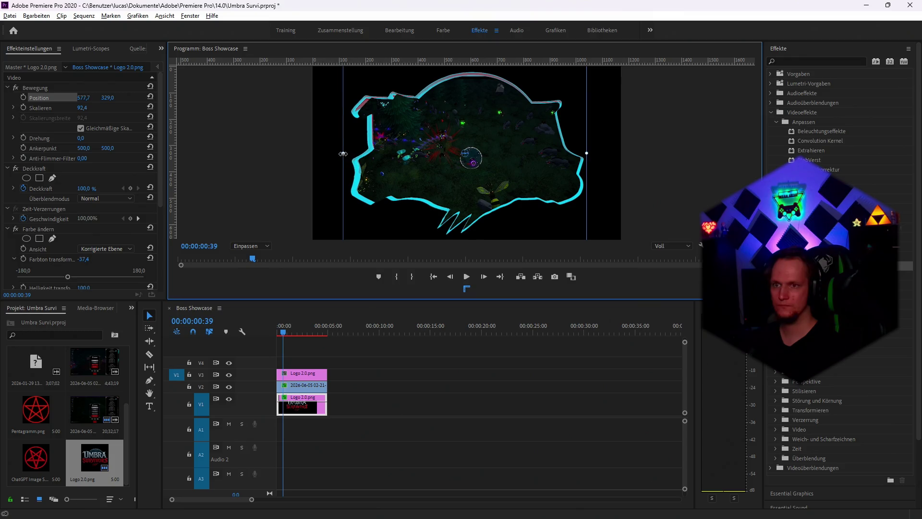
pyautogui.moveTo(343, 153); pyautogui.dragTo(345, 153)
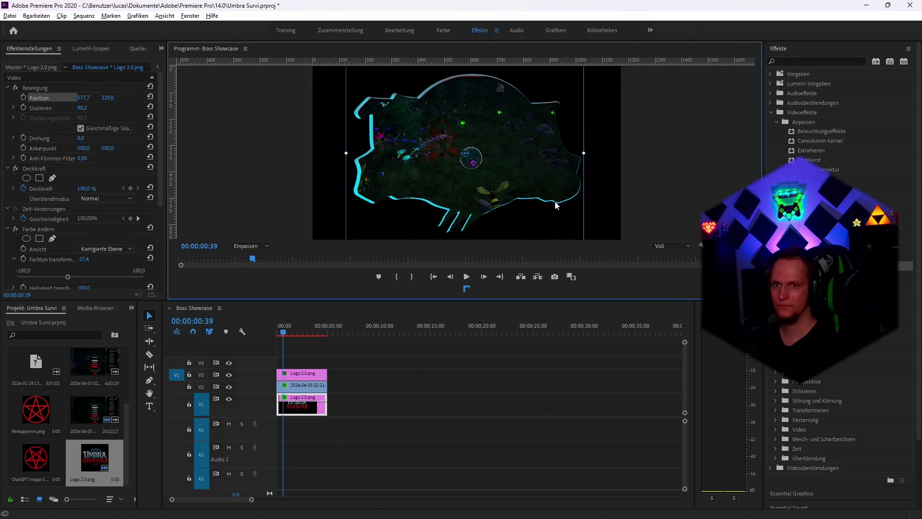
pyautogui.moveTo(555, 205); pyautogui.dragTo(557, 205)
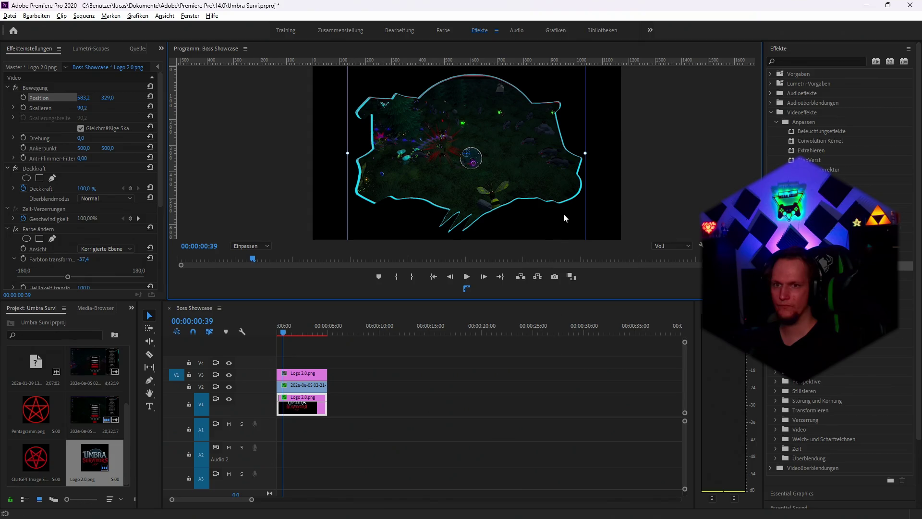
pyautogui.moveTo(571, 202); pyautogui.dragTo(572, 203)
pyautogui.moveTo(586, 154); pyautogui.dragTo(586, 154)
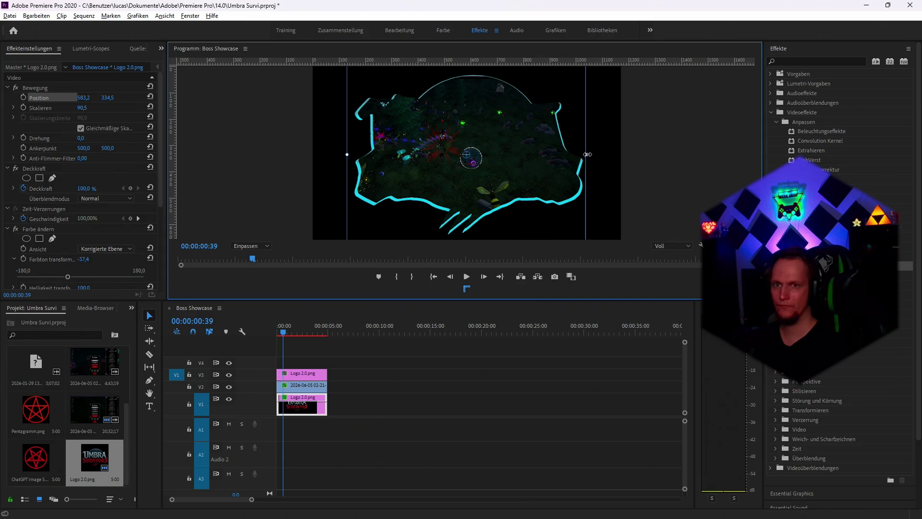
pyautogui.moveTo(581, 192); pyautogui.dragTo(582, 191)
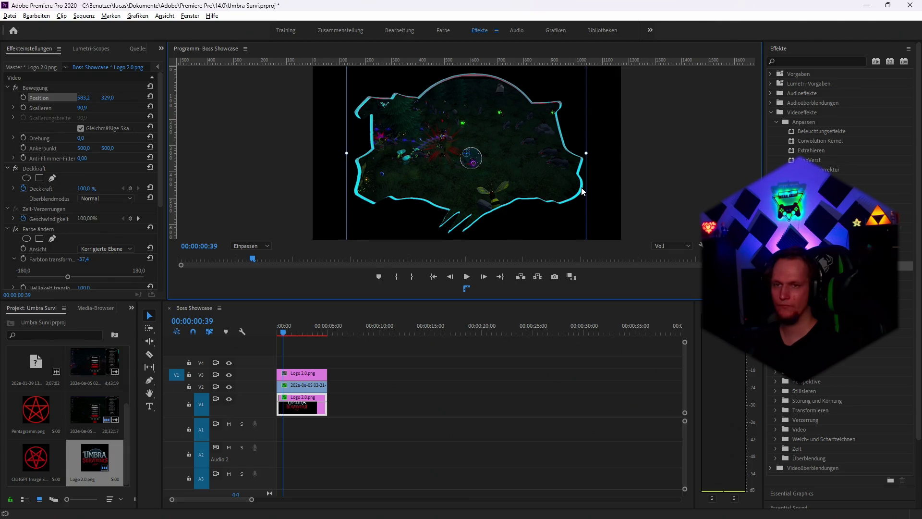
pyautogui.click(560, 408)
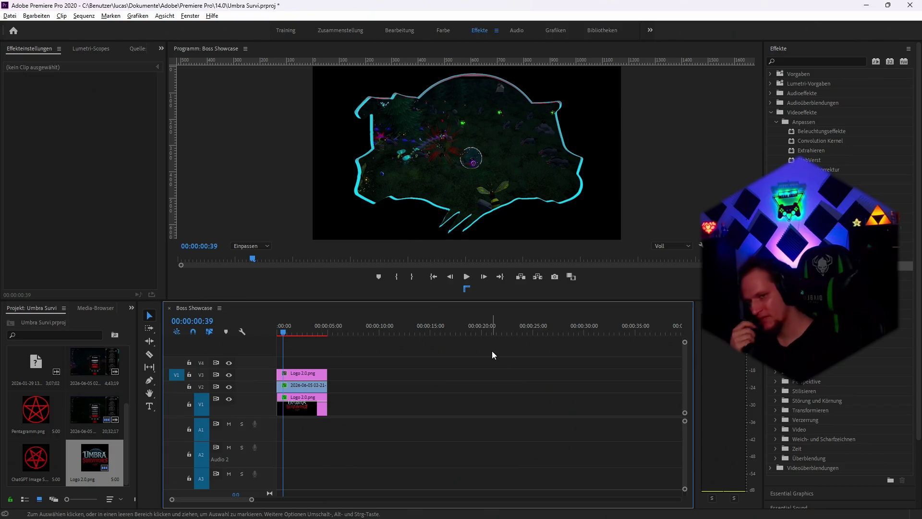
pyautogui.moveTo(500, 515)
pyautogui.moveTo(358, 508)
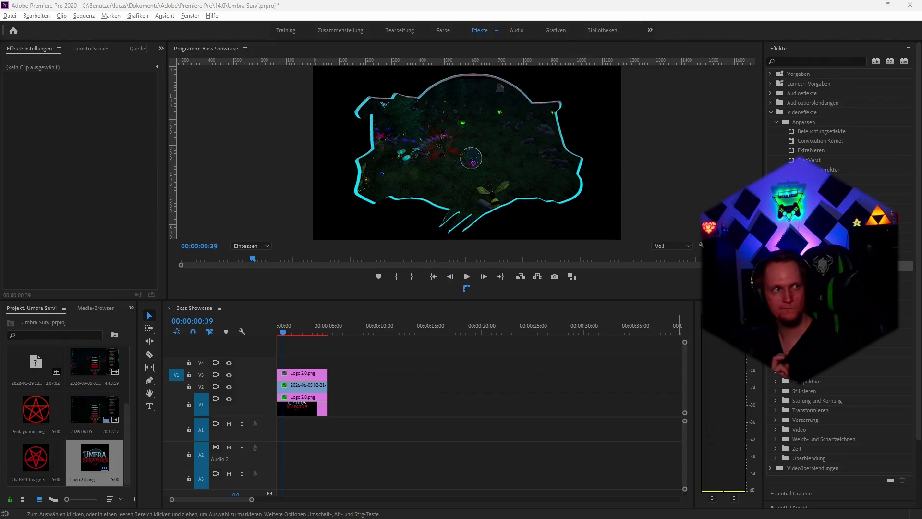
pyautogui.moveTo(463, 516)
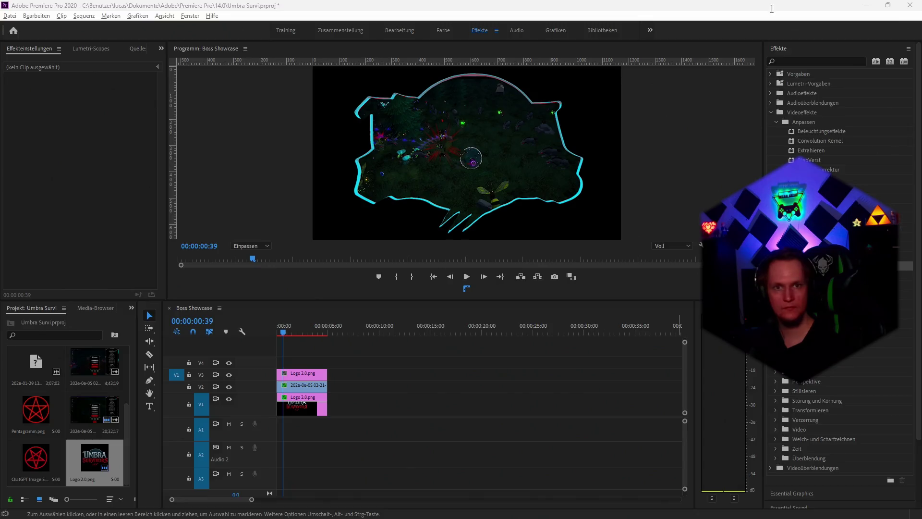
pyautogui.hotkey('alt', 'Tab')
# Change the image search query to 'gothic elemnte'
pyautogui.click(185, 89)
pyautogui.press('BackSpace')
pyautogui.press('BackSpace')
pyautogui.press('BackSpace')
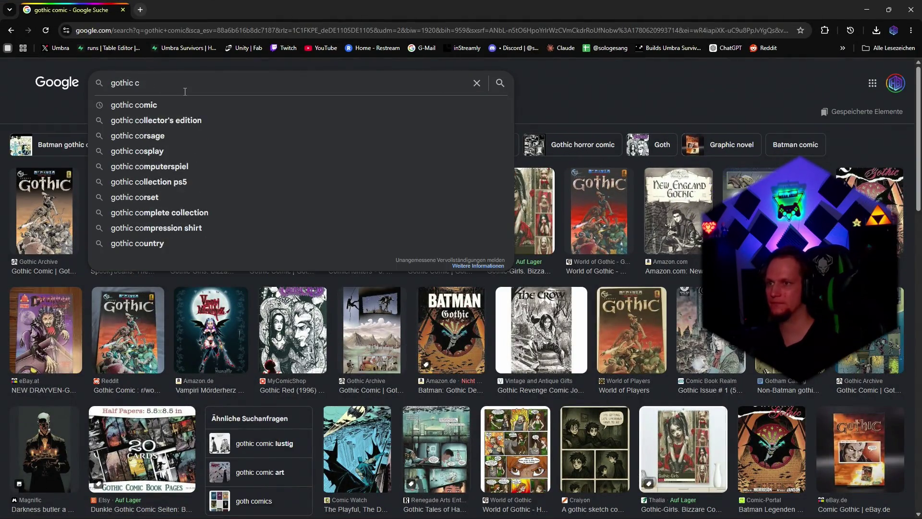
pyautogui.write('elemnte')
pyautogui.press('Return')
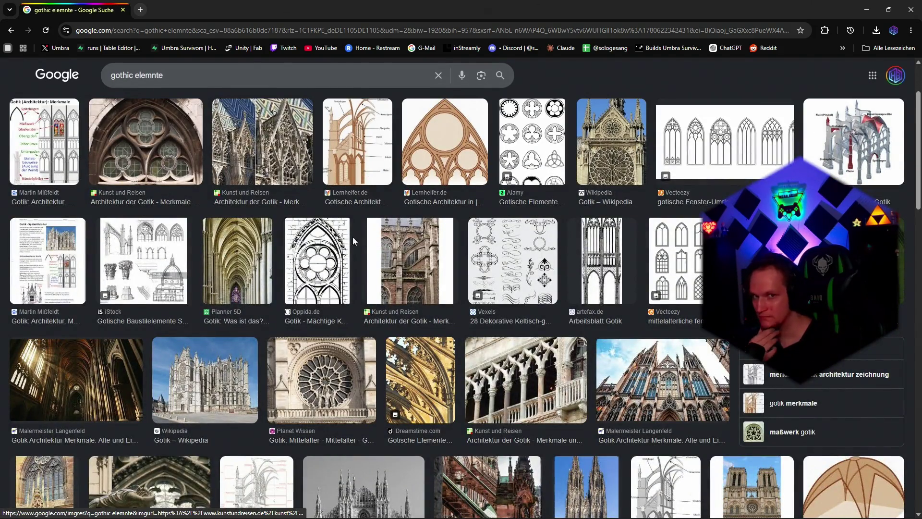
# Browse the gothic element image results, then open a new empty browser tab
pyautogui.scroll(-5, 337, 278)
pyautogui.scroll(4, 337, 278)
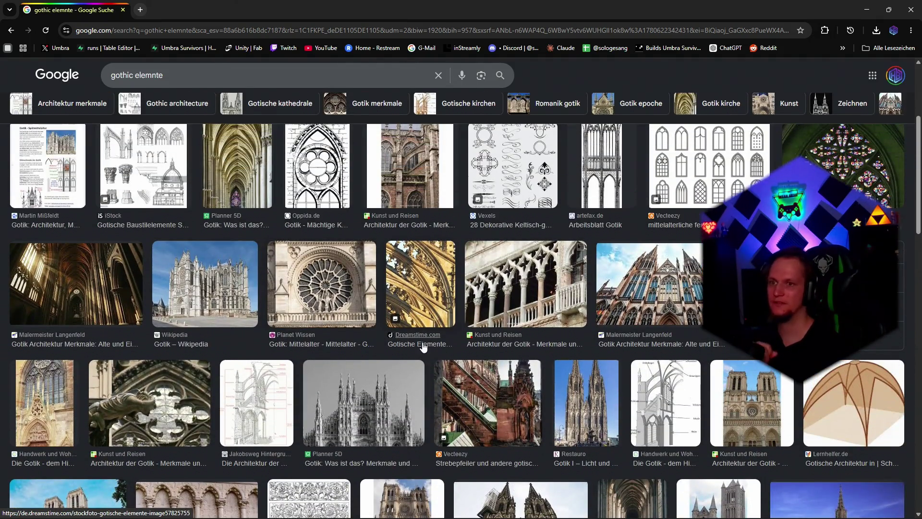
pyautogui.scroll(-15, 403, 350)
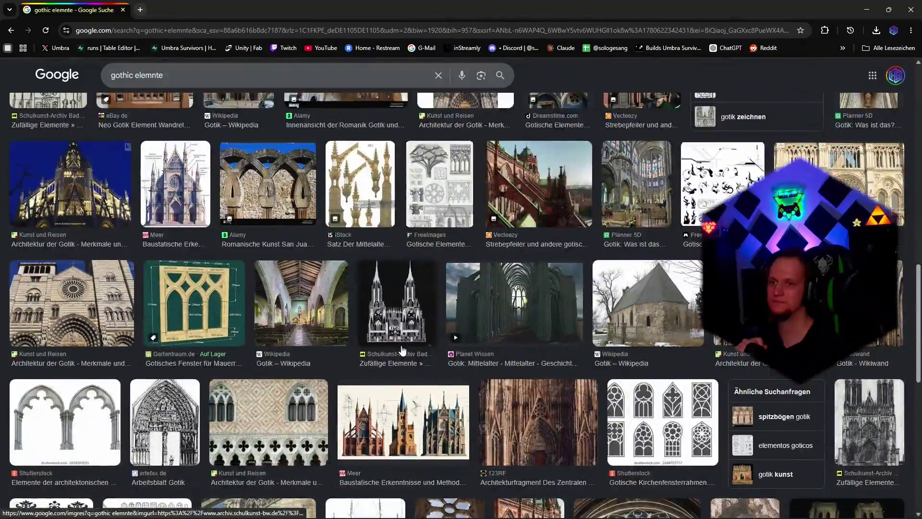
pyautogui.scroll(-5, 398, 348)
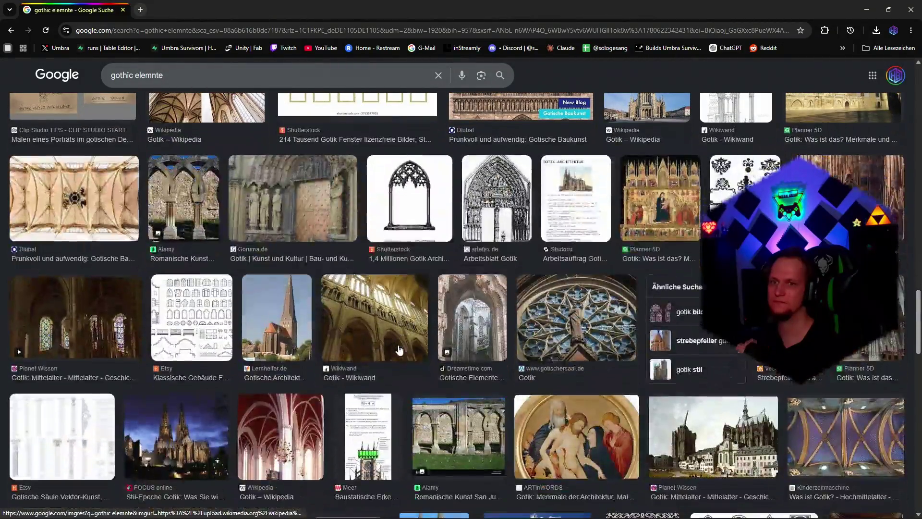
pyautogui.scroll(-4, 395, 344)
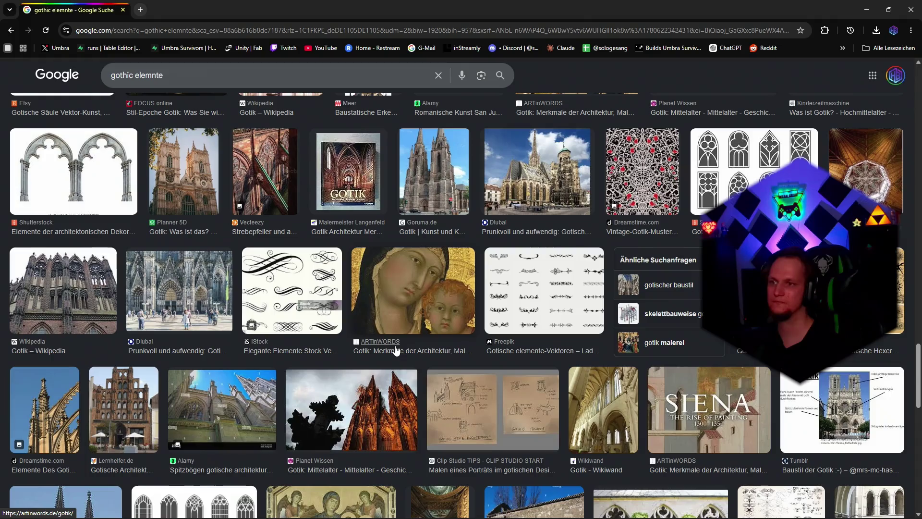
pyautogui.scroll(-10, 393, 351)
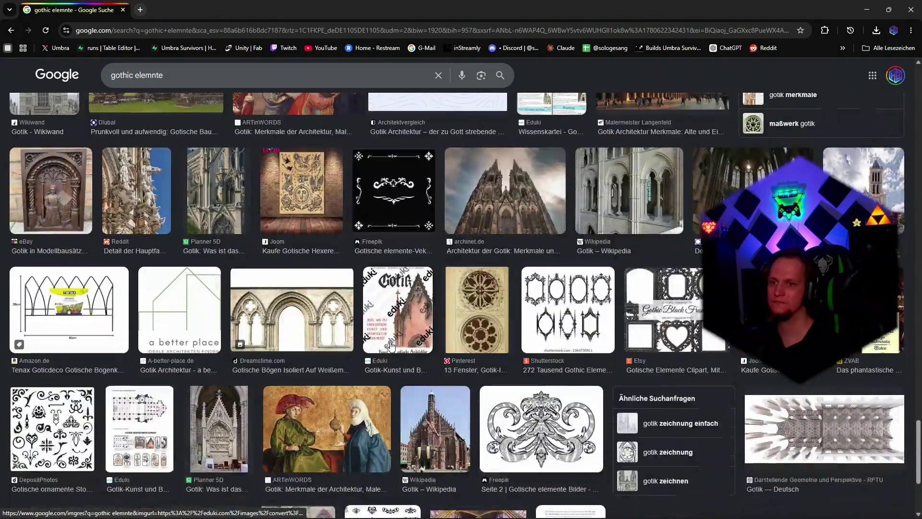
pyautogui.scroll(-5, 390, 347)
pyautogui.scroll(-6, 389, 346)
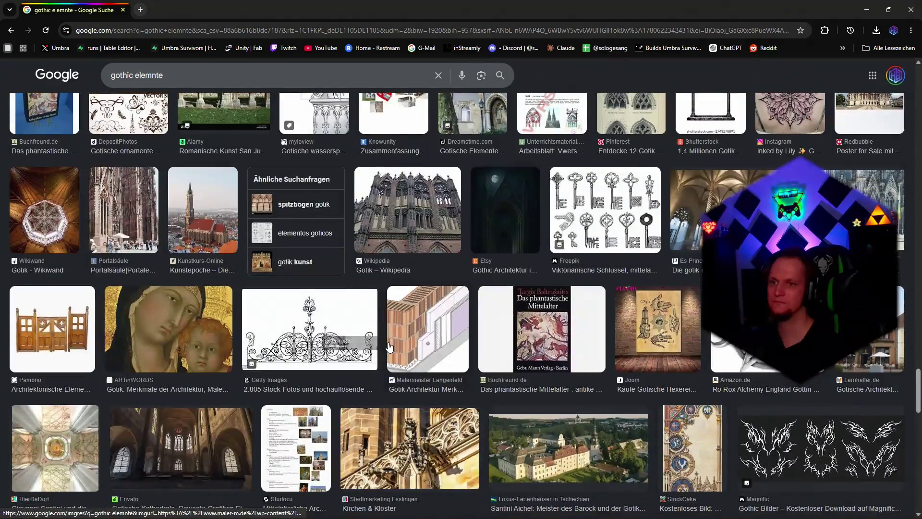
pyautogui.scroll(4, 389, 346)
pyautogui.scroll(-12, 389, 347)
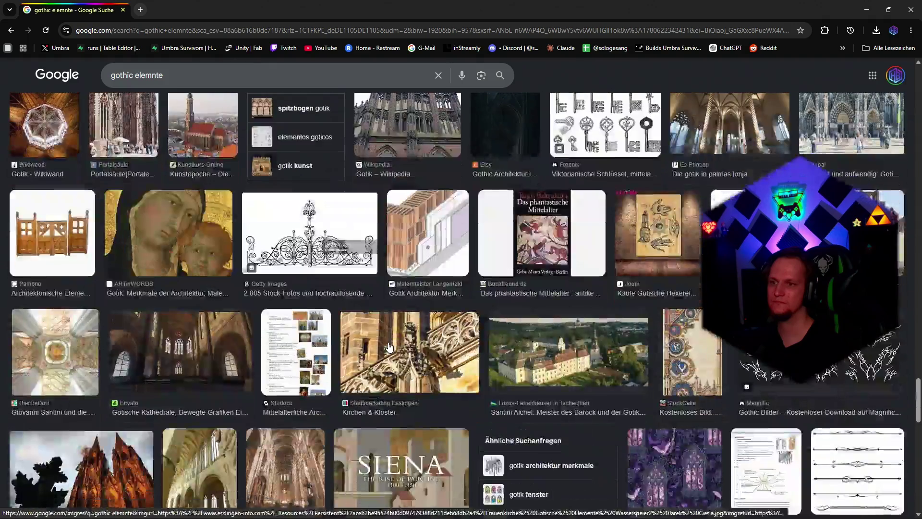
pyautogui.scroll(-6, 389, 346)
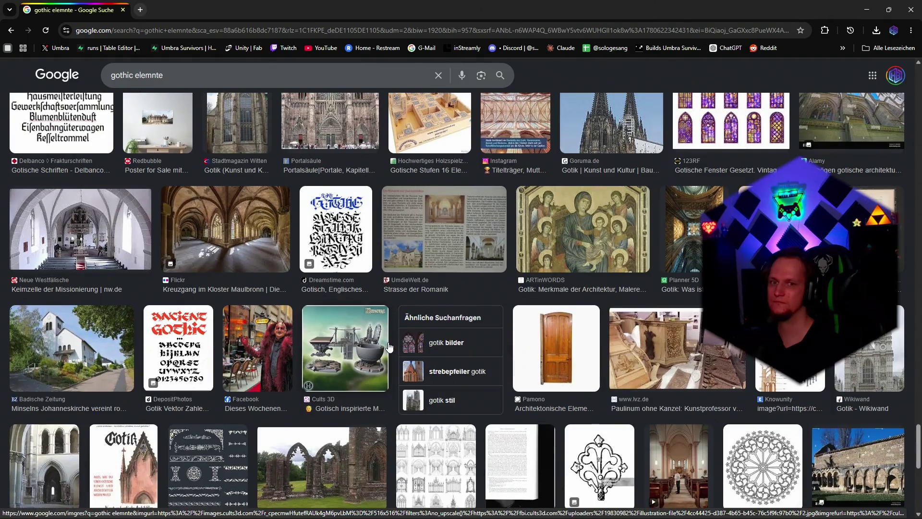
pyautogui.scroll(10, 387, 342)
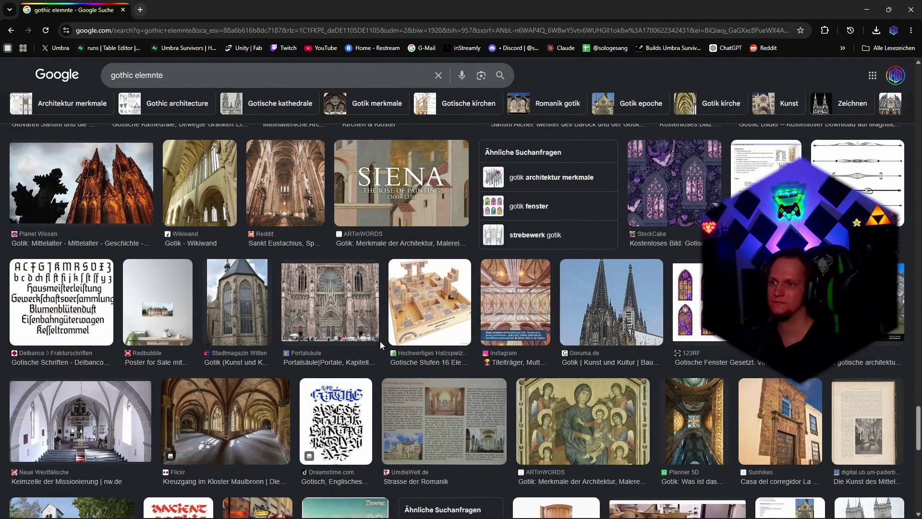
pyautogui.scroll(5, 380, 340)
pyautogui.scroll(10, 380, 344)
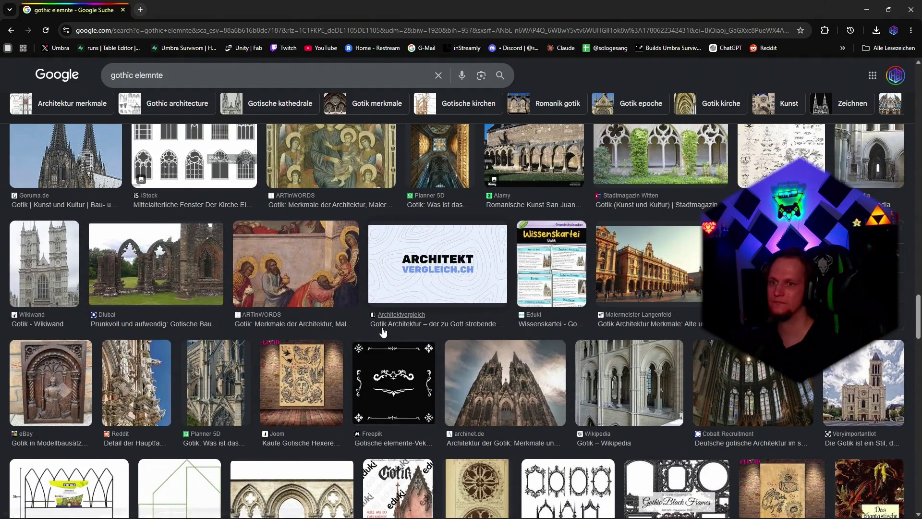
pyautogui.scroll(1, 406, 380)
pyautogui.scroll(5, 406, 379)
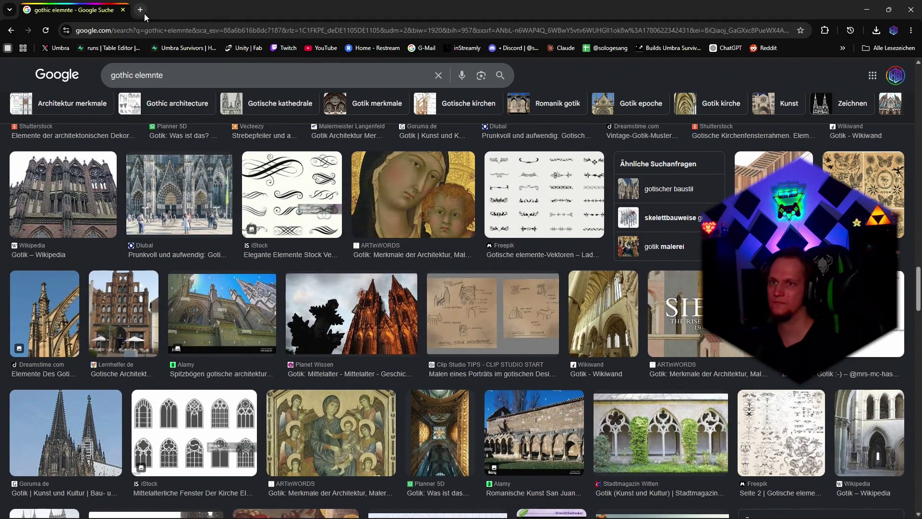
pyautogui.click(140, 10)
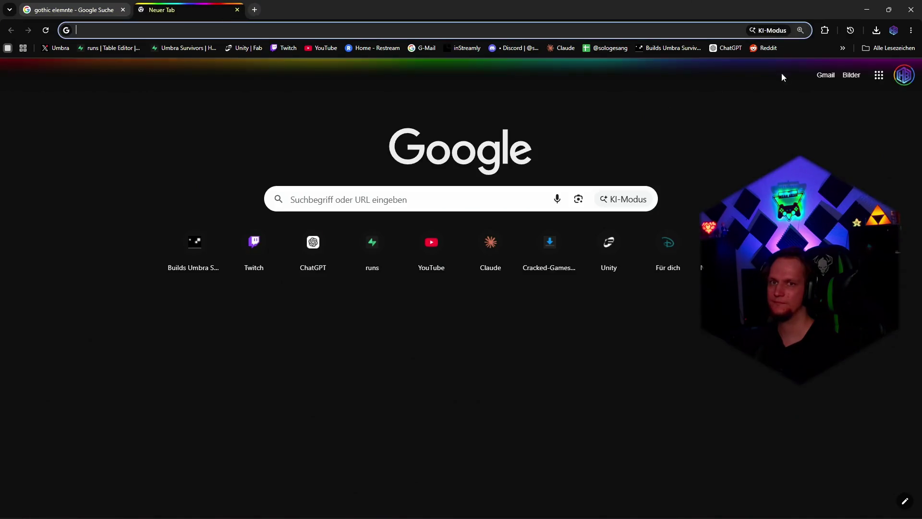
# Ask ChatGPT in German for a low-poly gothic frame with inward-facing gargoyles, matching Umbra Survivors
pyautogui.click(726, 48)
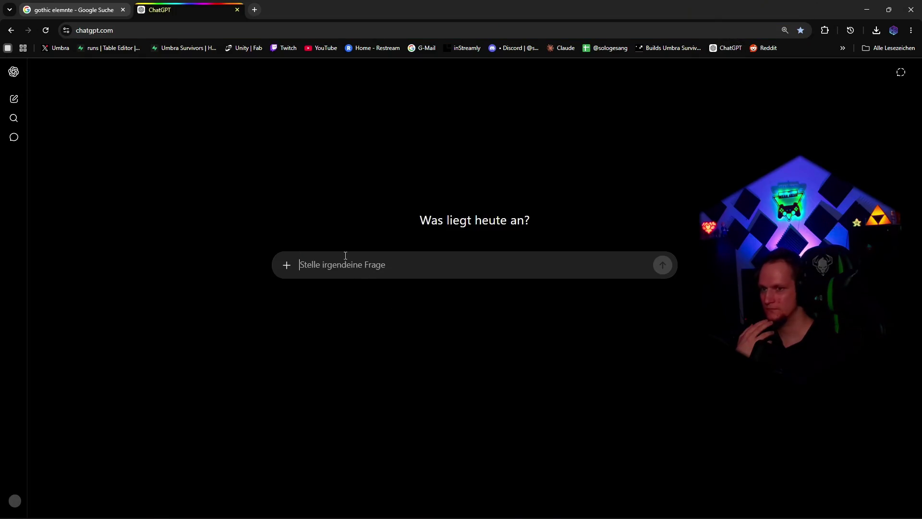
pyautogui.write('gib mir fü')
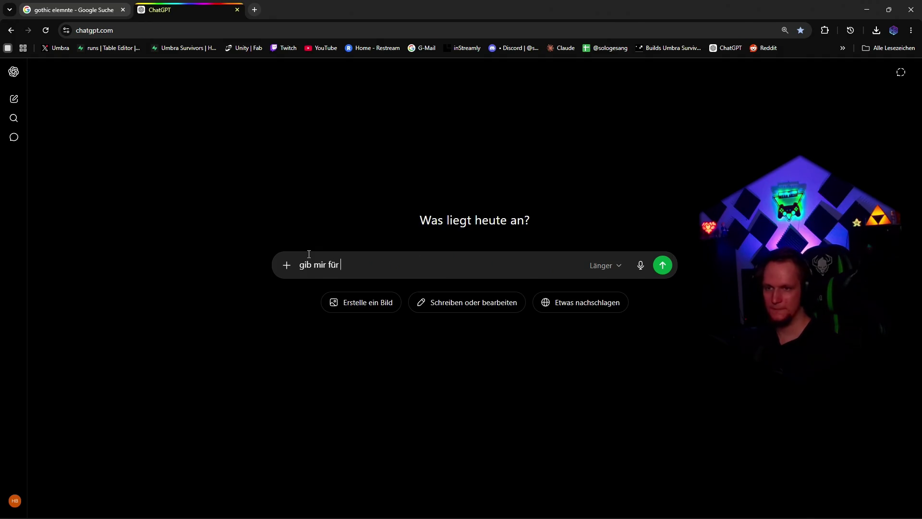
pyautogui.write('r')
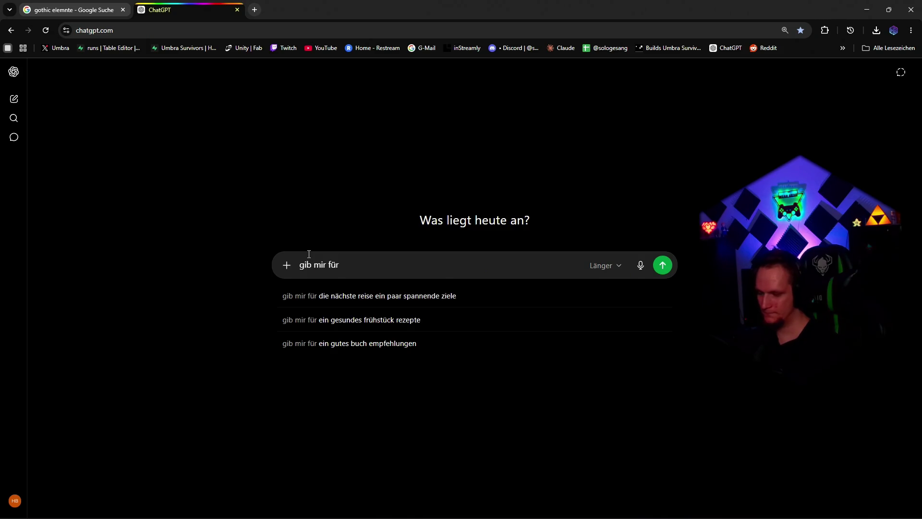
pyautogui.press('BackSpace')
pyautogui.press('BackSpace')
pyautogui.press('BackSpace')
pyautogui.write('e')
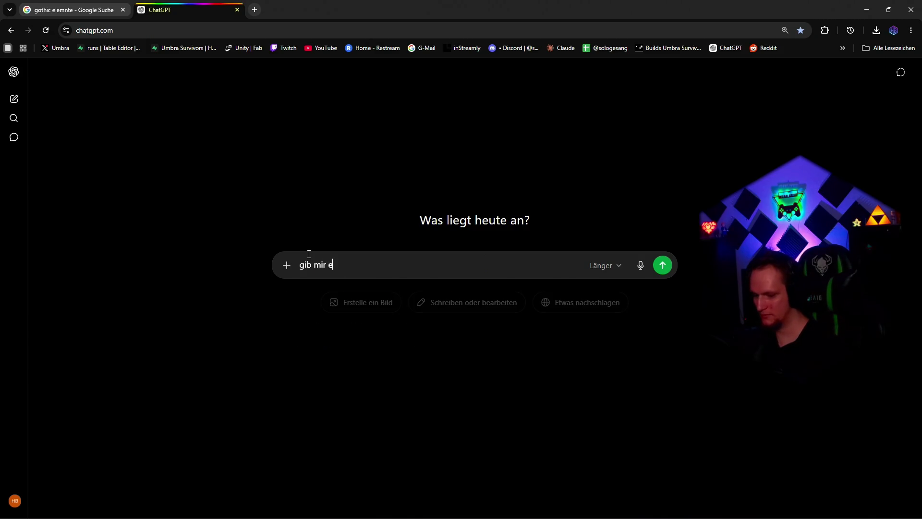
pyautogui.write('inen rahmen ')
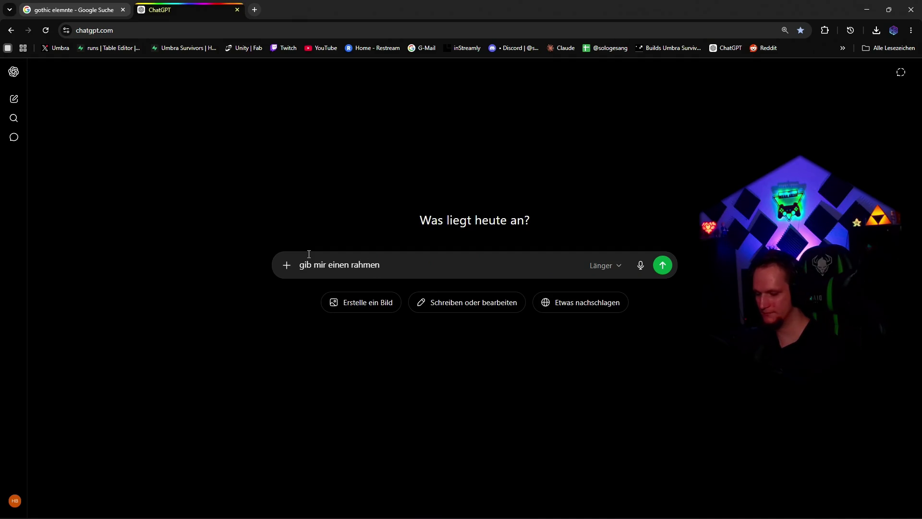
pyautogui.write('im goth')
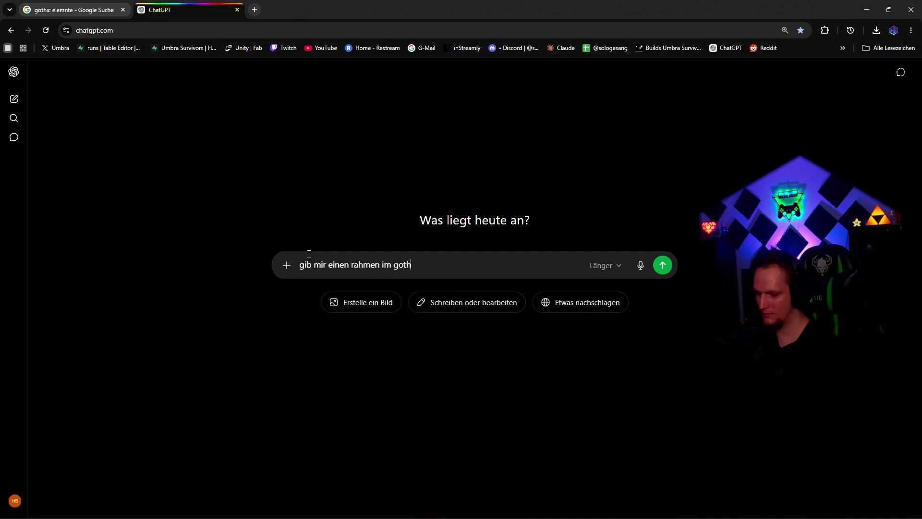
pyautogui.write('ic style ')
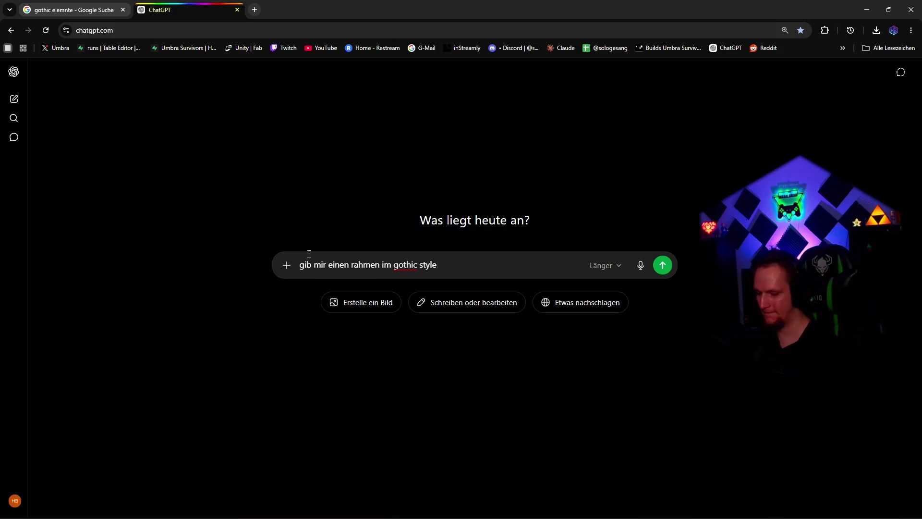
pyautogui.write('wo')
pyautogui.write(' in der')
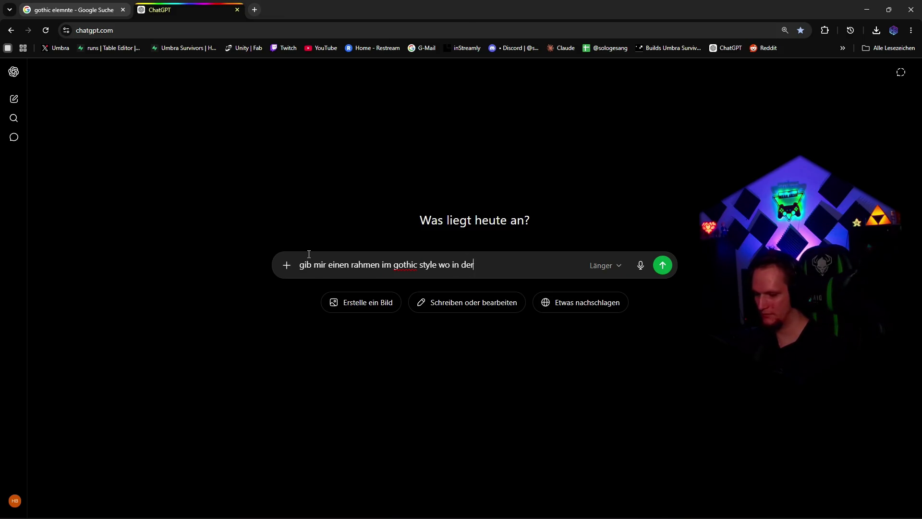
pyautogui.write(' kitte dann ein r')
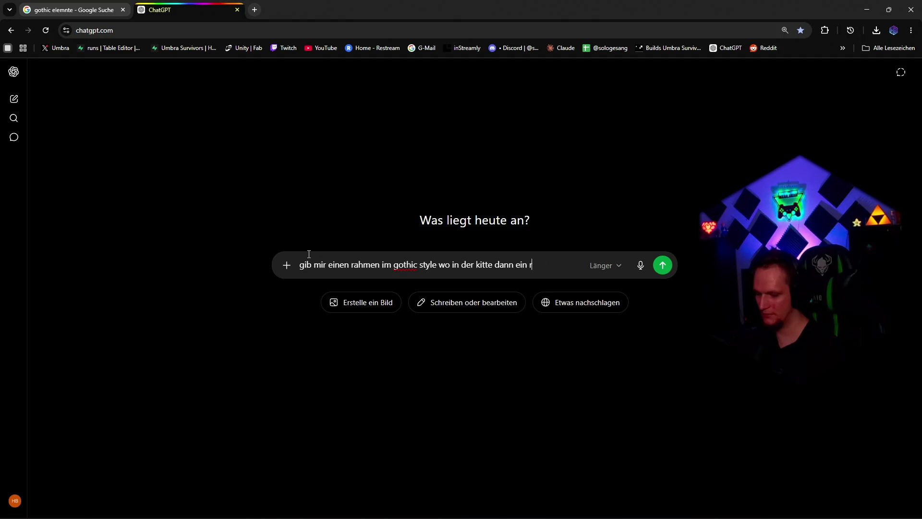
pyautogui.write('echteck o')
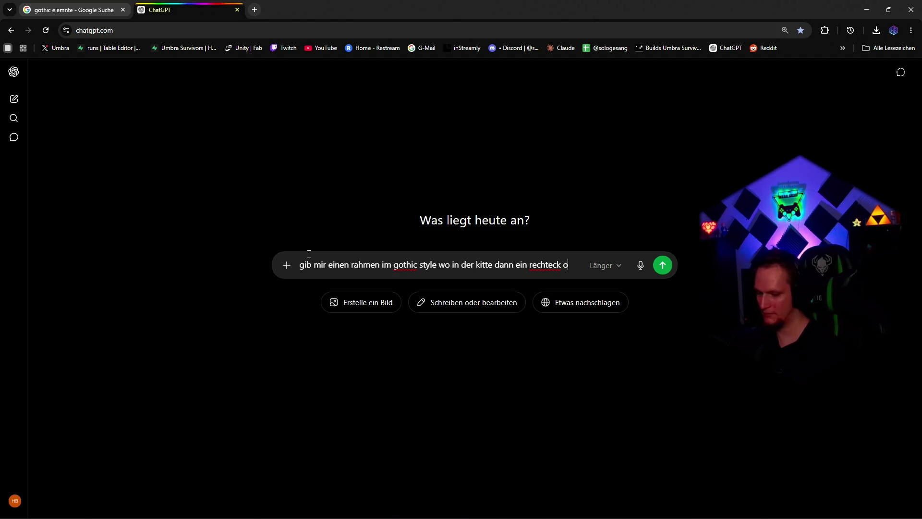
pyautogui.write('bjekl')
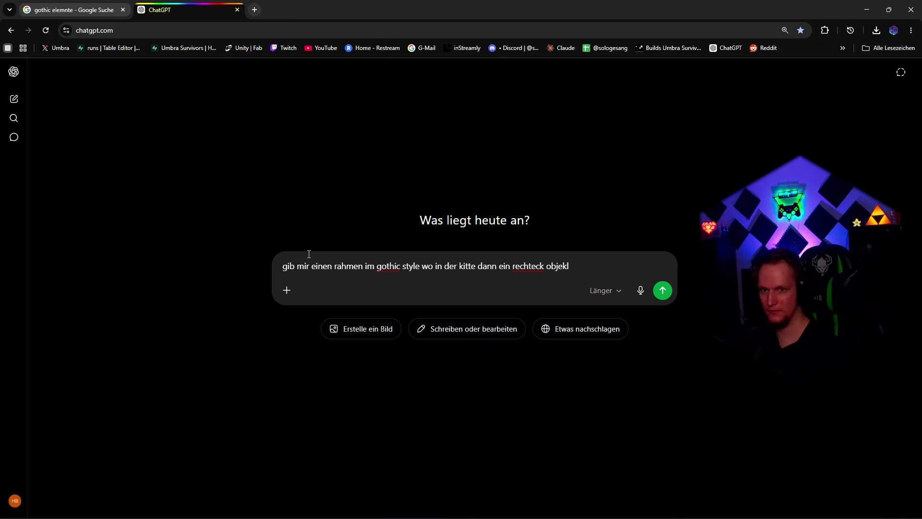
pyautogui.write('t  passt')
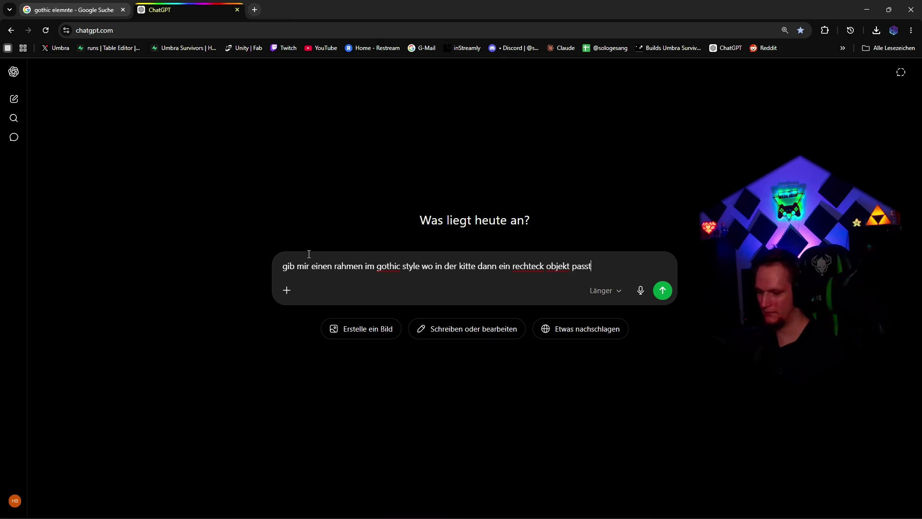
pyautogui.write('wie e')
pyautogui.write('in video')
pyautogui.write('linsk udn recht')
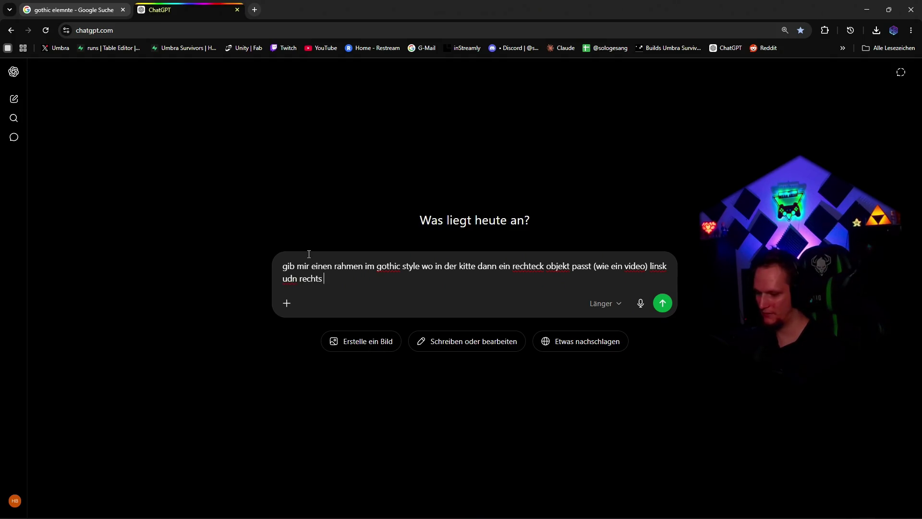
pyautogui.write('sind jeweils gar')
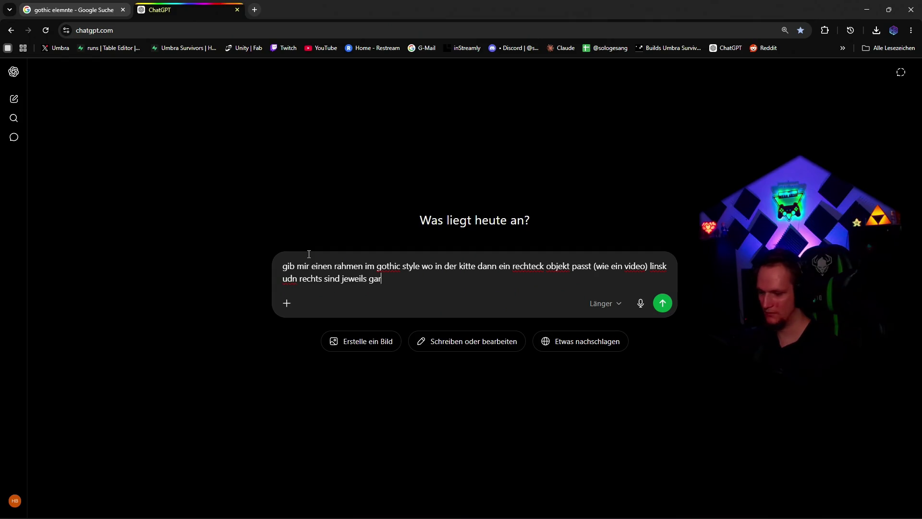
pyautogui.write('gol')
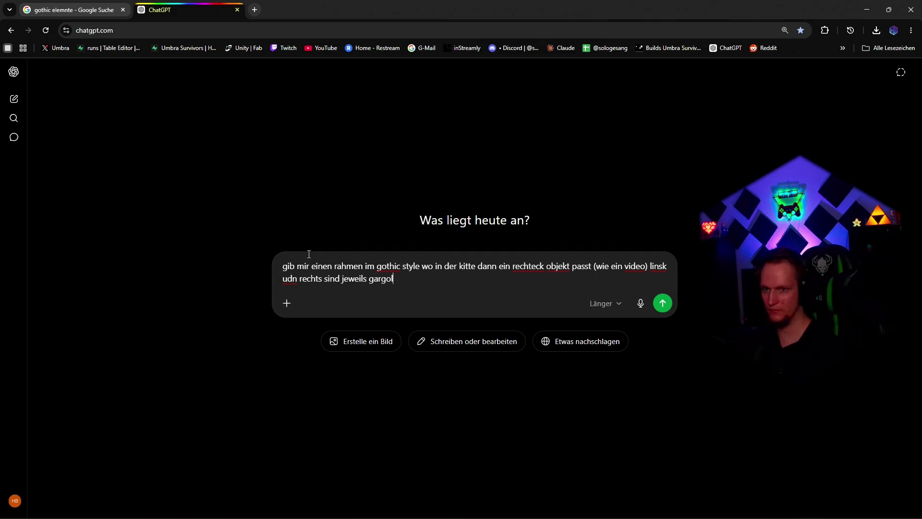
pyautogui.write('es')
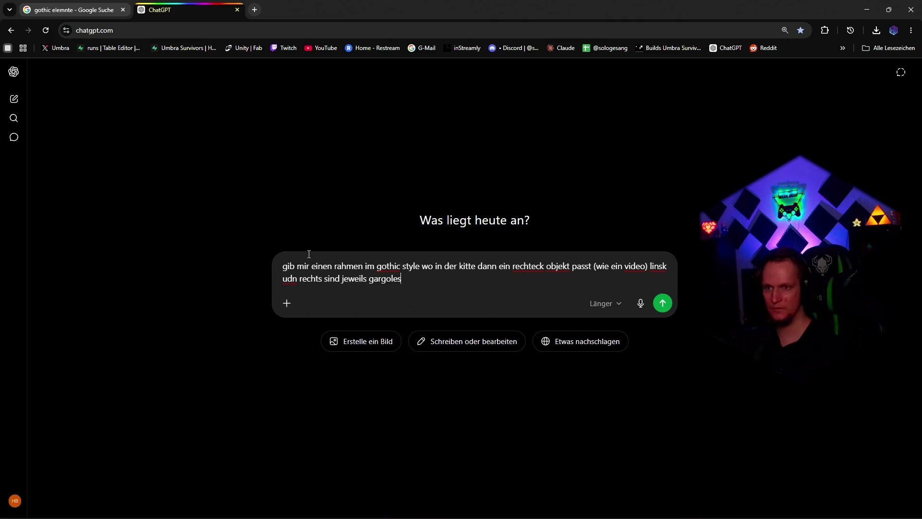
pyautogui.write(' die')
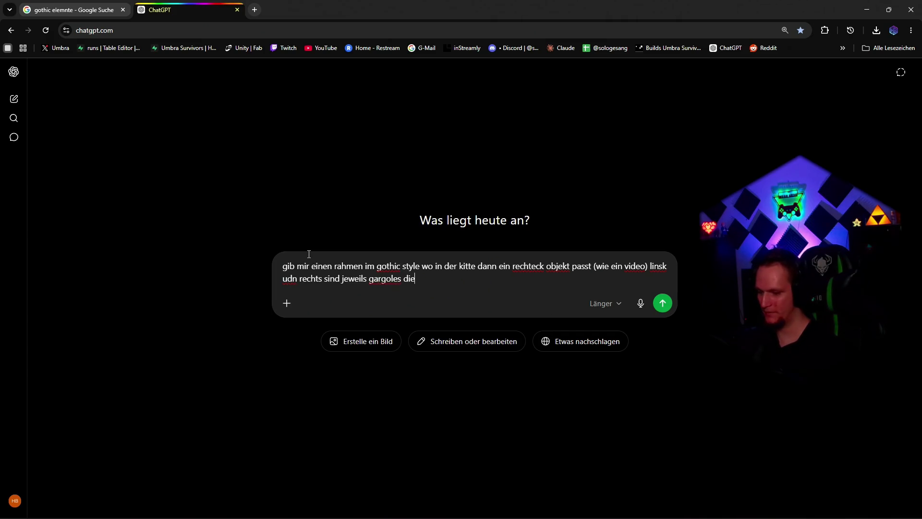
pyautogui.write(' in die mitte gucken')
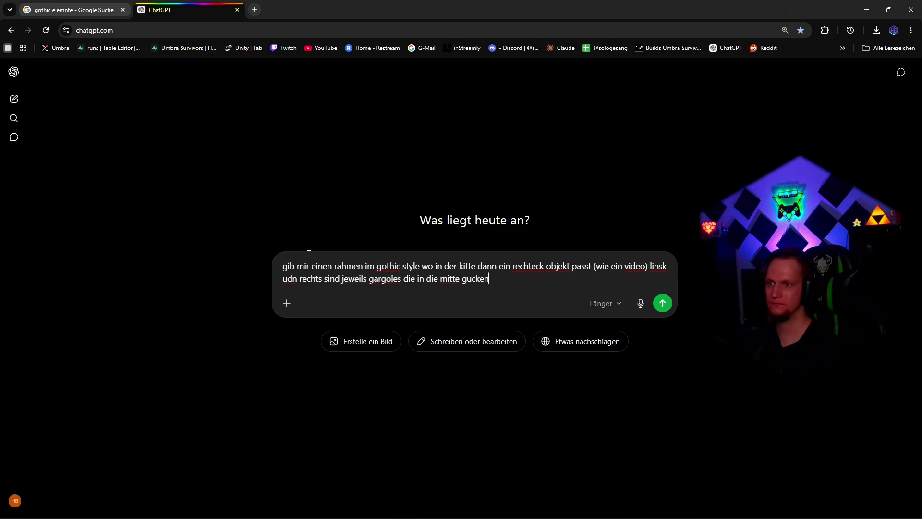
pyautogui.write('im leci')
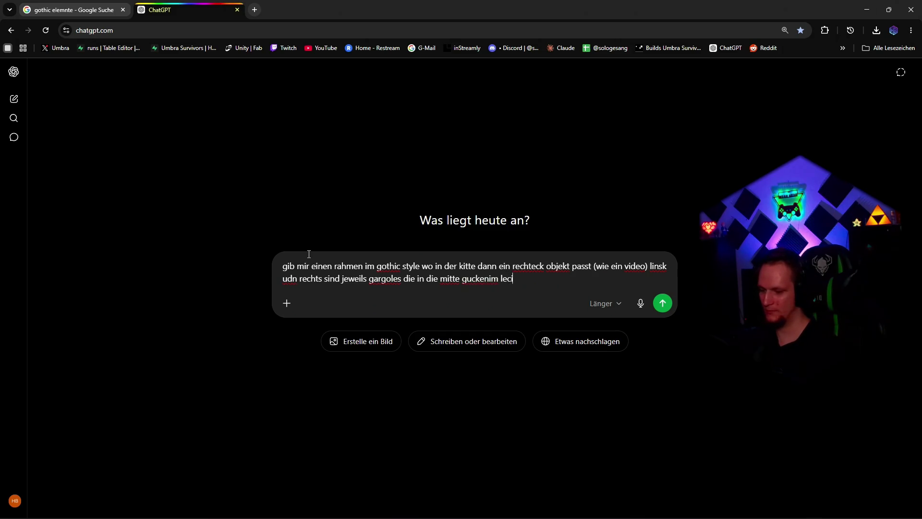
pyautogui.write('hten comic')
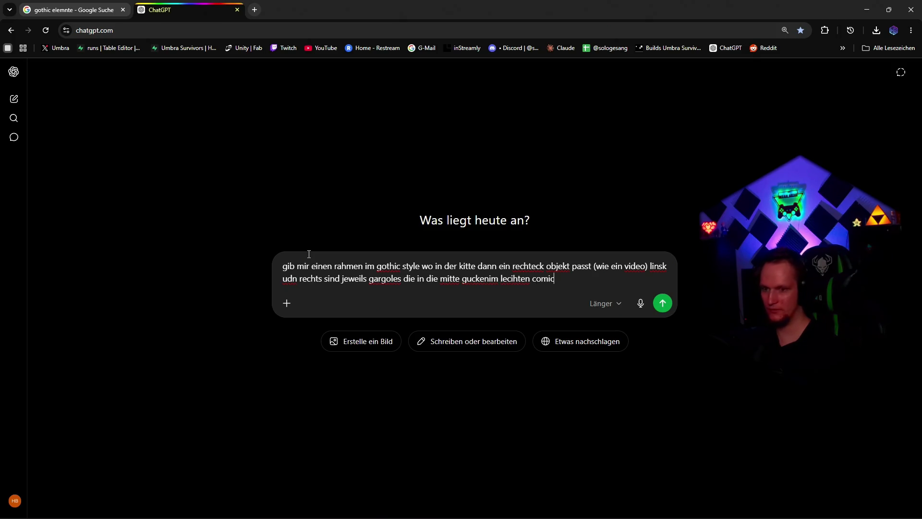
pyautogui.write(' styl')
pyautogui.press('BackSpace')
pyautogui.press('BackSpace')
pyautogui.press('BackSpace')
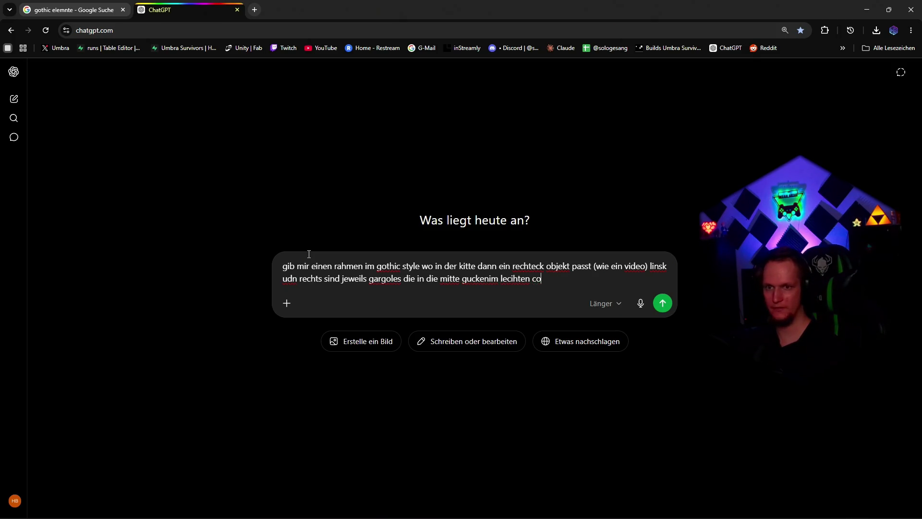
pyautogui.write('ichten poly st')
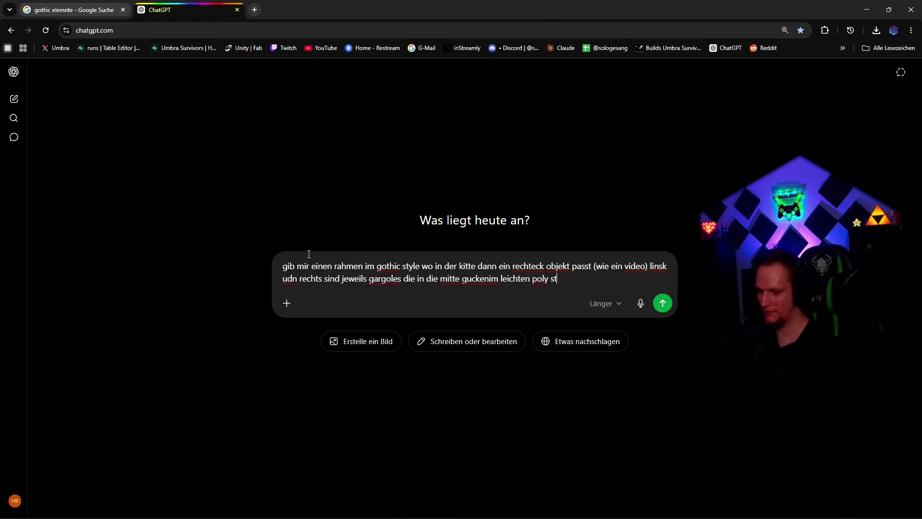
pyautogui.write('yle prüfe dazu ')
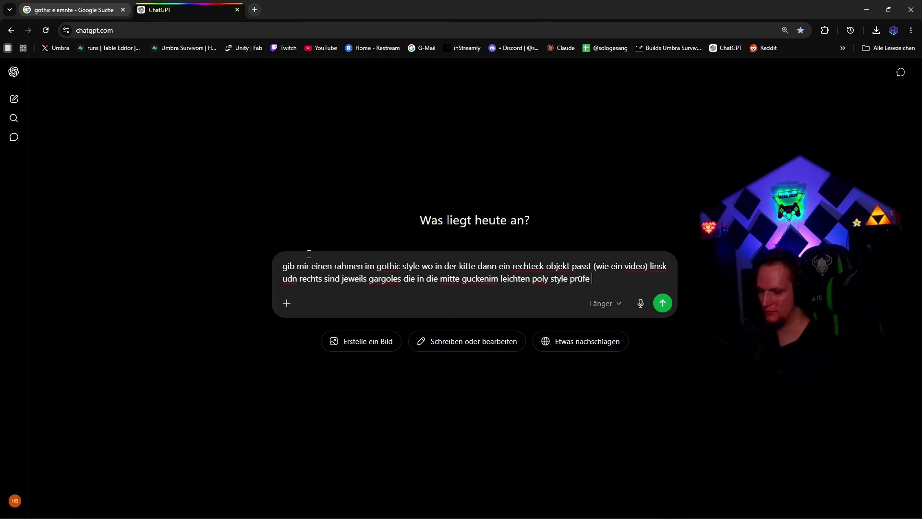
pyautogui.write('das spiel')
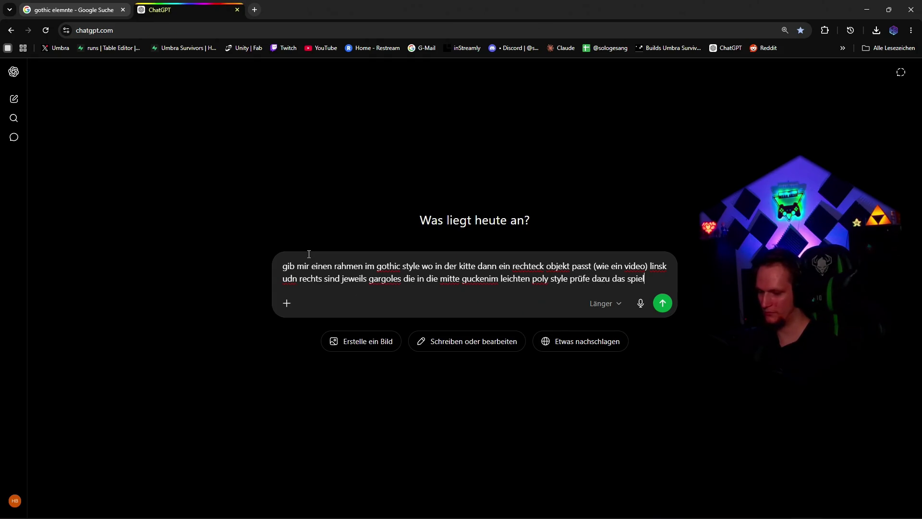
pyautogui.write(' Umbra Surv')
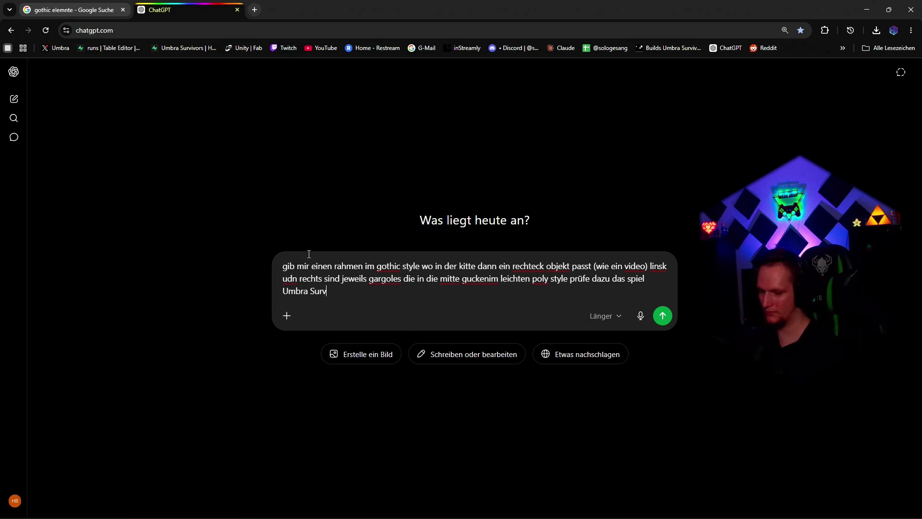
pyautogui.write('ivors')
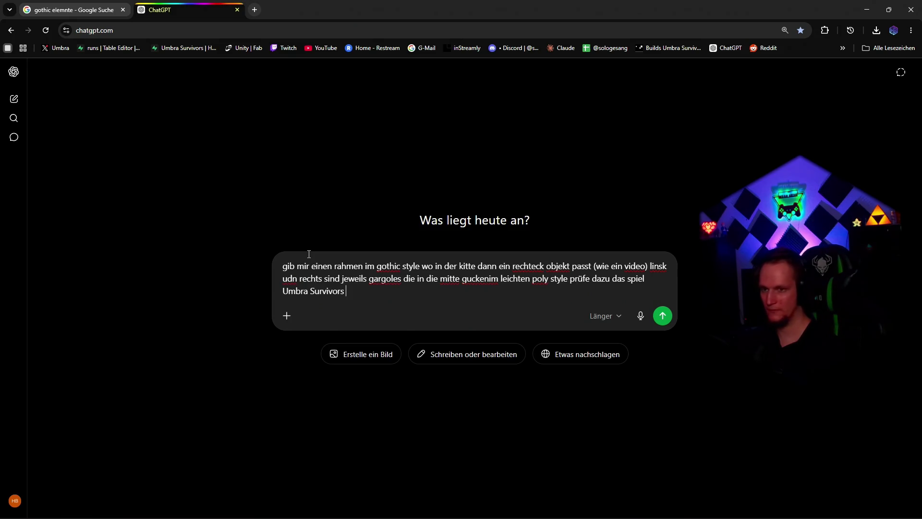
pyautogui.write(' damit es ')
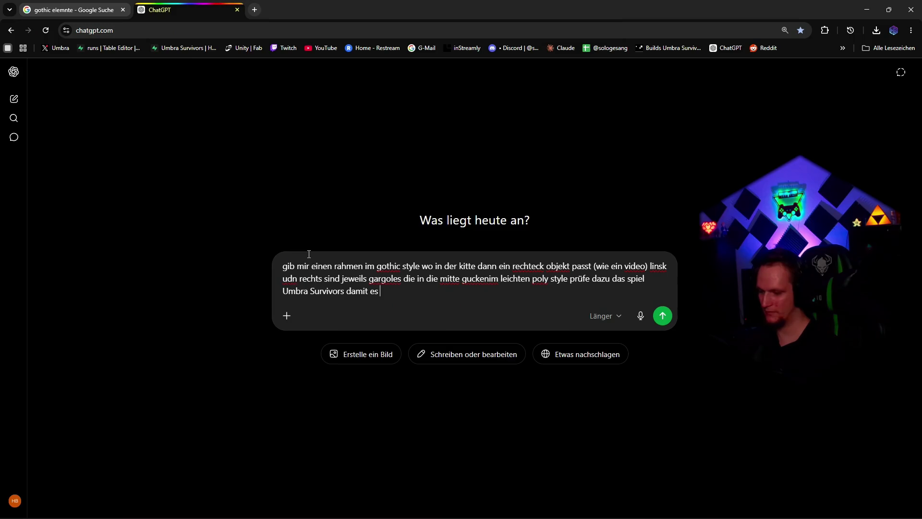
pyautogui.write('genau wie')
pyautogui.write(' zu dem game passt')
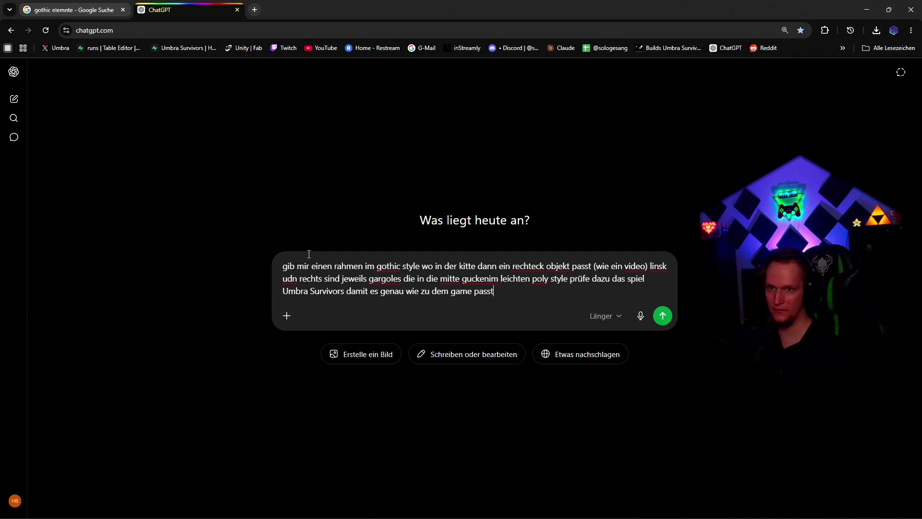
pyautogui.press('Return')
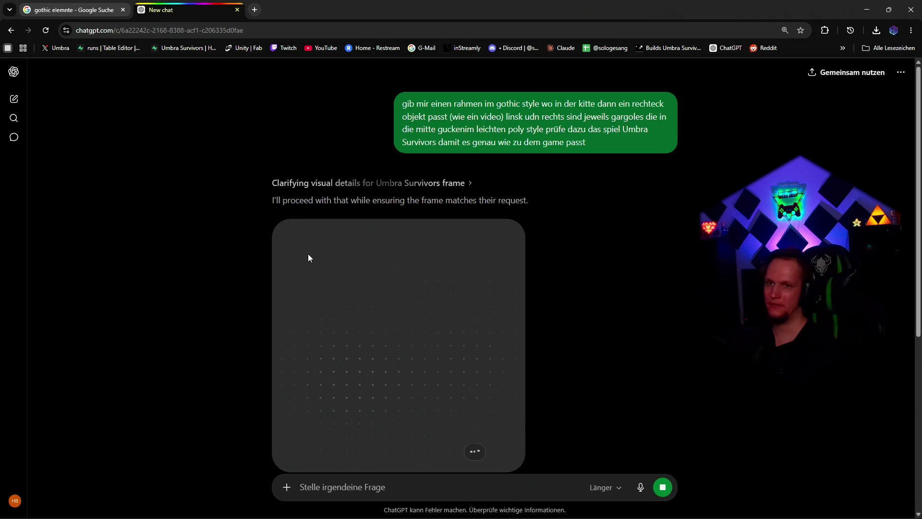
# Minimize Chrome and select the Logo 2.0.png clip on V3 in Premiere
pyautogui.click(857, 9)
pyautogui.click(301, 376)
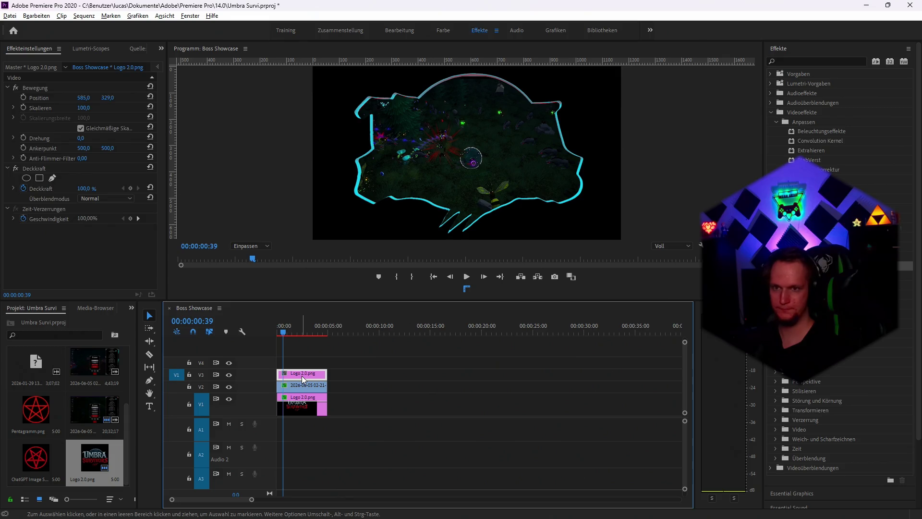
# Delete both Logo 2.0.png clips from V3 and V1, then switch back to ChatGPT in Chrome
pyautogui.press('Delete')
pyautogui.click(306, 410)
pyautogui.press('Delete')
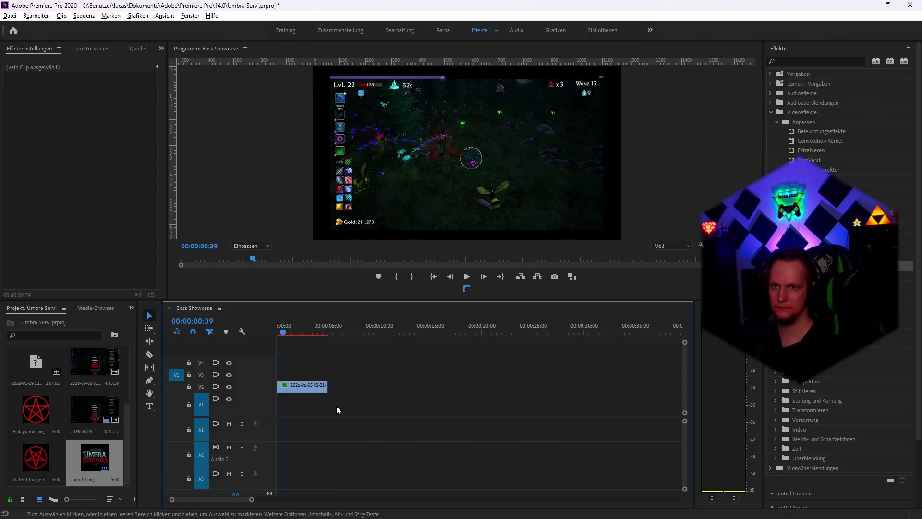
pyautogui.hotkey('alt', 'Tab')
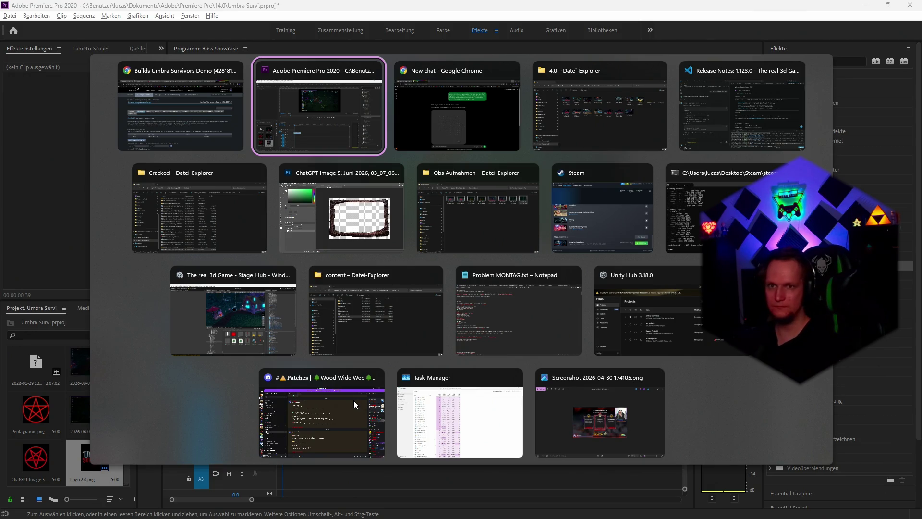
pyautogui.hotkey('alt', 'Tab')
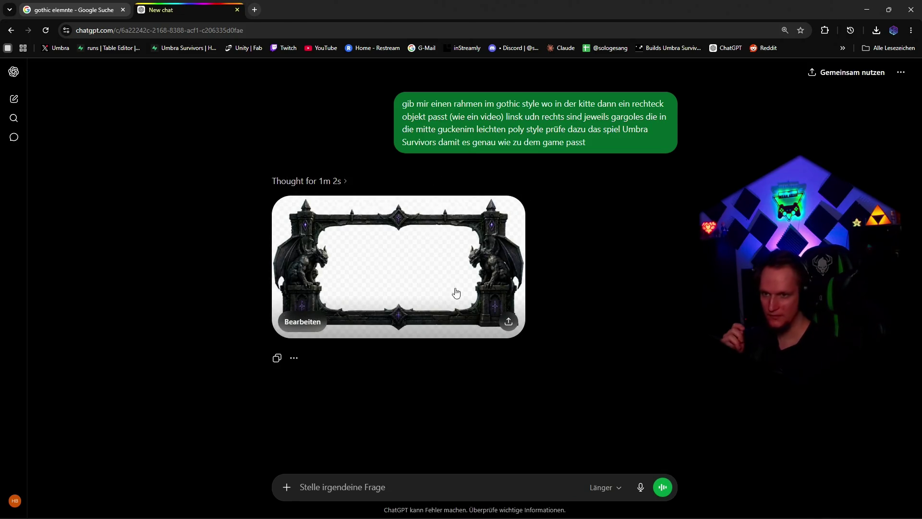
# Save ChatGPT's gargoyle frame image on a transparent background as a PNG, then return to Premiere Pro
pyautogui.click(446, 274)
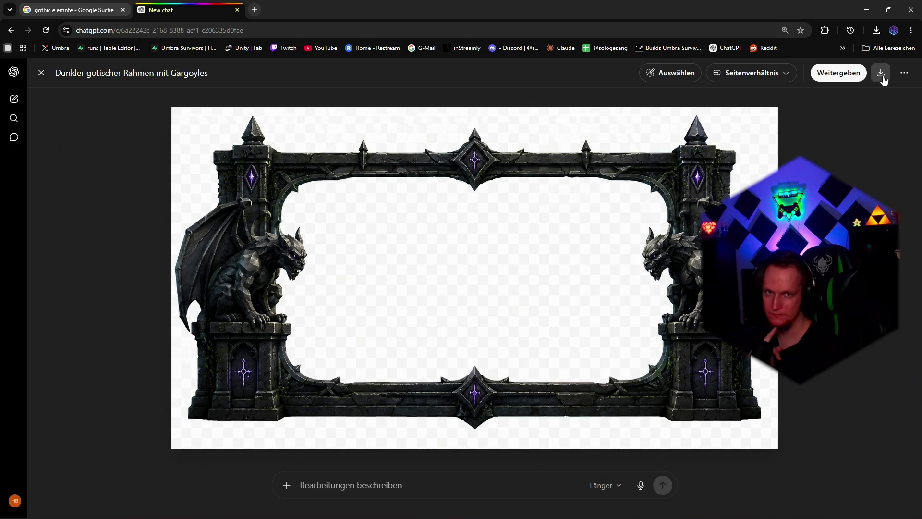
pyautogui.click(882, 74)
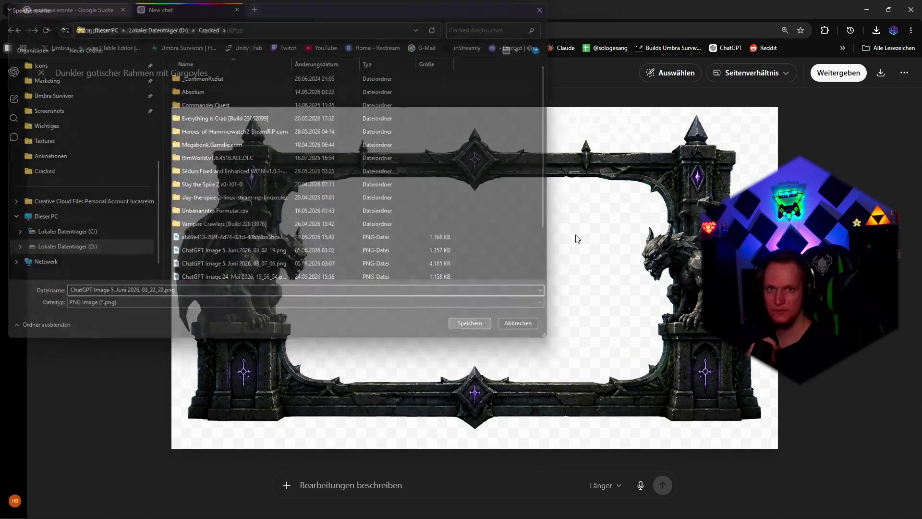
pyautogui.press('Return')
pyautogui.hotkey('alt', 'Tab')
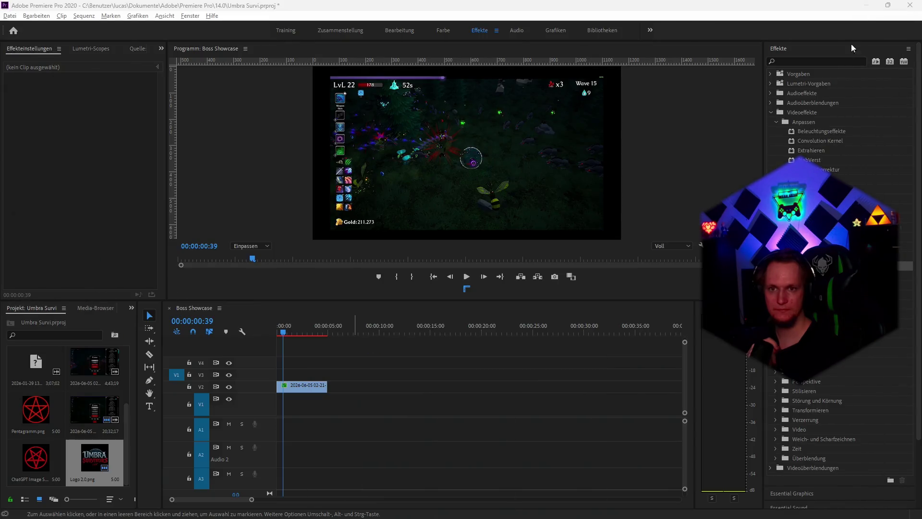
# Open the downloaded frame PNG in Photoshop, unlock the background, duplicate it and merge the copies into one layer
pyautogui.click(378, 507)
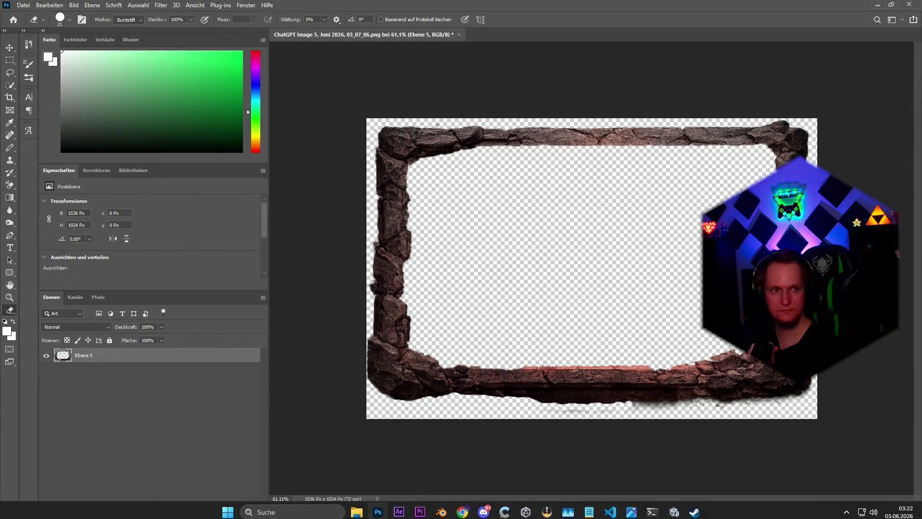
pyautogui.moveTo(497, 27); pyautogui.dragTo(524, 36)
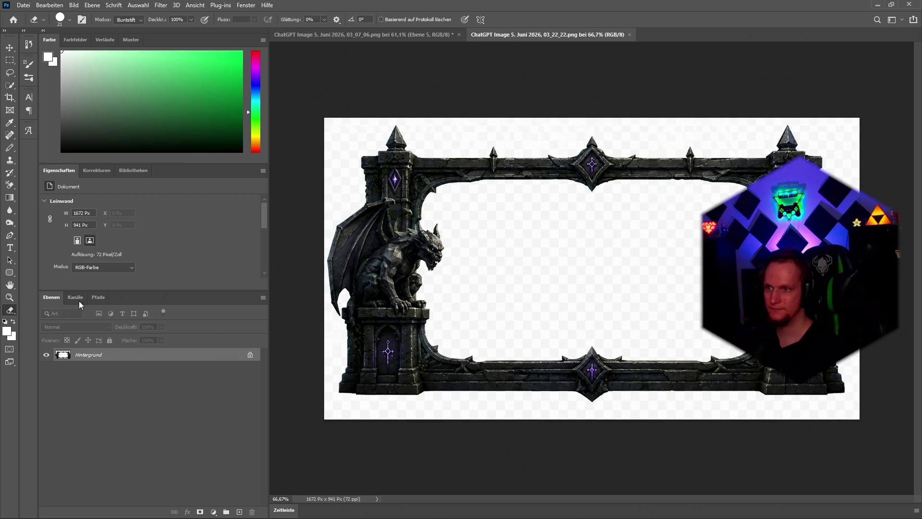
pyautogui.click(10, 47)
pyautogui.click(250, 355)
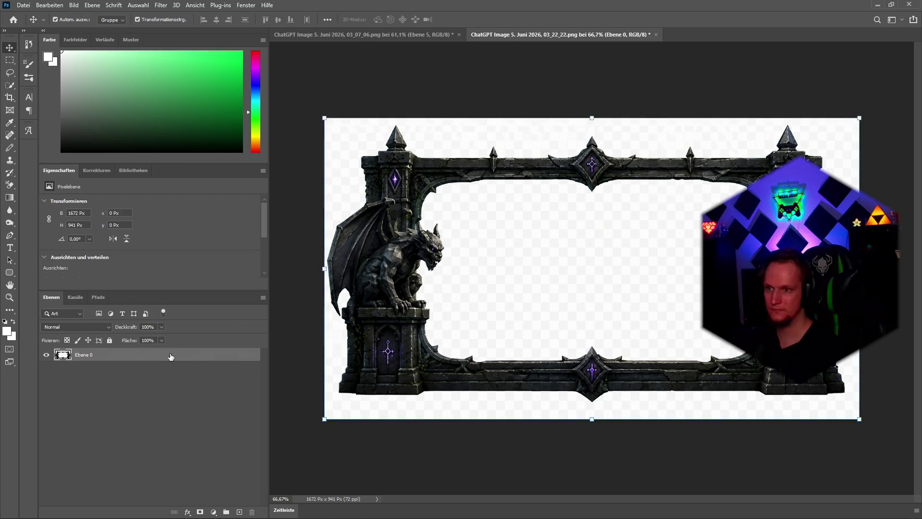
pyautogui.hotkey('ctrl', 'j')
pyautogui.hotkey('ctrl', 'j')
pyautogui.hotkey('ctrl', 'j')
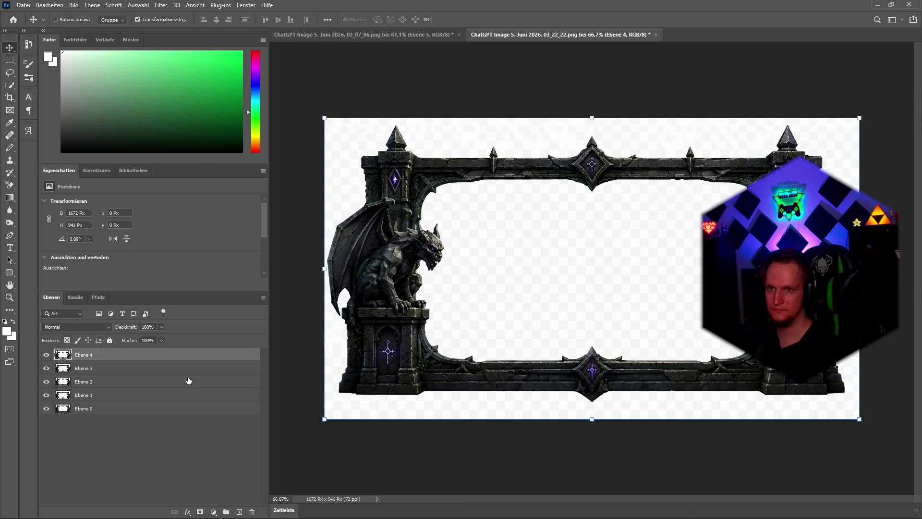
pyautogui.keyDown('shift'); pyautogui.click(149, 409); pyautogui.keyUp('shift')
pyautogui.rightClick(89, 410)
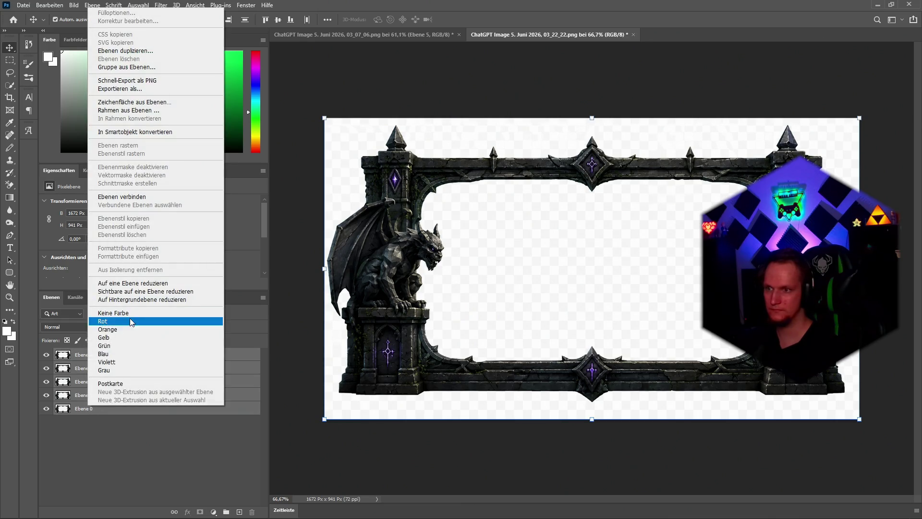
pyautogui.click(139, 283)
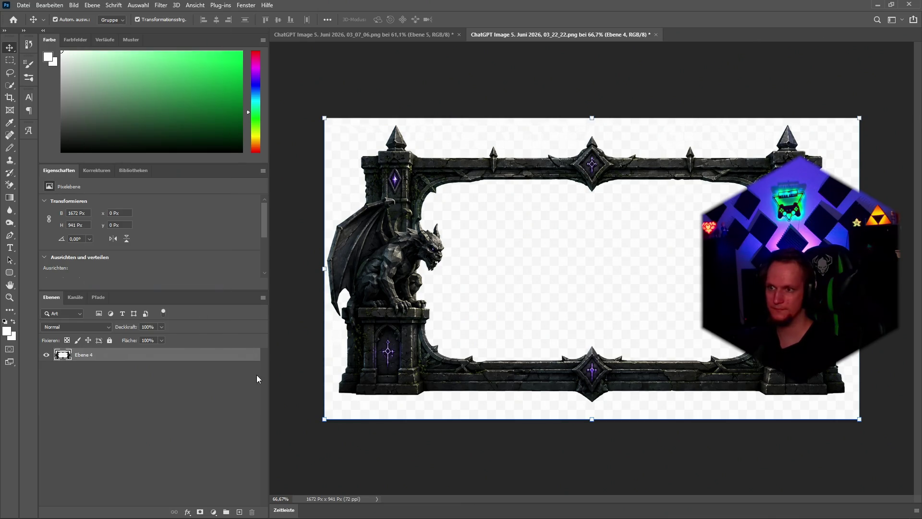
pyautogui.scroll(3, 564, 288)
pyautogui.scroll(-2, 565, 288)
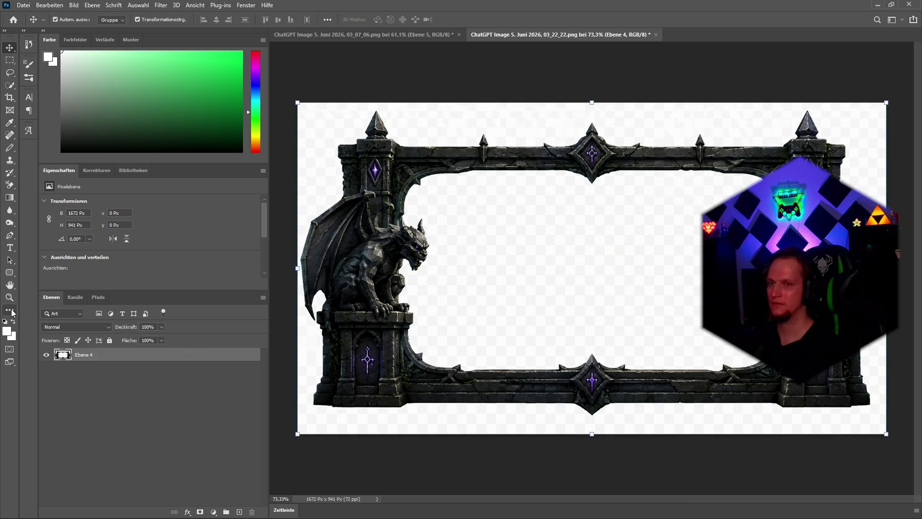
# Quick-select the whitish area inside the frame, delete it to leave a transparent centre, and deselect
pyautogui.click(9, 85)
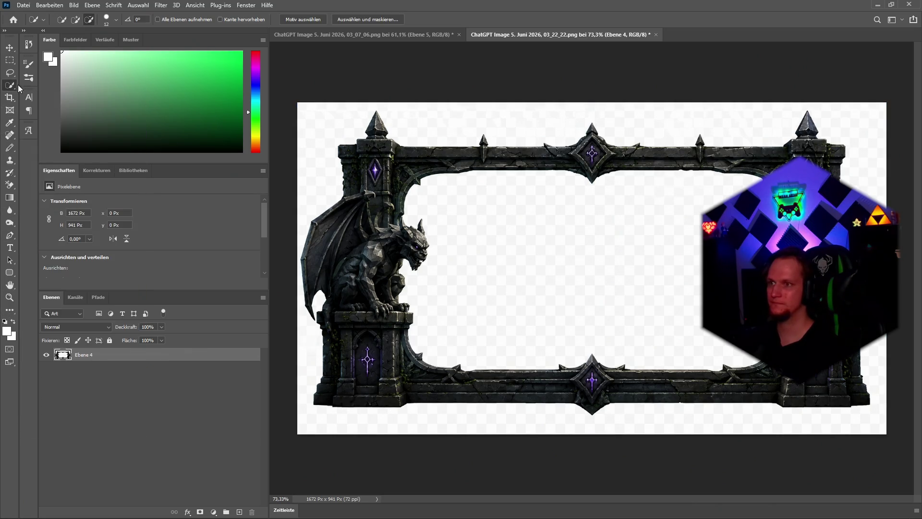
pyautogui.moveTo(513, 291); pyautogui.dragTo(520, 220)
pyautogui.press('alt')
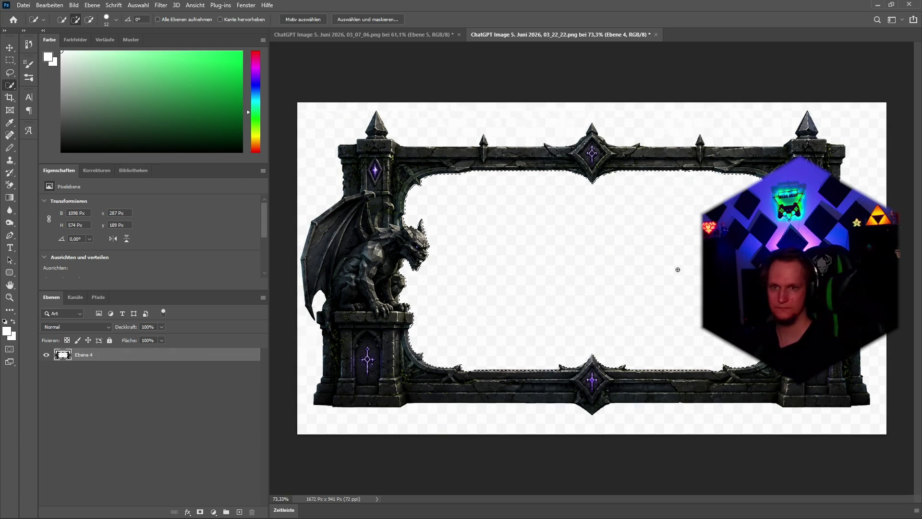
pyautogui.press('Delete')
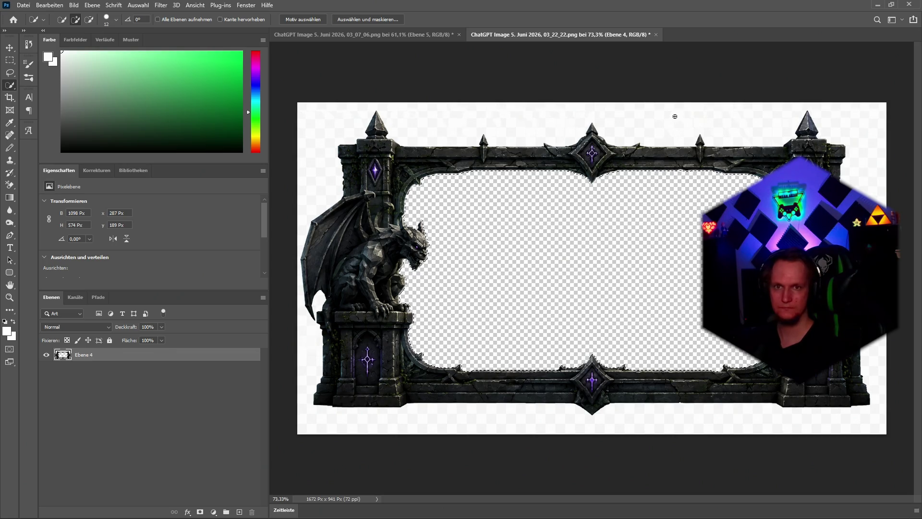
pyautogui.moveTo(674, 115)
pyautogui.mouseDown()
pyautogui.moveTo(859, 138)
pyautogui.moveTo(882, 394)
pyautogui.moveTo(717, 424)
pyautogui.mouseUp()
pyautogui.moveTo(565, 430)
pyautogui.mouseDown()
pyautogui.moveTo(302, 425)
pyautogui.moveTo(316, 122)
pyautogui.moveTo(310, 174)
pyautogui.mouseUp()
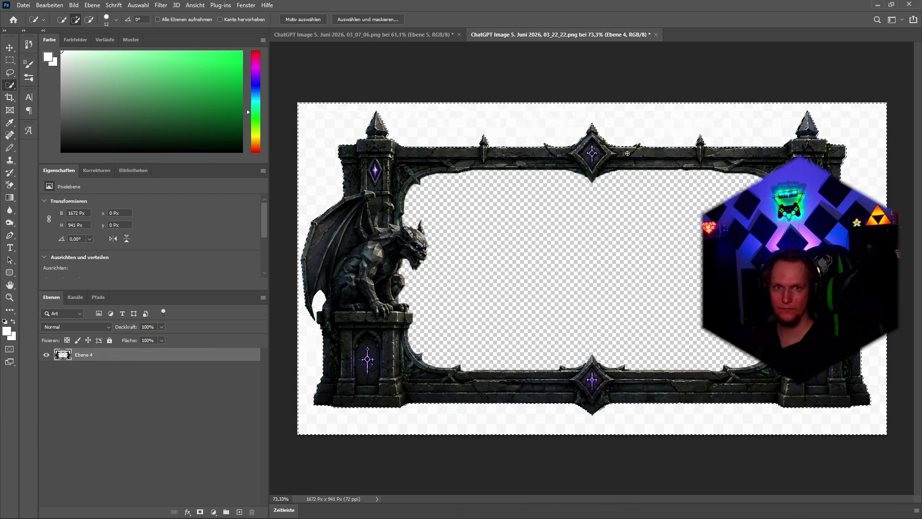
pyautogui.scroll(5, 816, 289)
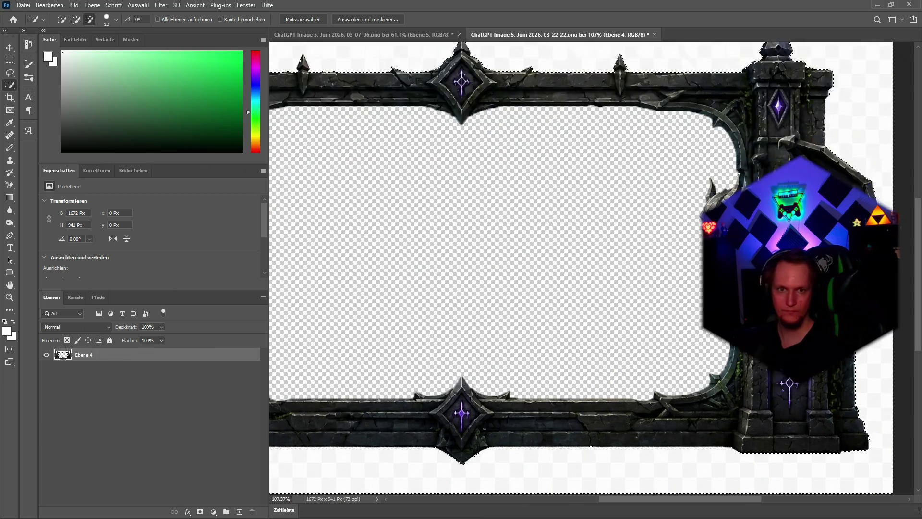
pyautogui.scroll(-3, 360, 307)
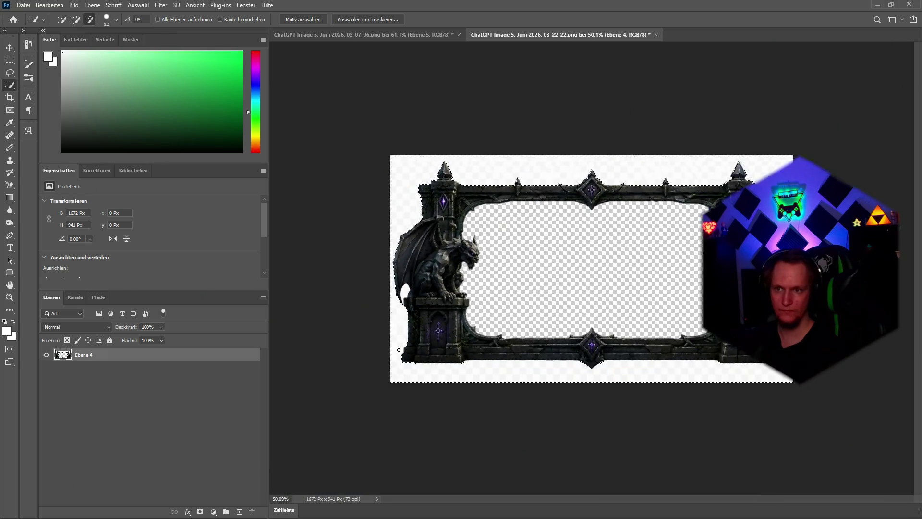
pyautogui.scroll(2, 360, 307)
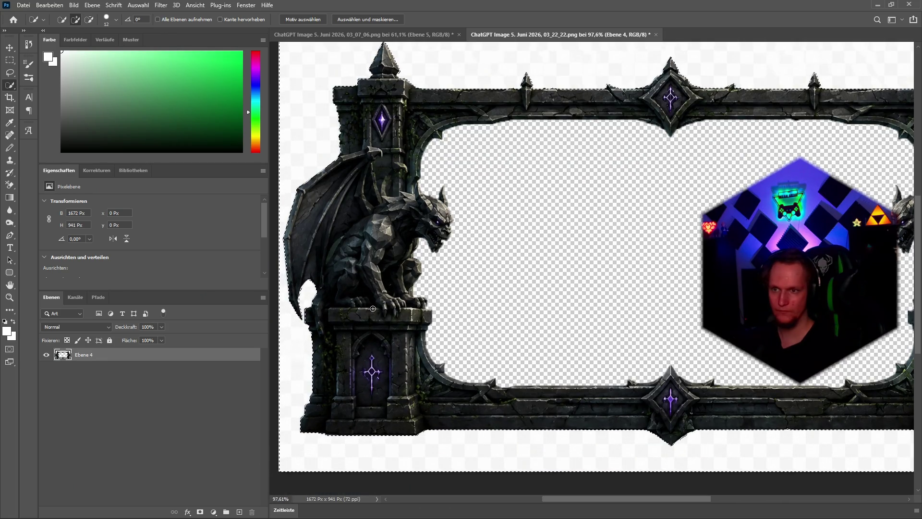
pyautogui.scroll(-6, 367, 308)
pyautogui.hotkey('ctrl', 'd')
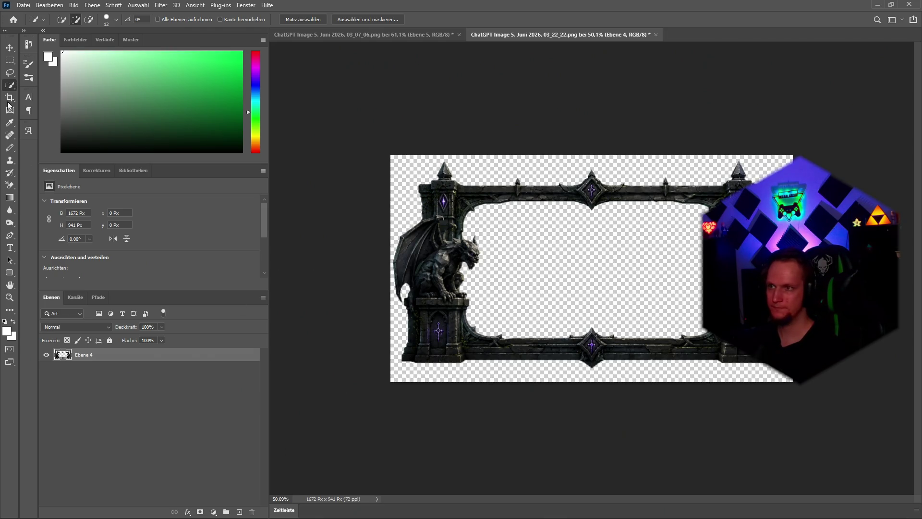
pyautogui.click(10, 273)
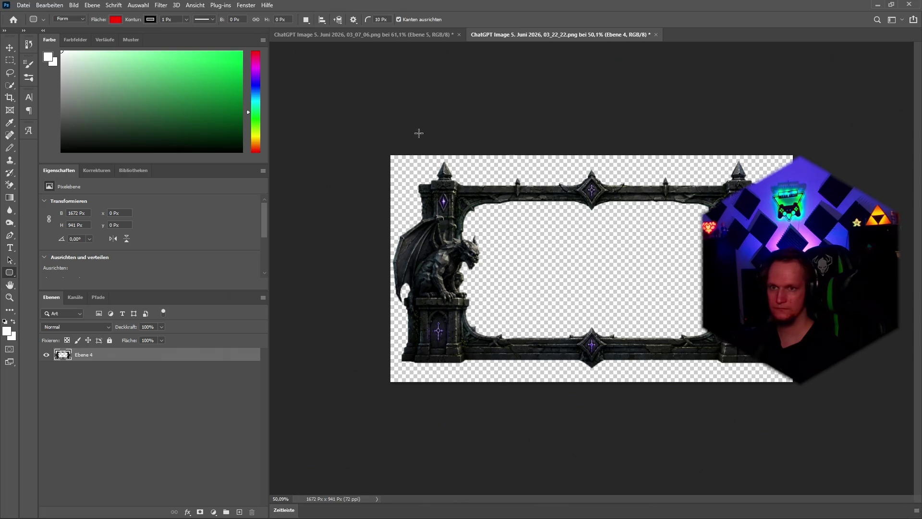
# Draw a large rounded rectangle beneath the frame layer Ebene 4 and set its fill to blue
pyautogui.moveTo(346, 139); pyautogui.dragTo(841, 428)
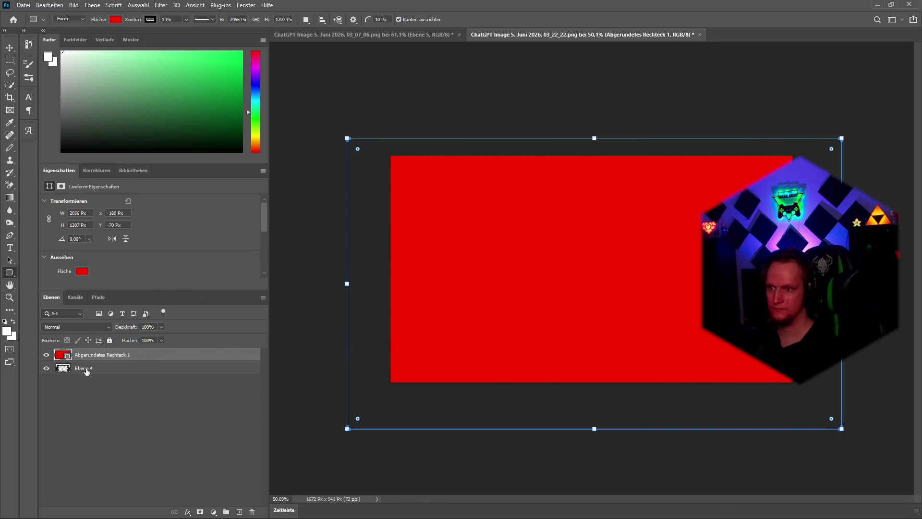
pyautogui.click(87, 371)
pyautogui.moveTo(86, 374); pyautogui.dragTo(85, 353)
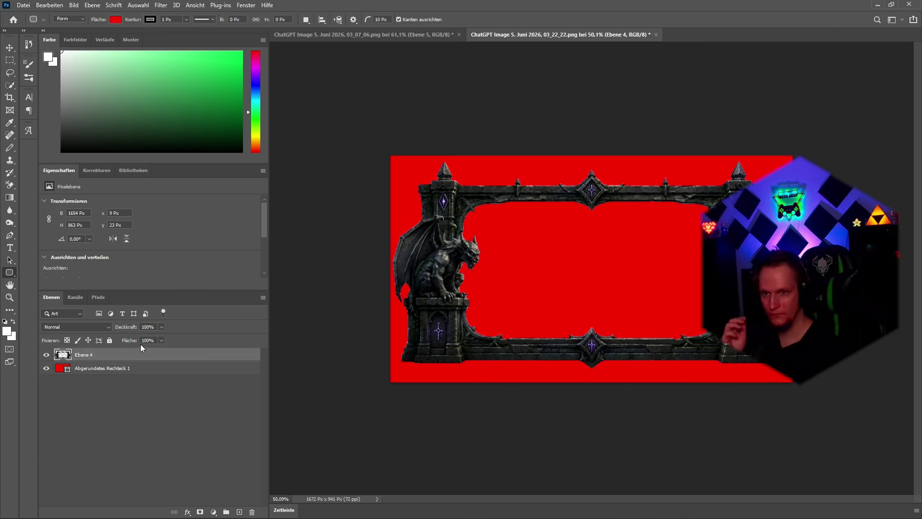
pyautogui.click(95, 372)
pyautogui.click(81, 272)
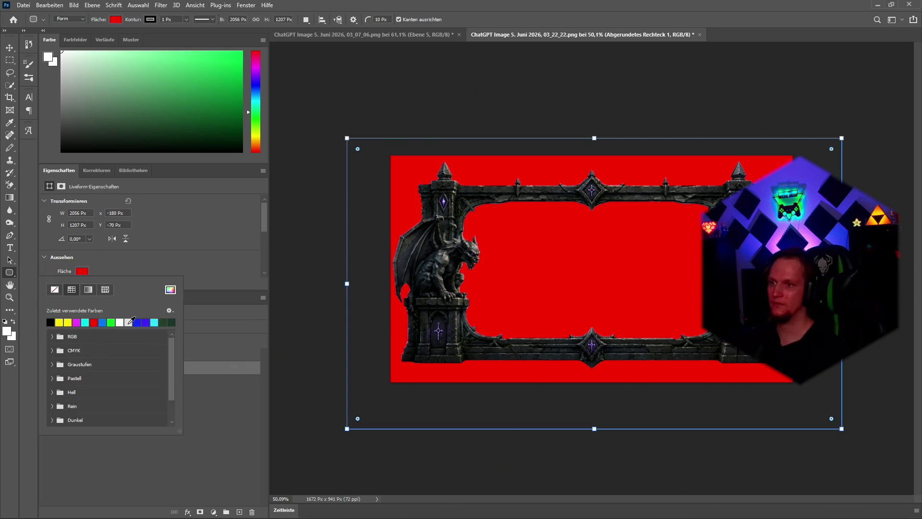
pyautogui.click(106, 322)
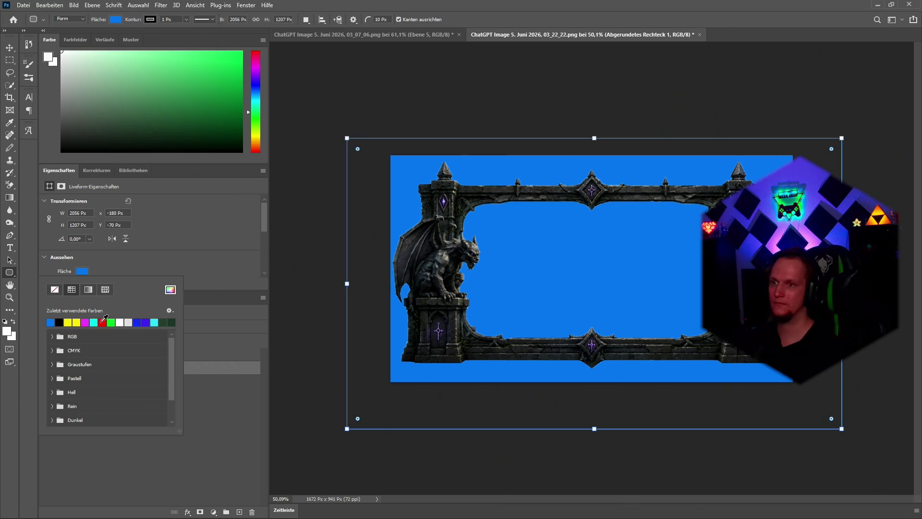
pyautogui.click(94, 322)
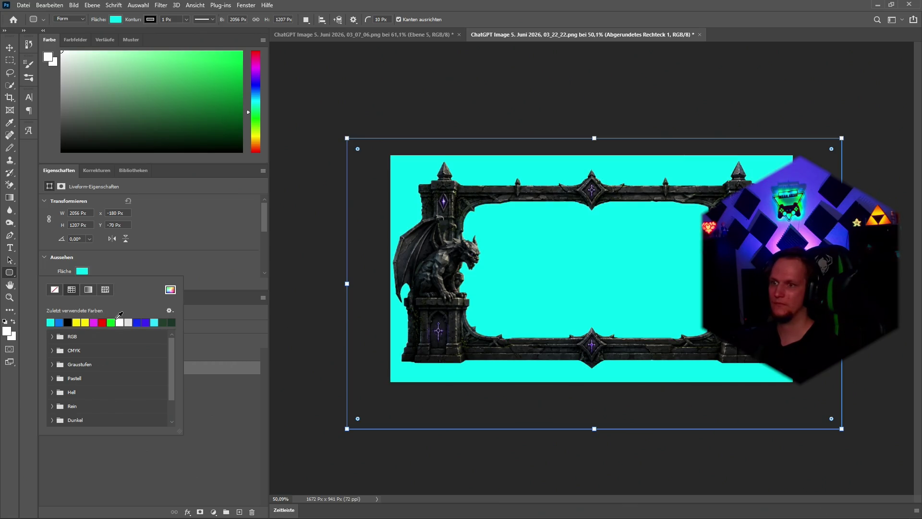
pyautogui.click(142, 321)
pyautogui.click(171, 464)
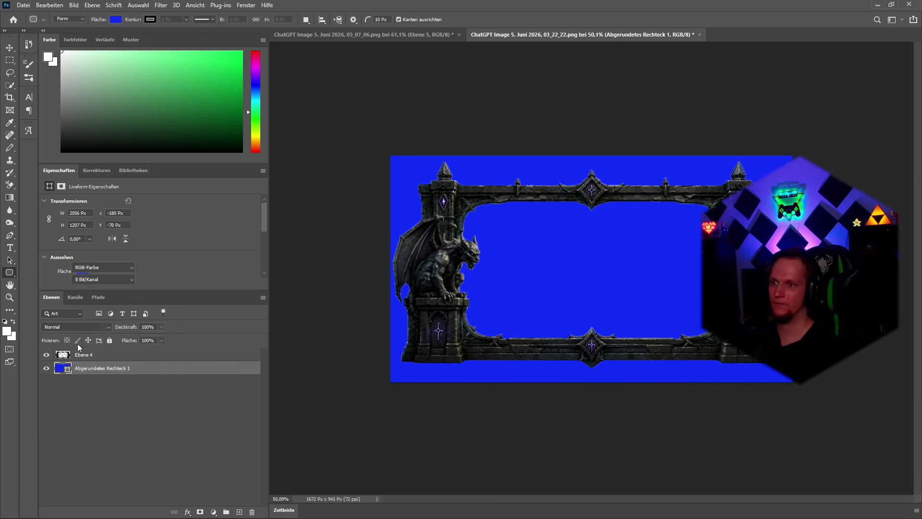
pyautogui.scroll(3, 449, 321)
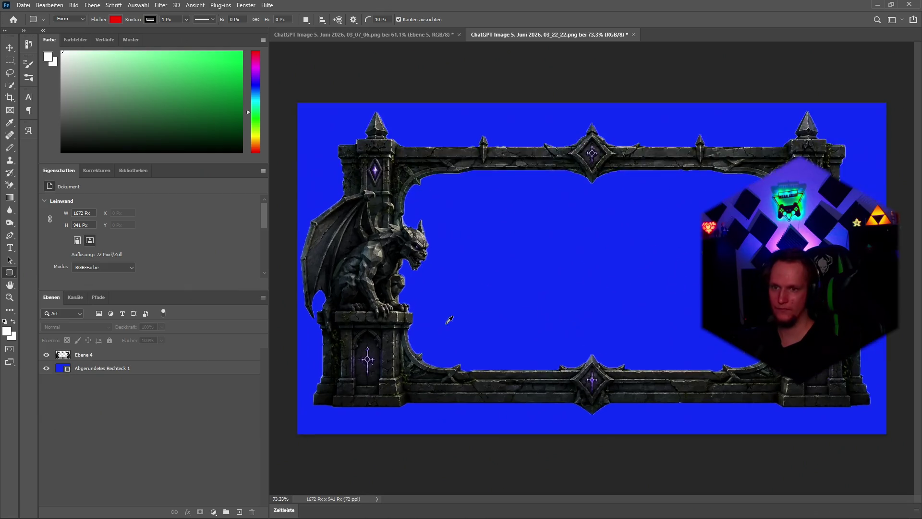
pyautogui.scroll(2, 465, 321)
pyautogui.scroll(-3, 465, 322)
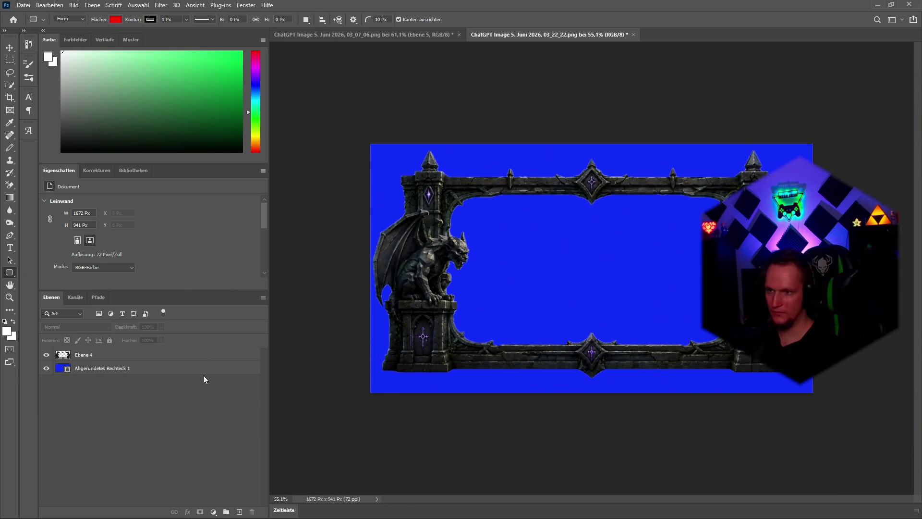
# Add an Abgeflachte Kante und Relief layer style to Ebene 4
pyautogui.click(110, 358)
pyautogui.click(187, 512)
pyautogui.click(197, 421)
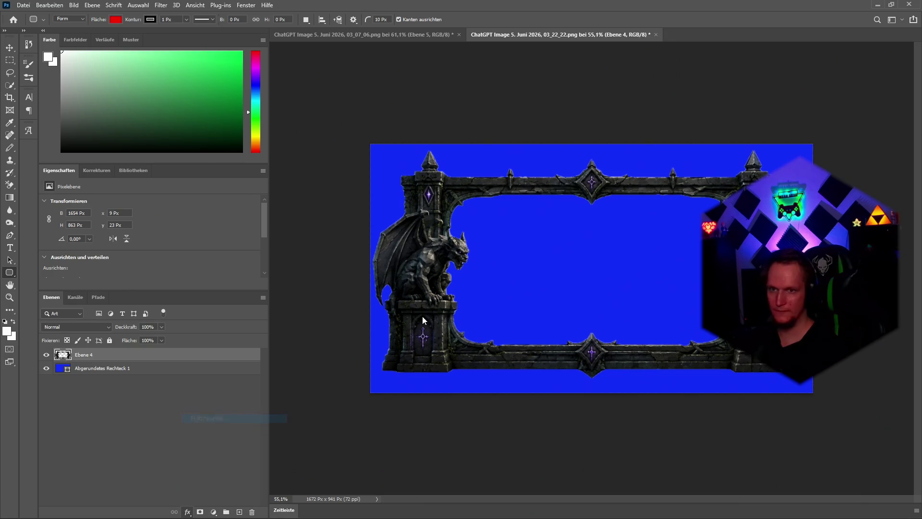
pyautogui.click(15, 60)
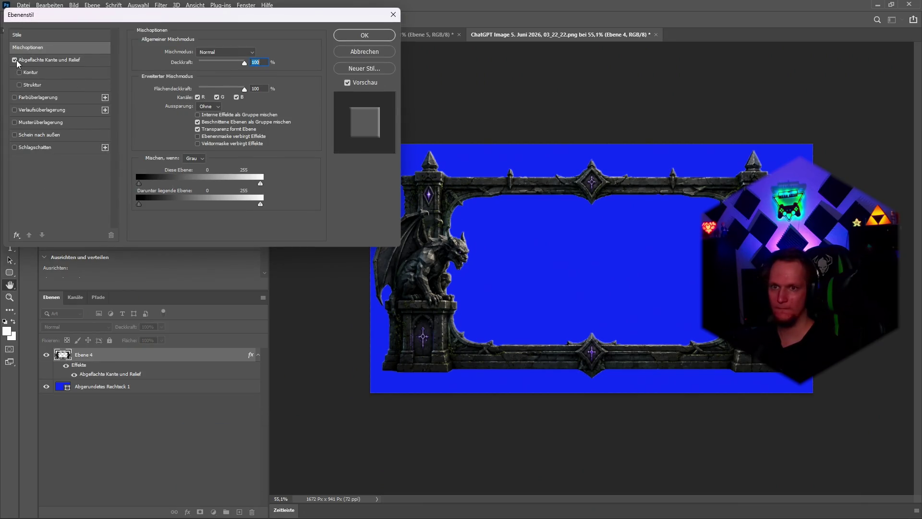
# Enable a solid-colour Schein nach außen on the frame with Größe 13 px and Überfüllen 5%
pyautogui.click(15, 135)
pyautogui.click(36, 135)
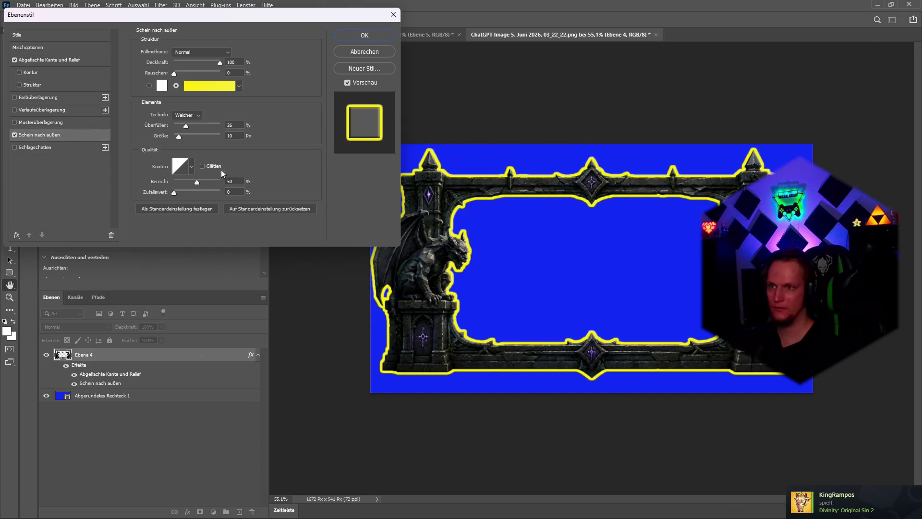
pyautogui.click(192, 88)
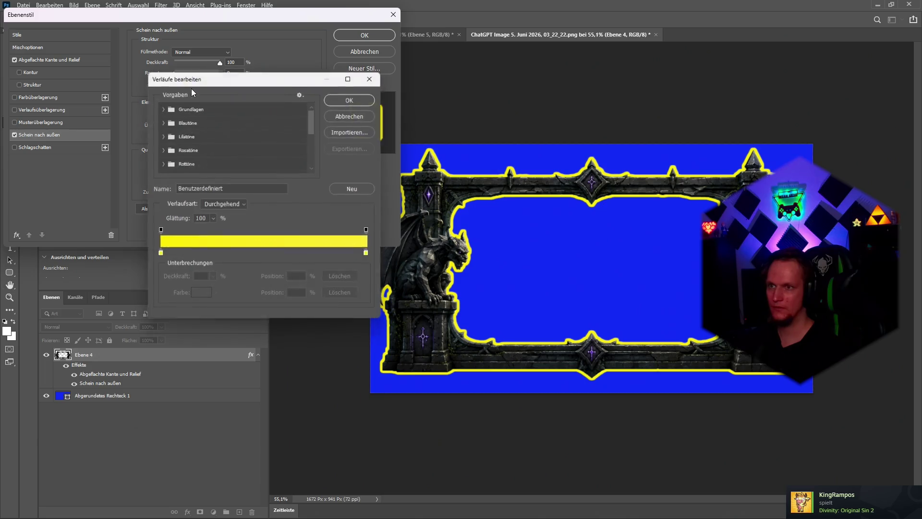
pyautogui.click(376, 77)
pyautogui.click(149, 85)
pyautogui.click(161, 85)
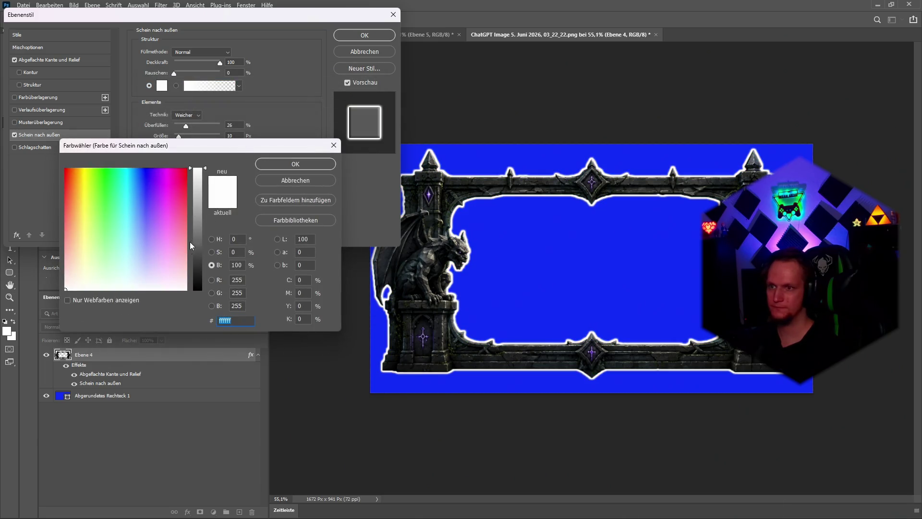
pyautogui.click(127, 213)
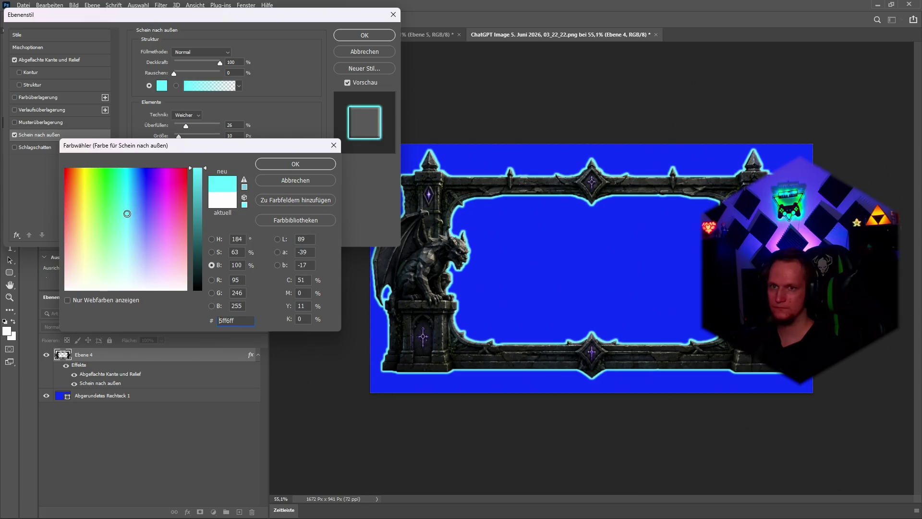
pyautogui.moveTo(199, 184)
pyautogui.mouseDown()
pyautogui.moveTo(198, 191)
pyautogui.moveTo(197, 169)
pyautogui.mouseUp()
pyautogui.moveTo(127, 213); pyautogui.dragTo(127, 165)
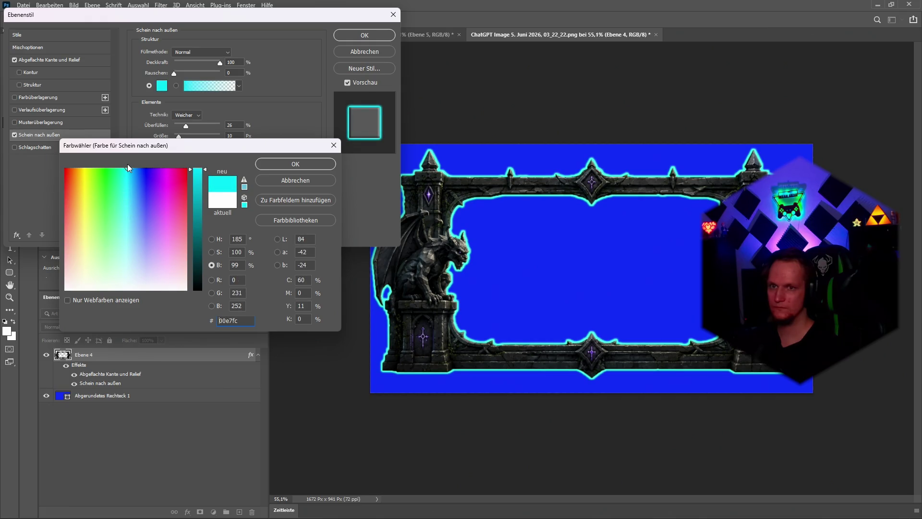
pyautogui.click(308, 163)
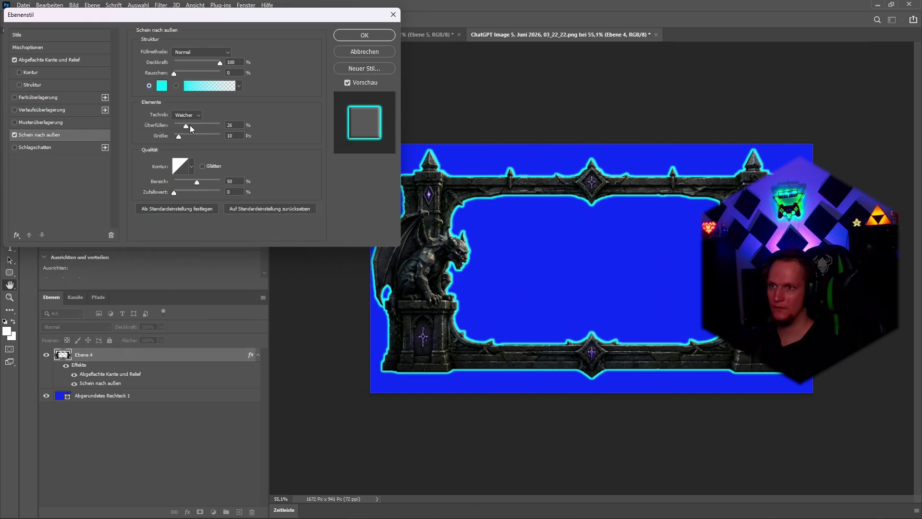
pyautogui.moveTo(177, 135)
pyautogui.mouseDown()
pyautogui.moveTo(169, 128)
pyautogui.moveTo(181, 136)
pyautogui.mouseUp()
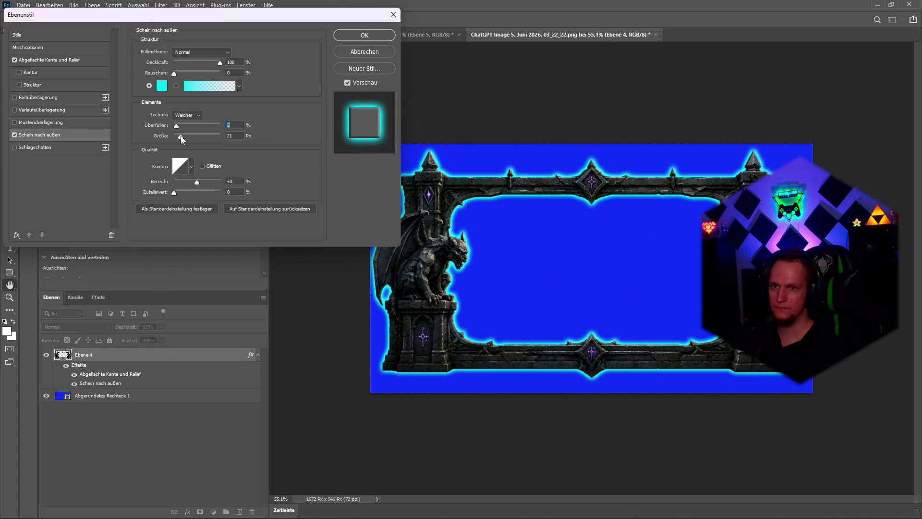
pyautogui.moveTo(180, 136); pyautogui.dragTo(179, 135)
# Change the outer glow colour to black and apply the layer styles with OK
pyautogui.click(161, 85)
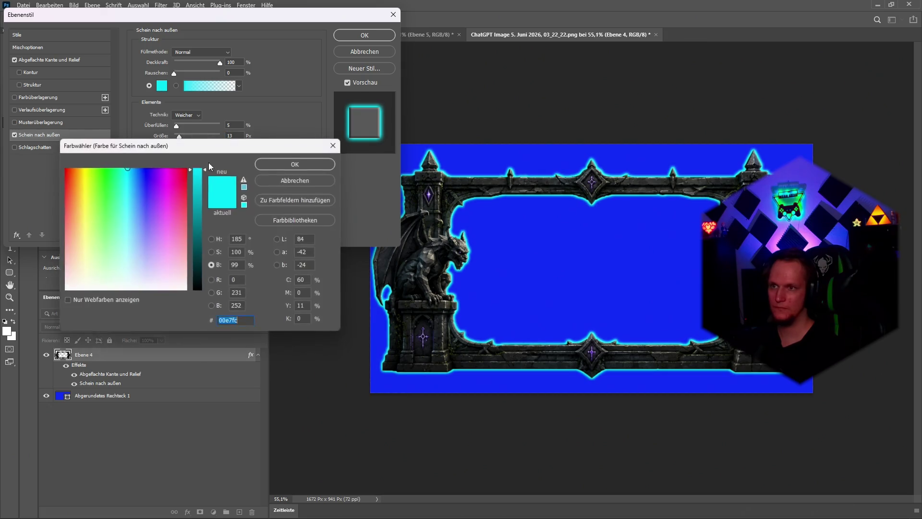
pyautogui.moveTo(196, 245); pyautogui.dragTo(212, 324)
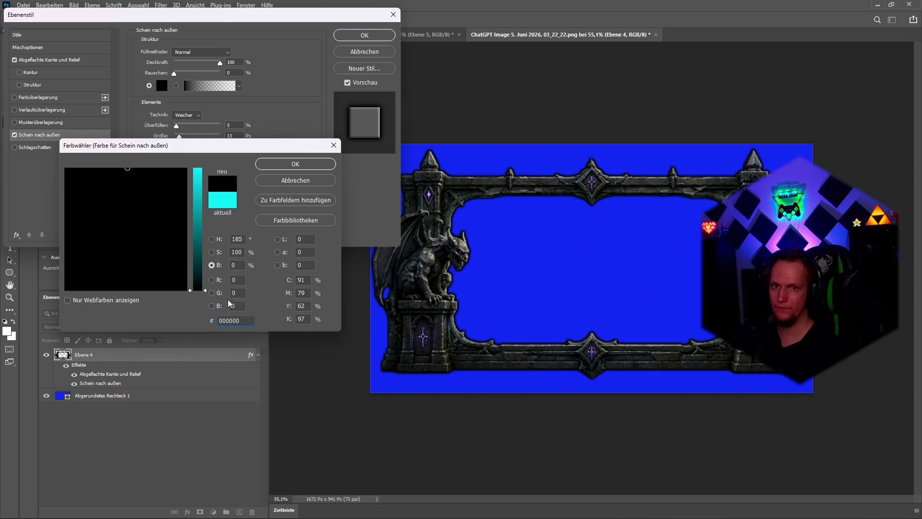
pyautogui.click(291, 164)
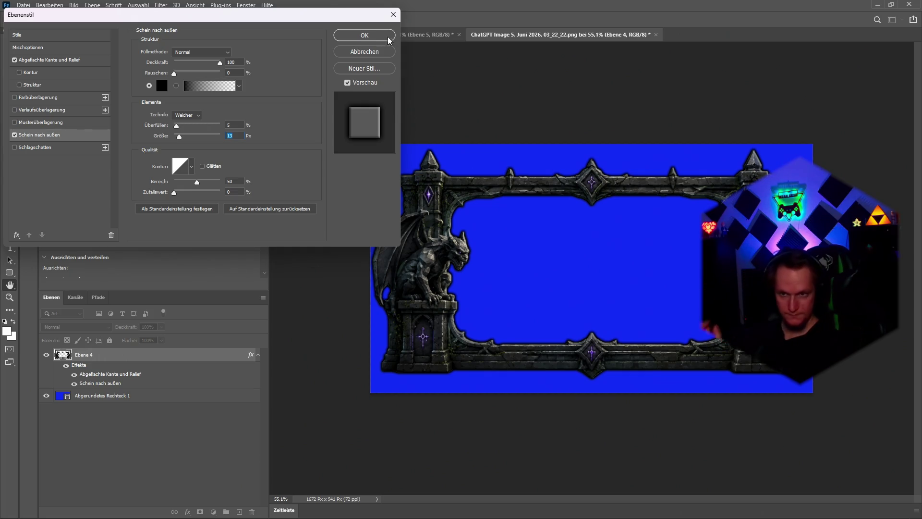
pyautogui.click(371, 42)
pyautogui.scroll(3, 659, 421)
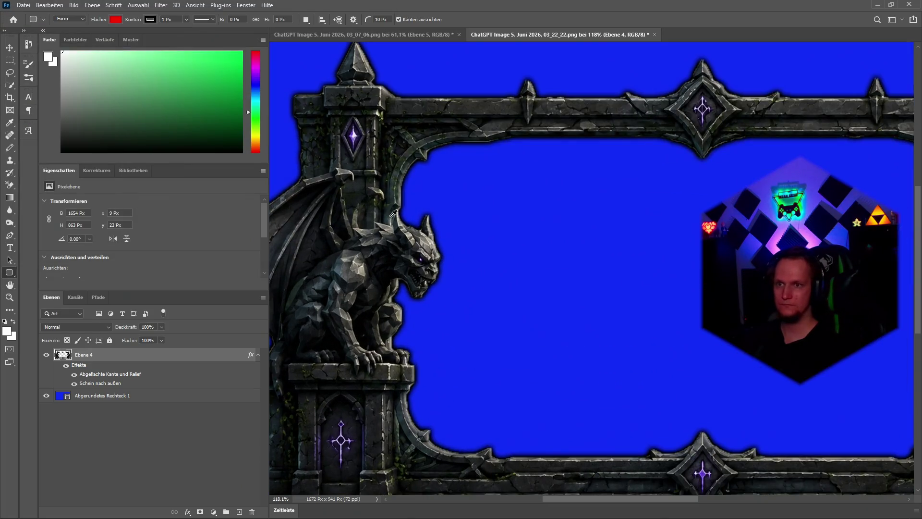
# Spot-heal the glowing purple crosses out of the bottom and upper diamond ornaments
pyautogui.scroll(-1, 658, 421)
pyautogui.scroll(5, 659, 421)
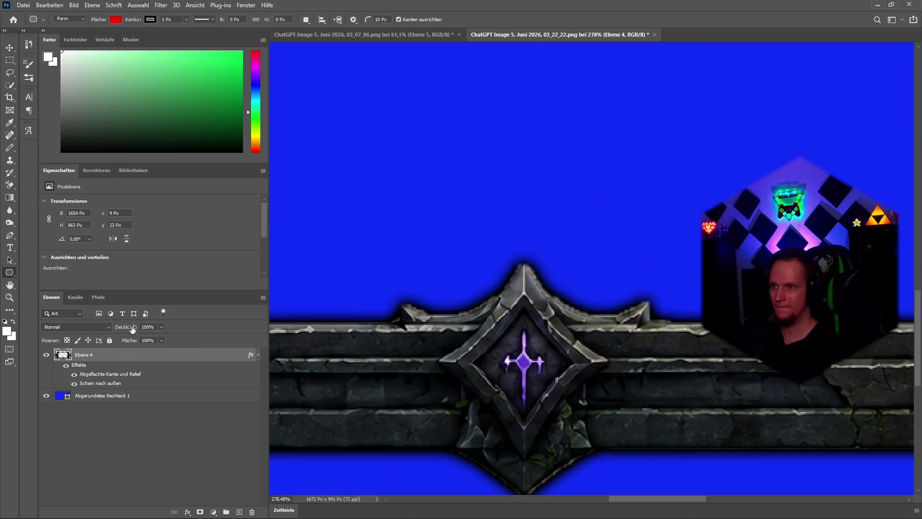
pyautogui.click(10, 135)
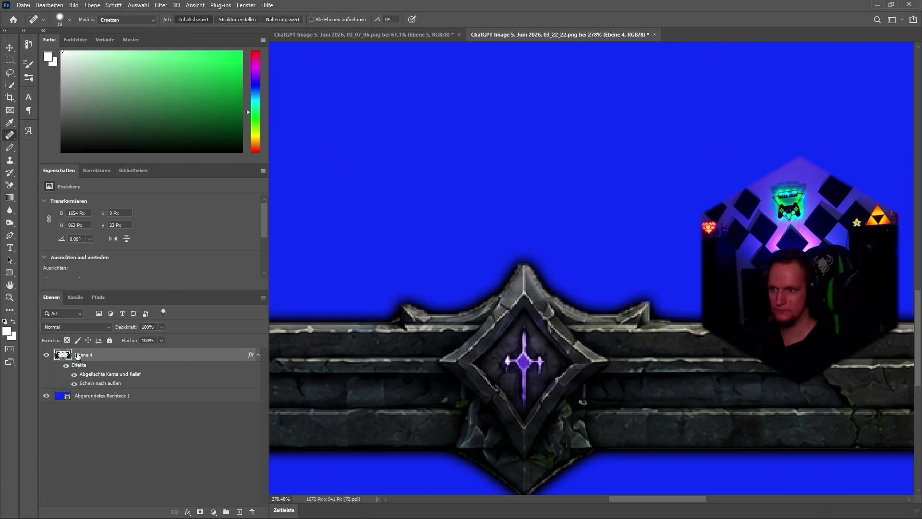
pyautogui.click(10, 61)
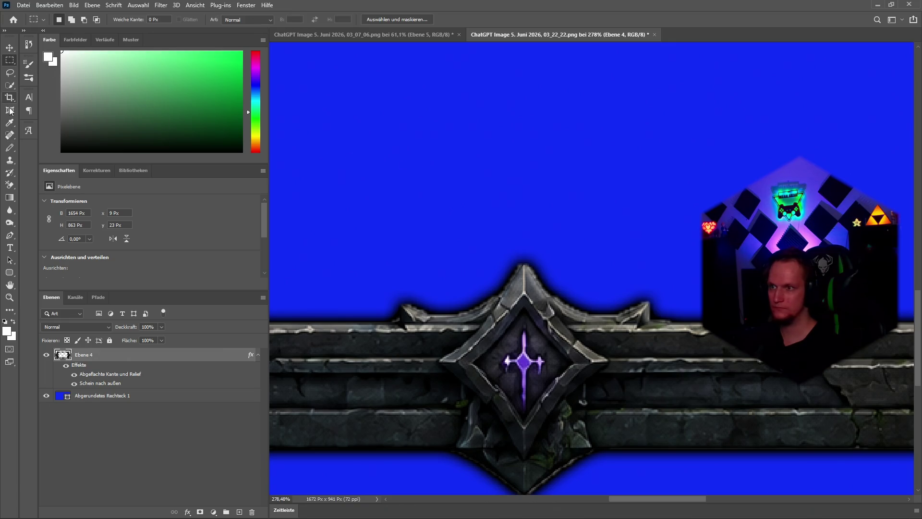
pyautogui.click(10, 135)
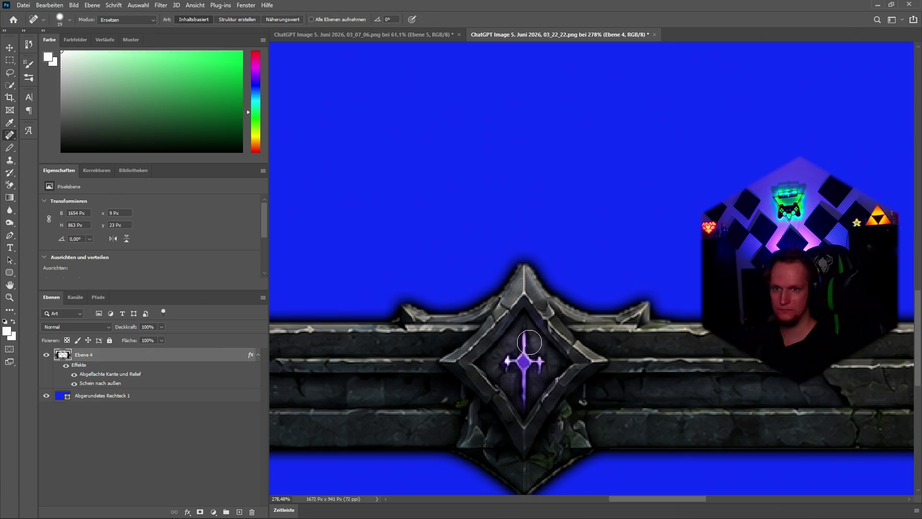
pyautogui.click(525, 345)
pyautogui.moveTo(508, 361); pyautogui.dragTo(522, 401)
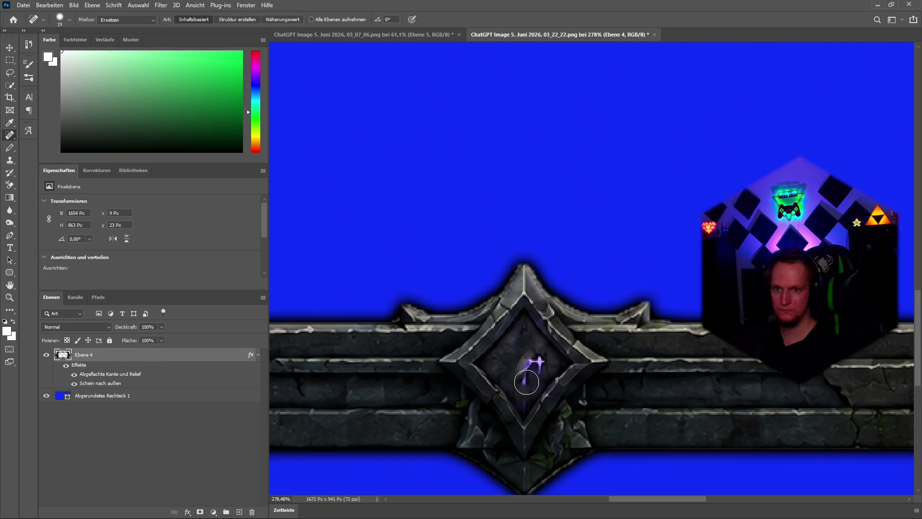
pyautogui.click(534, 365)
pyautogui.click(533, 365)
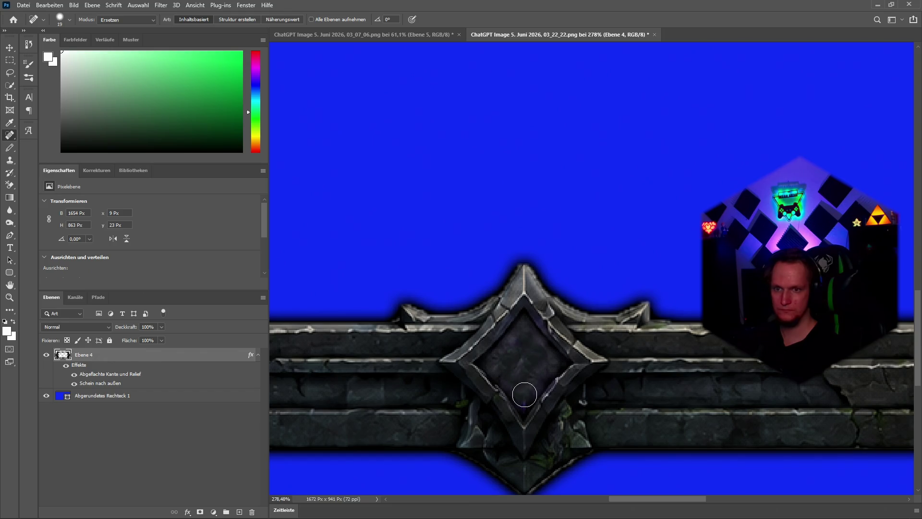
pyautogui.scroll(-6, 532, 352)
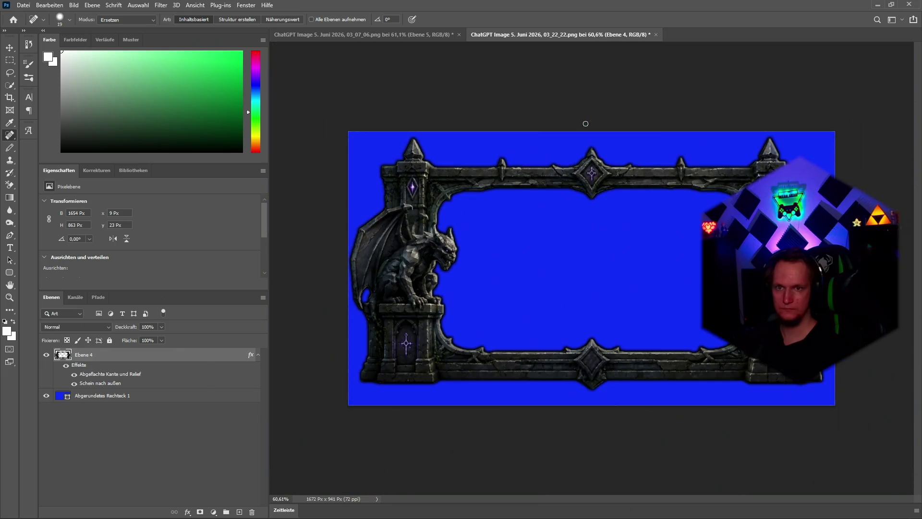
pyautogui.scroll(3, 584, 124)
pyautogui.scroll(4, 585, 142)
pyautogui.moveTo(594, 168)
pyautogui.mouseDown()
pyautogui.moveTo(581, 199)
pyautogui.moveTo(593, 226)
pyautogui.moveTo(589, 173)
pyautogui.moveTo(581, 192)
pyautogui.moveTo(599, 197)
pyautogui.mouseUp()
# Spot-heal the purple cross off the left pillar's pedestal door
pyautogui.hotkey('ctrl', '-')
pyautogui.hotkey('ctrl', '-')
pyautogui.hotkey('ctrl', '-')
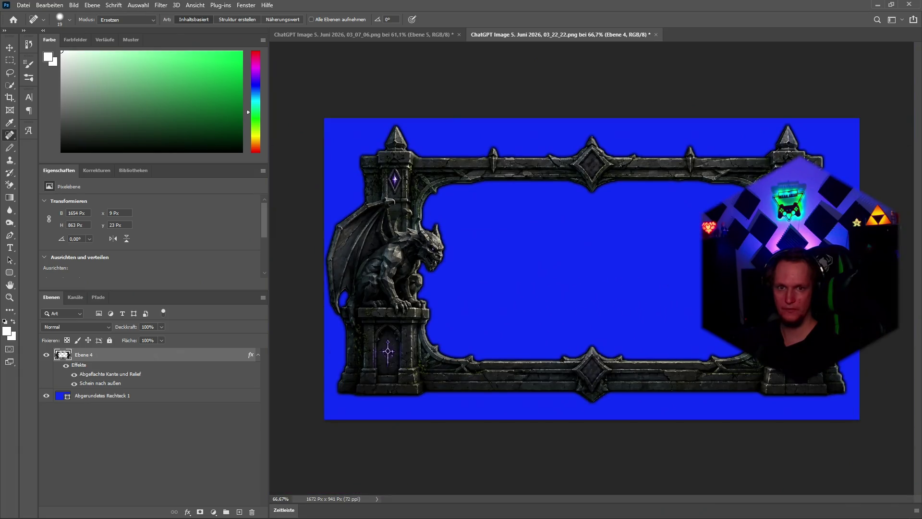
pyautogui.scroll(6, 792, 373)
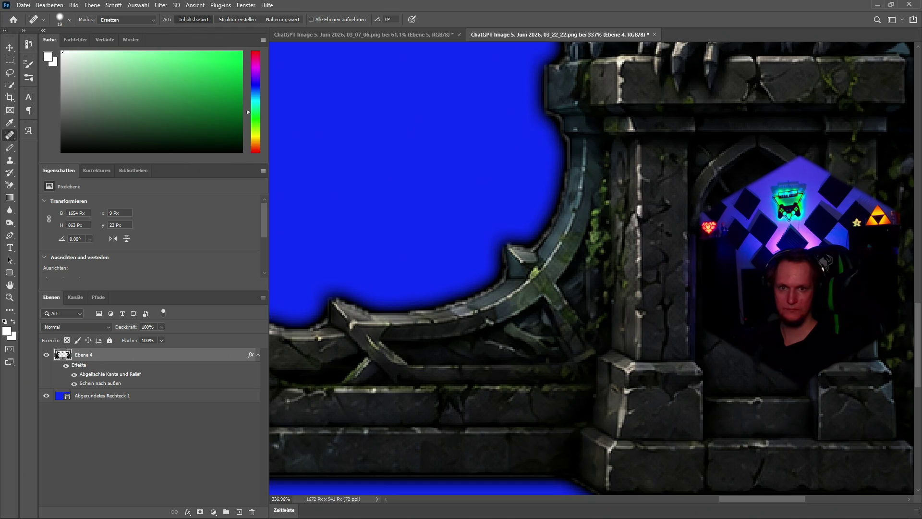
pyautogui.scroll(-6, 618, 344)
pyautogui.scroll(3, 345, 370)
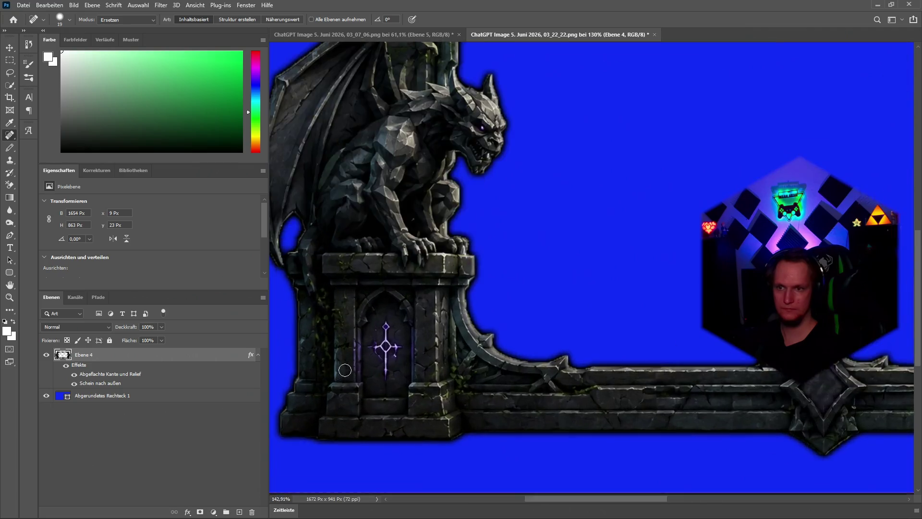
pyautogui.scroll(3, 345, 370)
pyautogui.moveTo(413, 275)
pyautogui.mouseDown()
pyautogui.moveTo(412, 387)
pyautogui.moveTo(432, 310)
pyautogui.moveTo(407, 304)
pyautogui.moveTo(379, 323)
pyautogui.moveTo(419, 346)
pyautogui.moveTo(414, 280)
pyautogui.moveTo(416, 341)
pyautogui.moveTo(397, 282)
pyautogui.mouseUp()
pyautogui.scroll(-5, 443, 339)
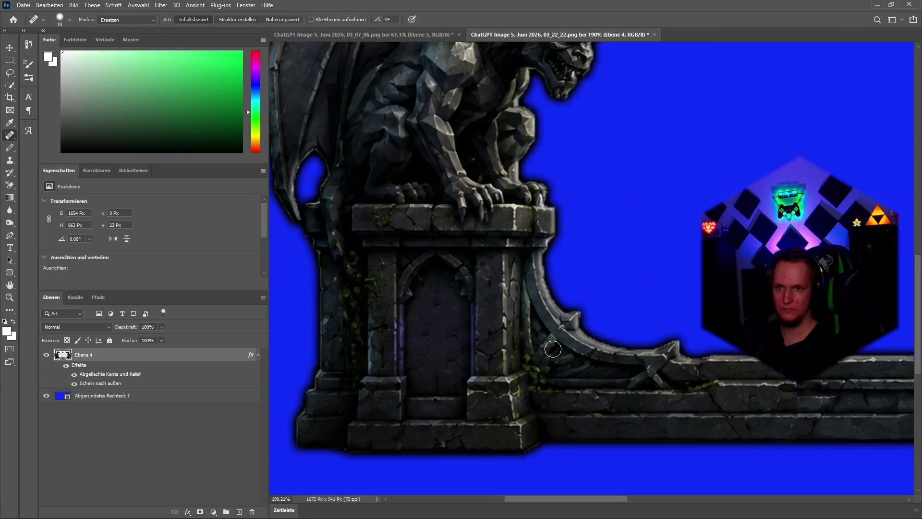
pyautogui.scroll(5, 433, 252)
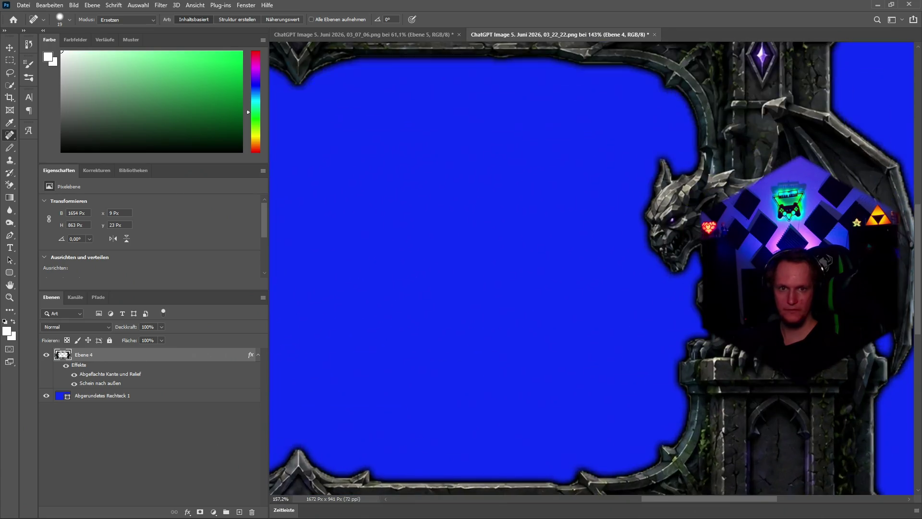
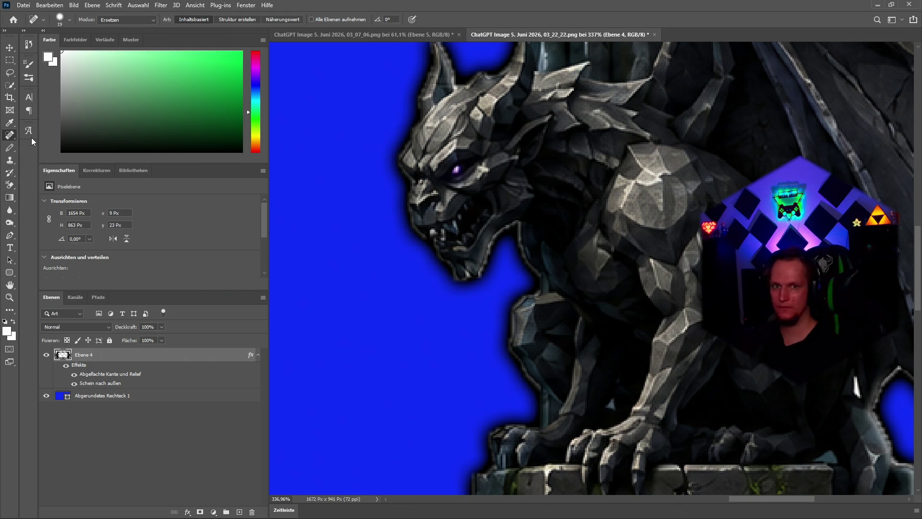
# Switch to the Smudge tool (Wischfinger-Werkzeug), set its brush to 7 px, and zoom out
pyautogui.click(10, 160)
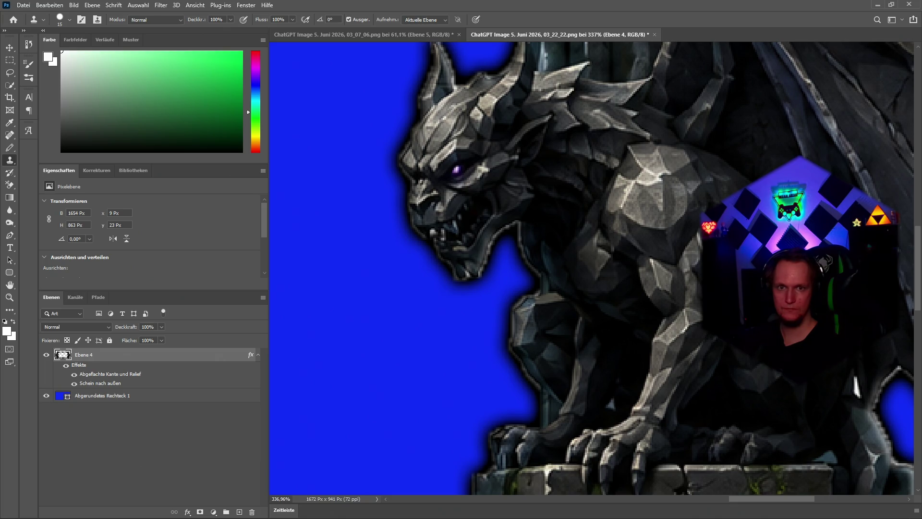
pyautogui.click(10, 310)
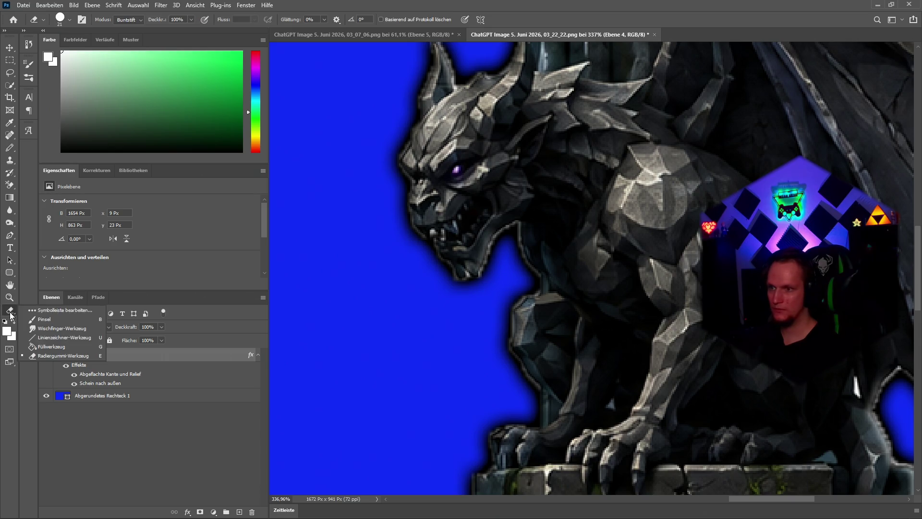
pyautogui.click(43, 327)
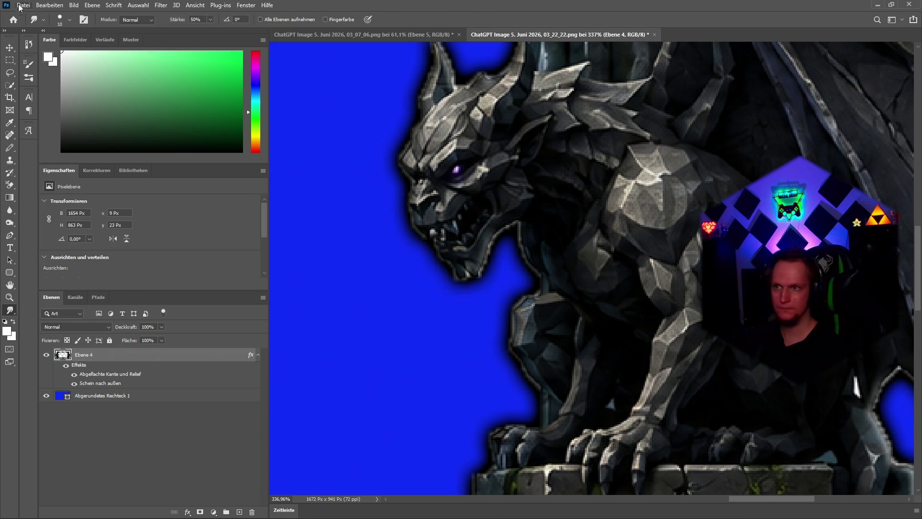
pyautogui.click(60, 18)
pyautogui.click(56, 50)
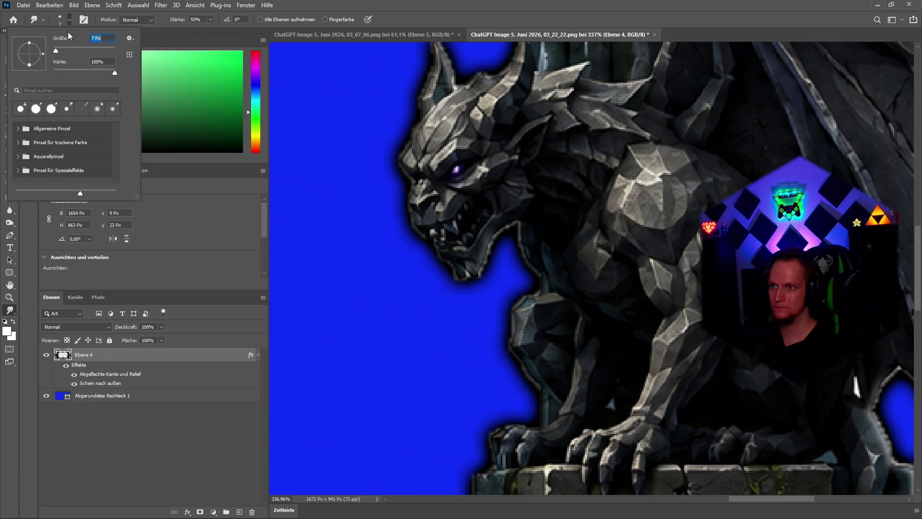
pyautogui.click(369, 98)
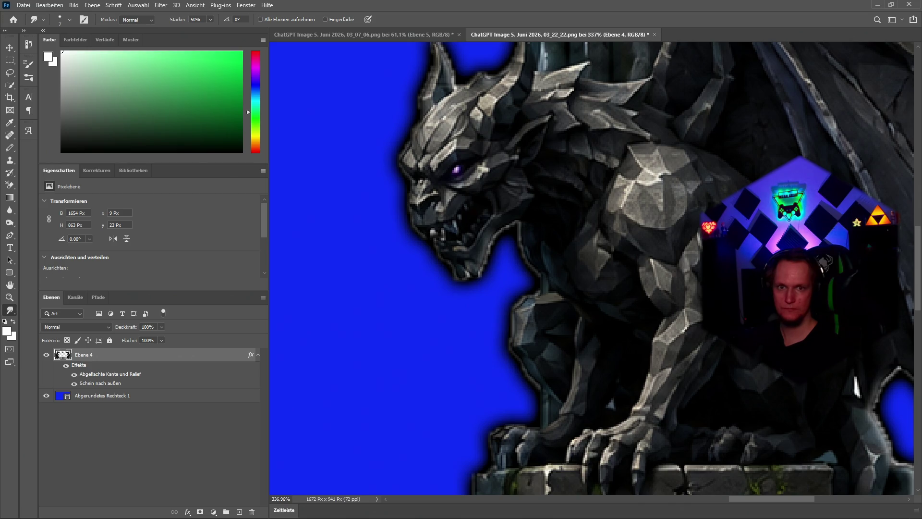
pyautogui.scroll(-10, 399, 311)
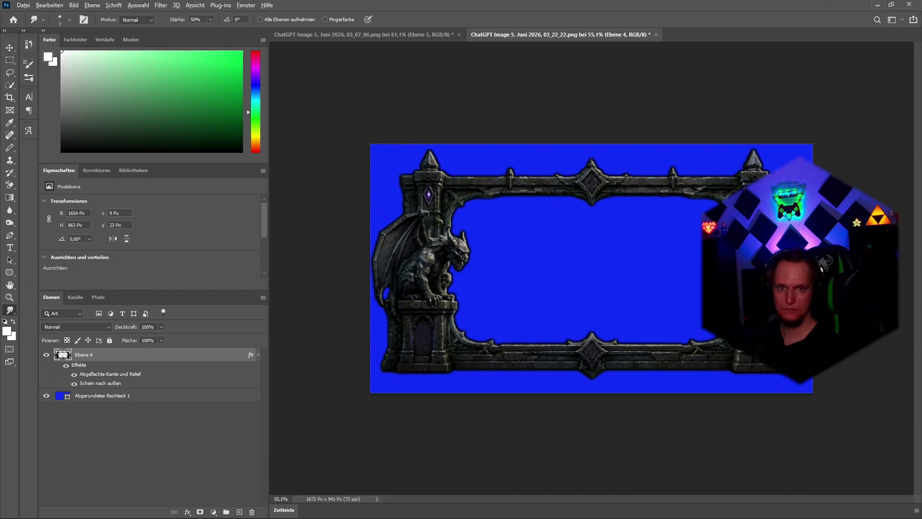
pyautogui.scroll(5, 739, 301)
pyautogui.scroll(8, 768, 264)
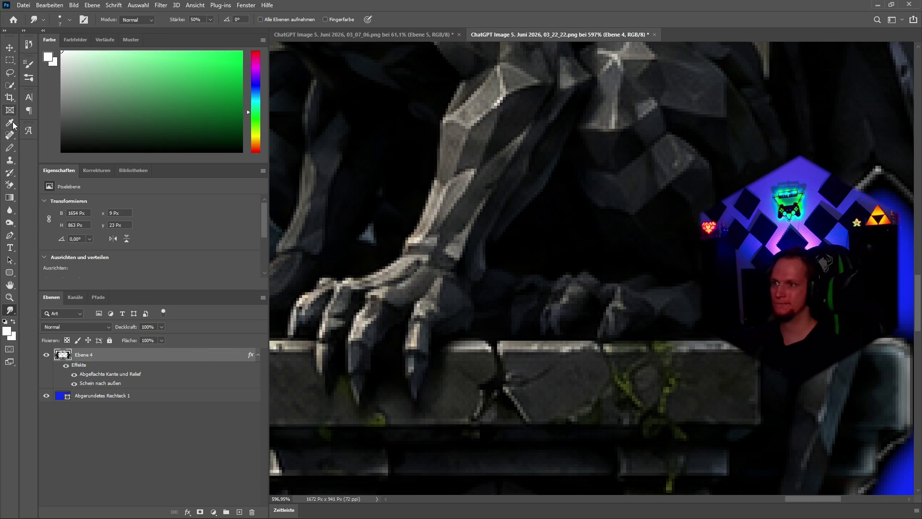
pyautogui.click(10, 161)
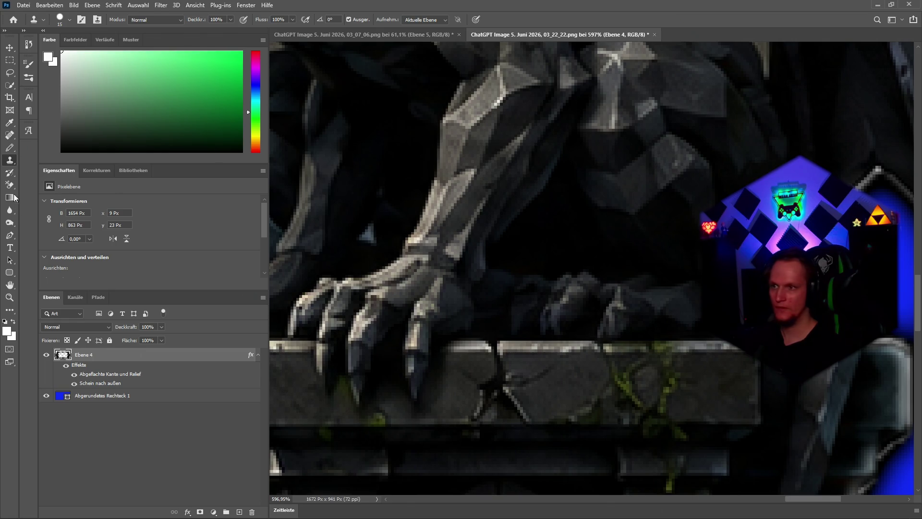
pyautogui.press('r')
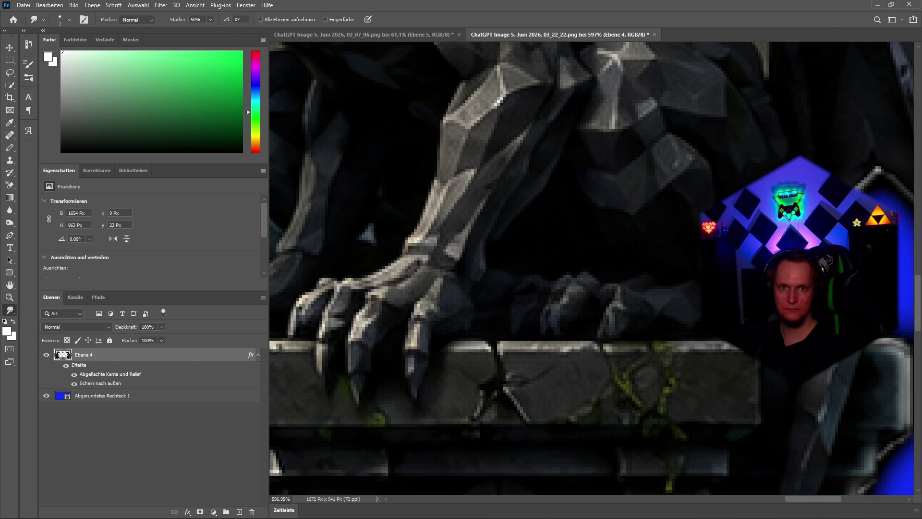
pyautogui.scroll(-8, 553, 294)
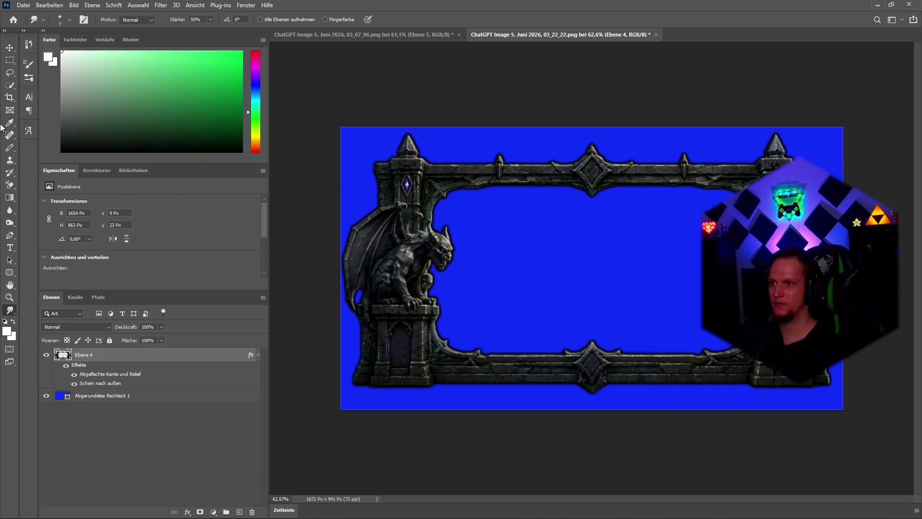
pyautogui.click(105, 171)
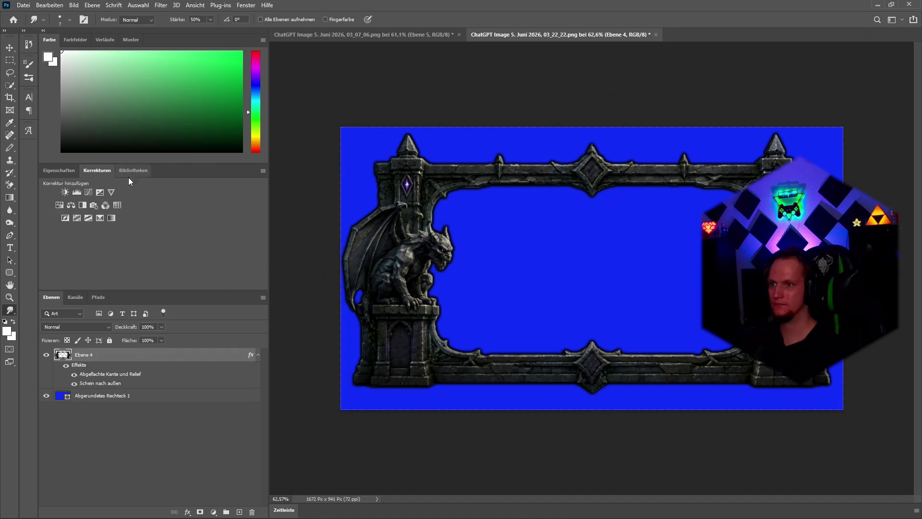
# Add a Selective Color adjustment and tune Magentatöne: Cyan +88, Magenta -94, slightly less Yellow
pyautogui.click(99, 219)
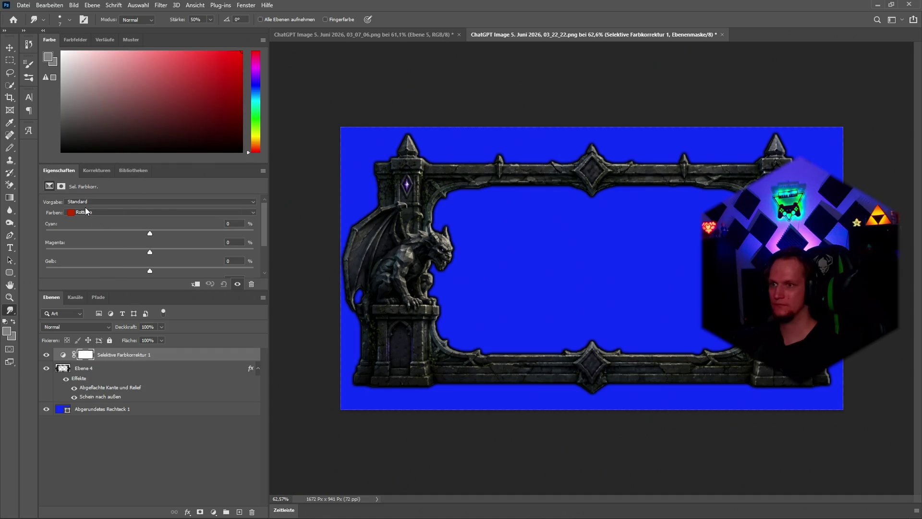
pyautogui.click(86, 212)
pyautogui.click(110, 252)
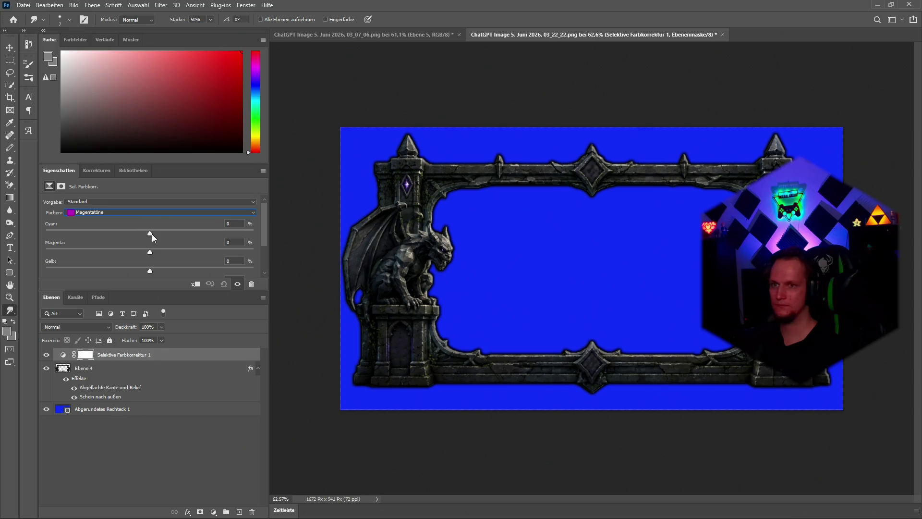
pyautogui.moveTo(151, 235); pyautogui.dragTo(242, 235)
pyautogui.moveTo(151, 252); pyautogui.dragTo(51, 252)
pyautogui.moveTo(150, 270)
pyautogui.mouseDown()
pyautogui.moveTo(198, 271)
pyautogui.moveTo(54, 271)
pyautogui.mouseUp()
pyautogui.moveTo(158, 274); pyautogui.dragTo(153, 272)
pyautogui.scroll(-2, 144, 250)
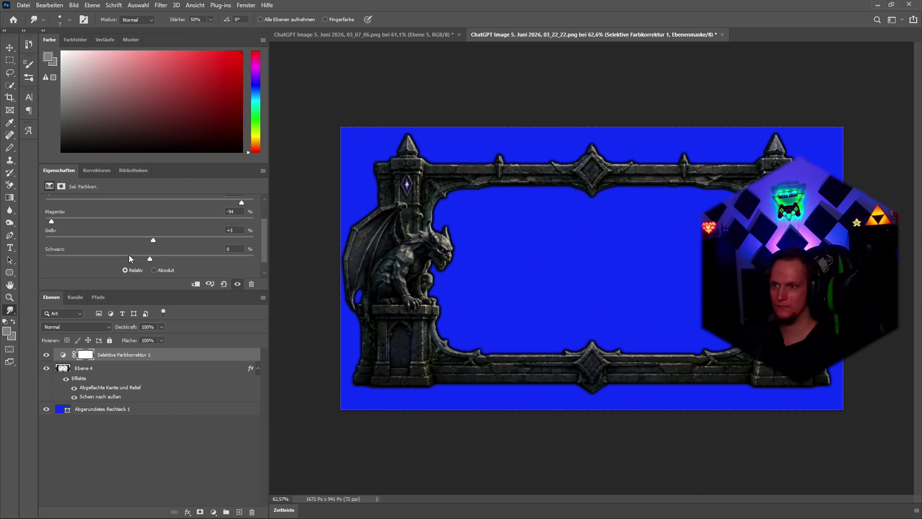
pyautogui.scroll(5, 411, 168)
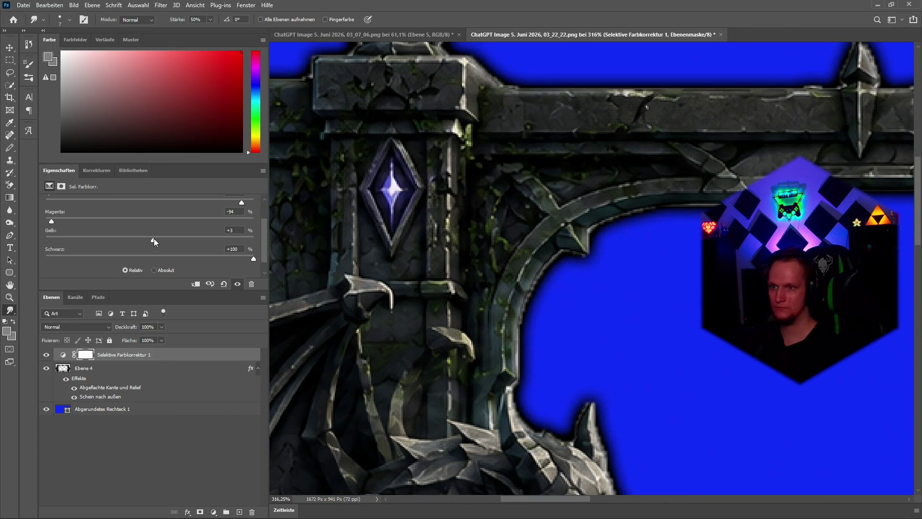
pyautogui.moveTo(154, 238); pyautogui.dragTo(149, 239)
pyautogui.scroll(3, 112, 228)
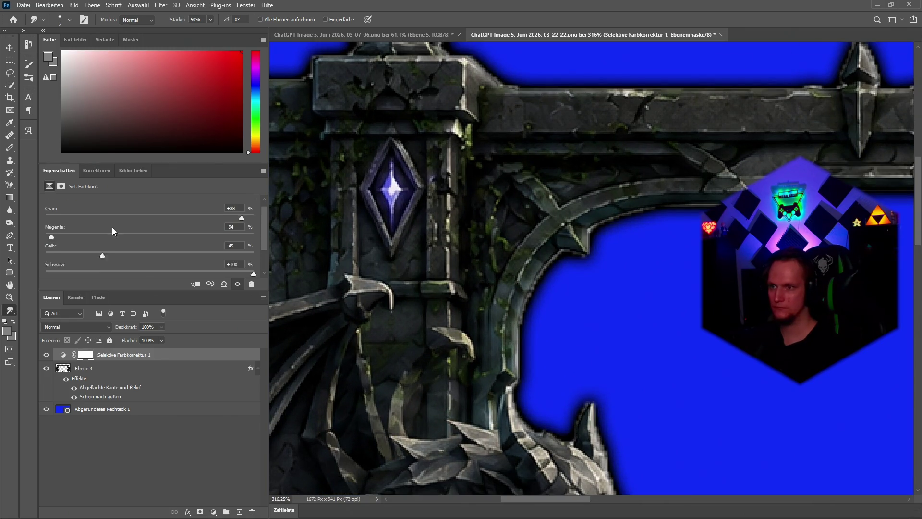
# Set Blautöne to Cyan -100 and raise Magenta, turning the background magenta
pyautogui.click(94, 213)
pyautogui.click(89, 251)
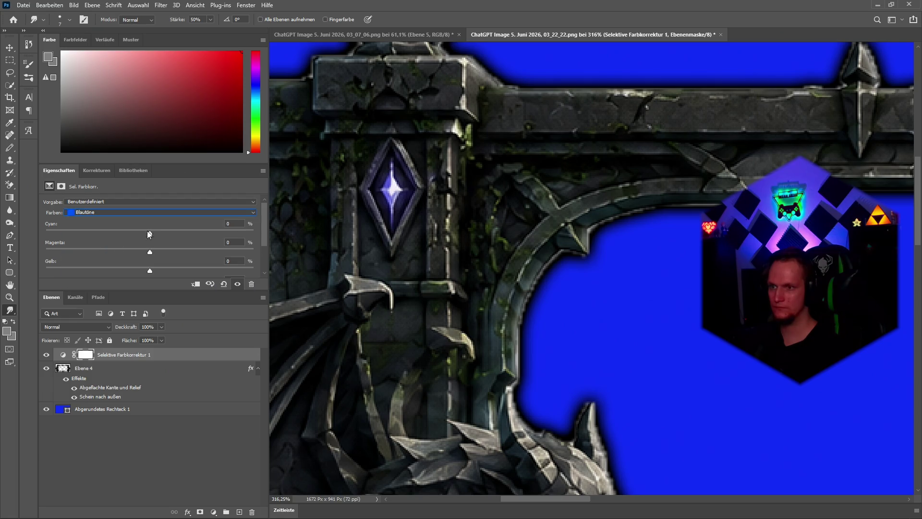
pyautogui.moveTo(156, 233)
pyautogui.mouseDown()
pyautogui.moveTo(215, 238)
pyautogui.moveTo(45, 234)
pyautogui.mouseUp()
pyautogui.moveTo(150, 253)
pyautogui.mouseDown()
pyautogui.moveTo(253, 252)
pyautogui.moveTo(262, 260)
pyautogui.moveTo(251, 250)
pyautogui.mouseUp()
# Raise Yellow in the blue tones of the Selective Color adjustment
pyautogui.scroll(-1, 142, 248)
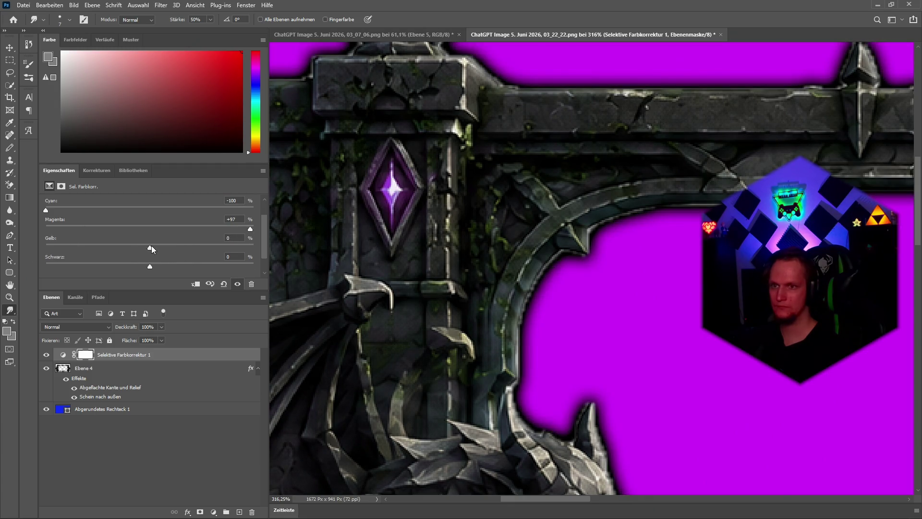
pyautogui.moveTo(151, 246)
pyautogui.mouseDown()
pyautogui.moveTo(57, 248)
pyautogui.moveTo(251, 253)
pyautogui.mouseUp()
pyautogui.moveTo(87, 250); pyautogui.dragTo(246, 251)
pyautogui.scroll(-1, 159, 255)
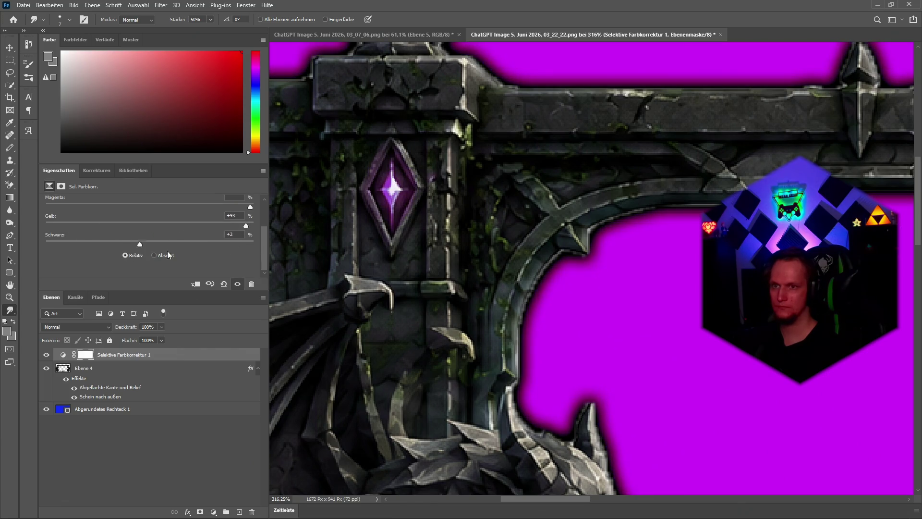
pyautogui.scroll(2, 93, 233)
# Switch to Magentatöne and remove all cyan from them
pyautogui.click(82, 214)
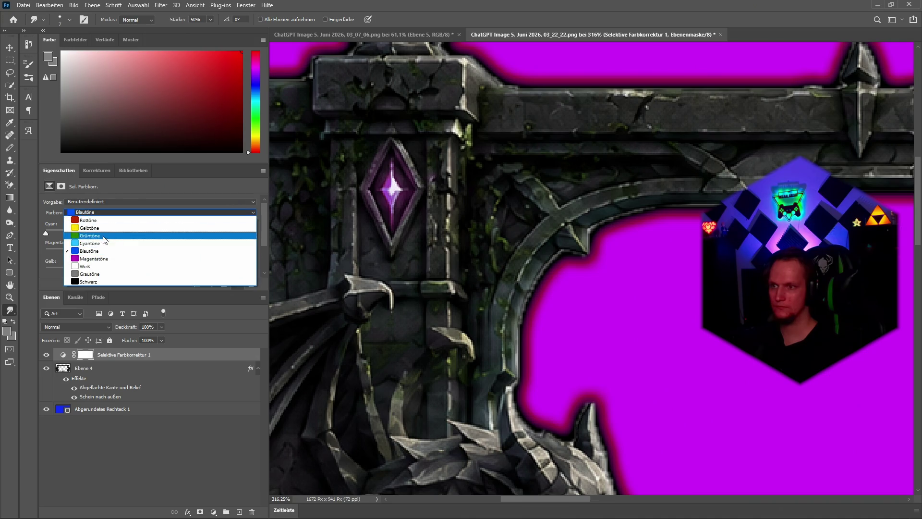
pyautogui.click(94, 254)
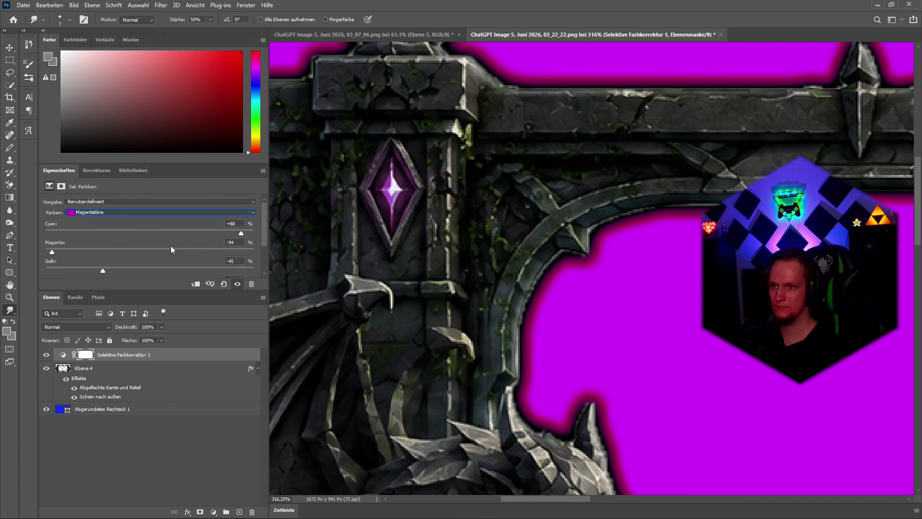
pyautogui.moveTo(241, 235)
pyautogui.mouseDown()
pyautogui.moveTo(42, 228)
pyautogui.moveTo(238, 255)
pyautogui.mouseUp()
pyautogui.scroll(-1, 94, 251)
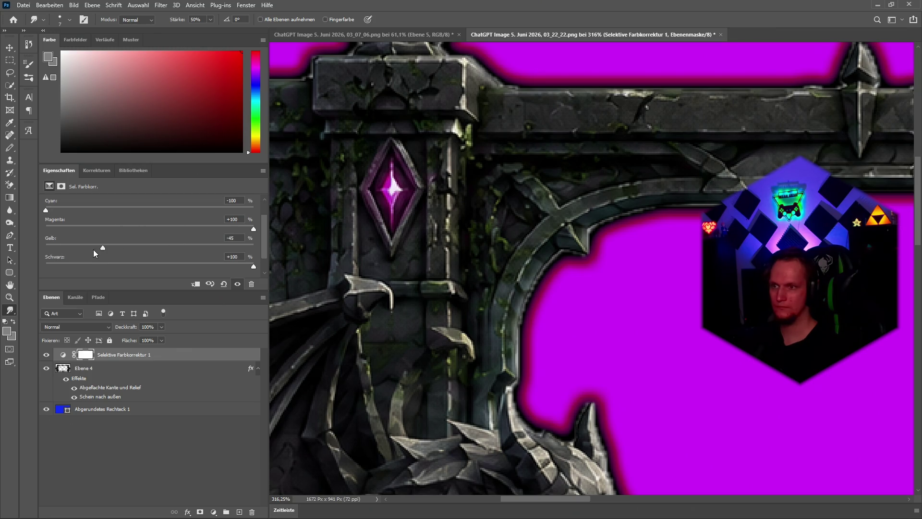
pyautogui.moveTo(122, 248)
pyautogui.mouseDown()
pyautogui.moveTo(71, 254)
pyautogui.moveTo(270, 241)
pyautogui.mouseUp()
pyautogui.scroll(-1, 183, 252)
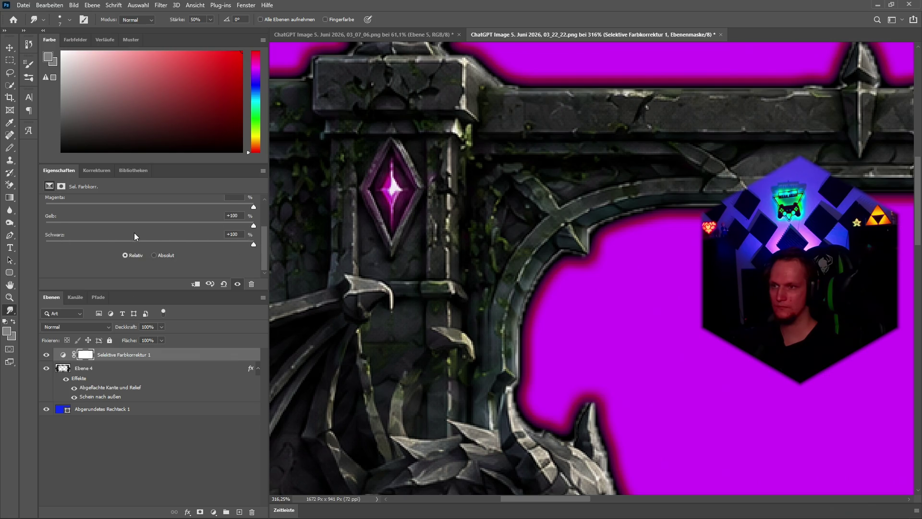
pyautogui.scroll(2, 134, 232)
# In Rottöne, add cyan up to +65 and nudge magenta and yellow
pyautogui.click(89, 212)
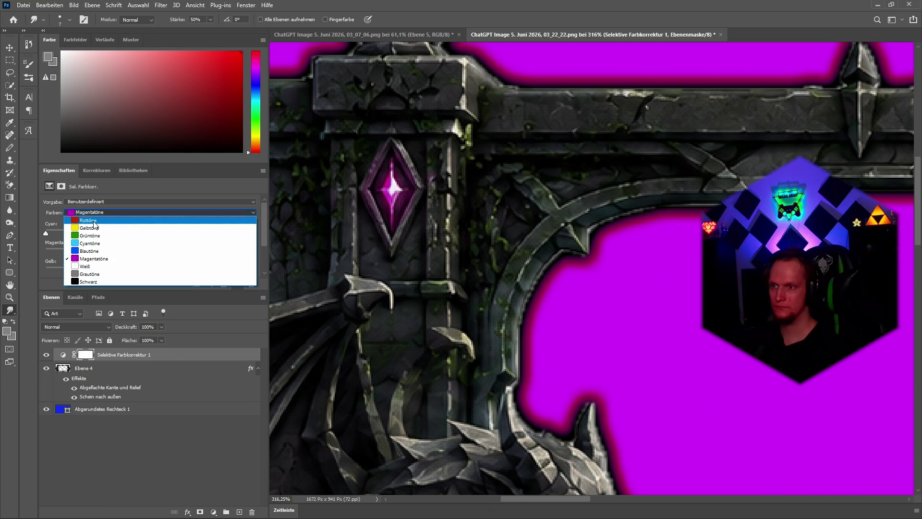
pyautogui.click(92, 219)
pyautogui.moveTo(156, 233)
pyautogui.mouseDown()
pyautogui.moveTo(103, 236)
pyautogui.moveTo(218, 234)
pyautogui.mouseUp()
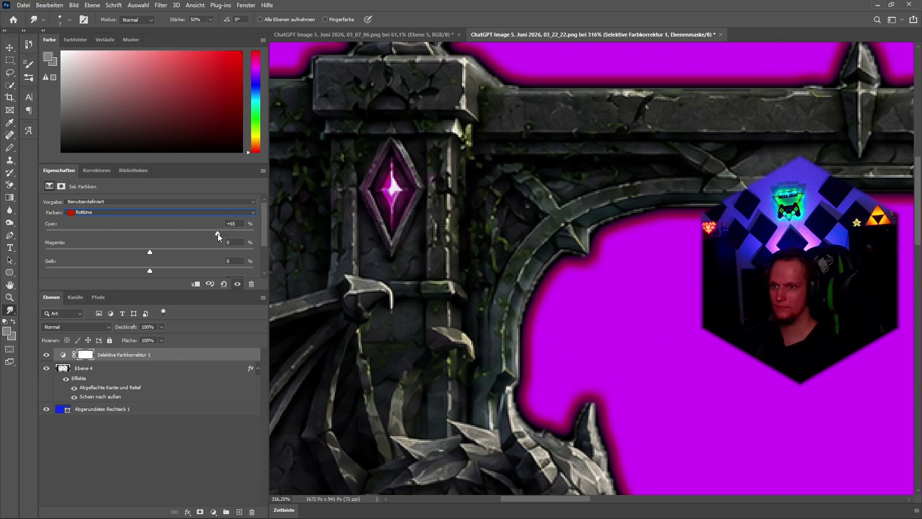
pyautogui.moveTo(150, 252)
pyautogui.mouseDown()
pyautogui.moveTo(140, 248)
pyautogui.moveTo(151, 252)
pyautogui.moveTo(146, 272)
pyautogui.mouseUp()
pyautogui.scroll(-2, 149, 263)
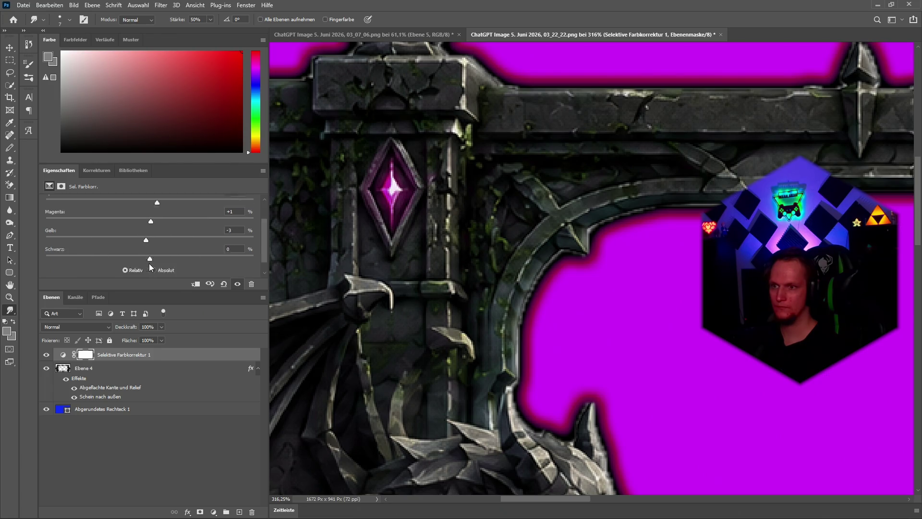
pyautogui.scroll(2, 150, 251)
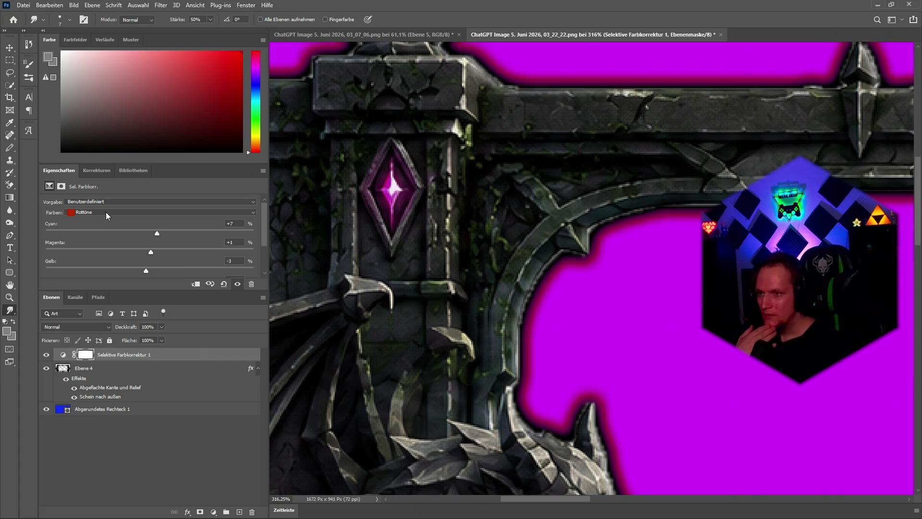
# Back in Magentatöne, bring Magenta down to +97
pyautogui.click(83, 214)
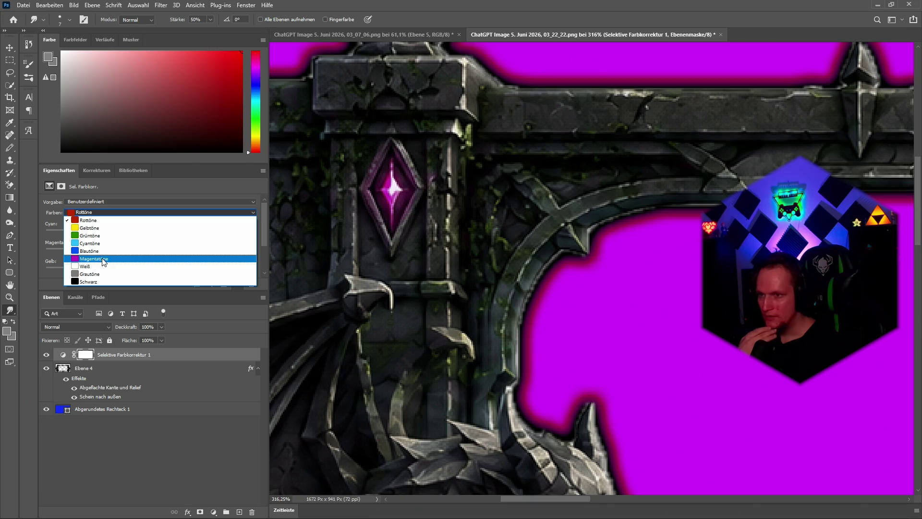
pyautogui.click(103, 260)
pyautogui.scroll(-2, 151, 245)
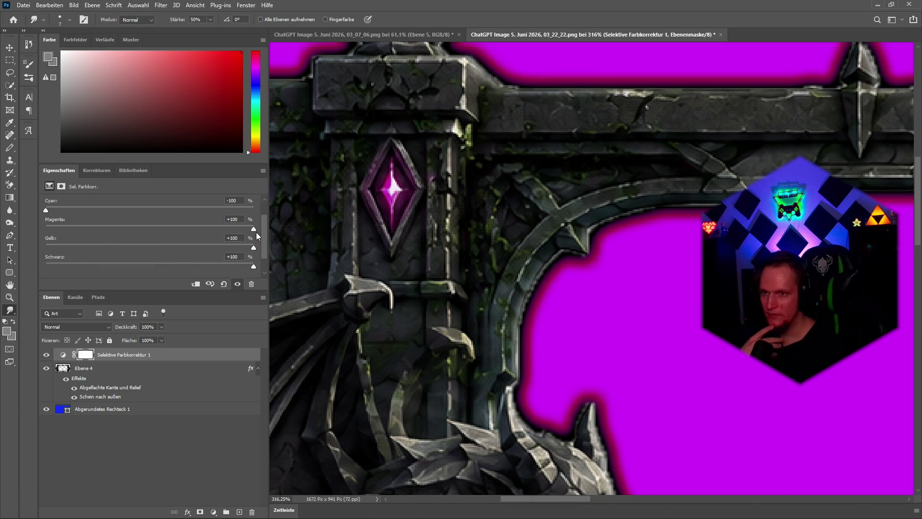
pyautogui.moveTo(254, 229)
pyautogui.mouseDown()
pyautogui.moveTo(117, 248)
pyautogui.moveTo(171, 260)
pyautogui.mouseUp()
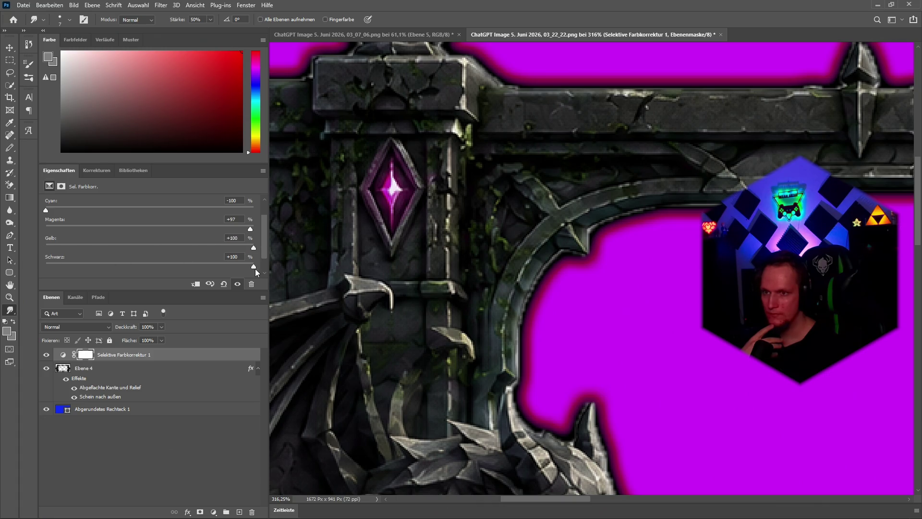
pyautogui.scroll(2, 53, 232)
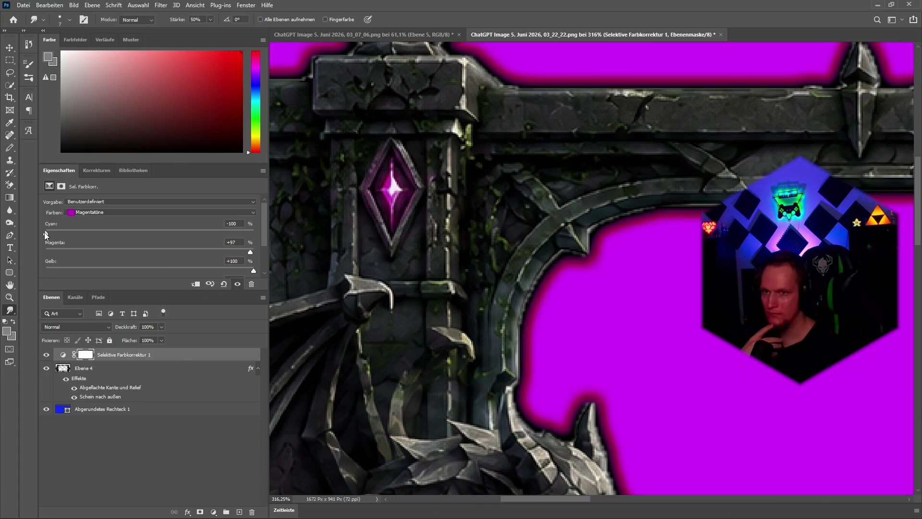
# Set Blautöne Cyan to +20, turning the magenta areas blue
pyautogui.click(86, 215)
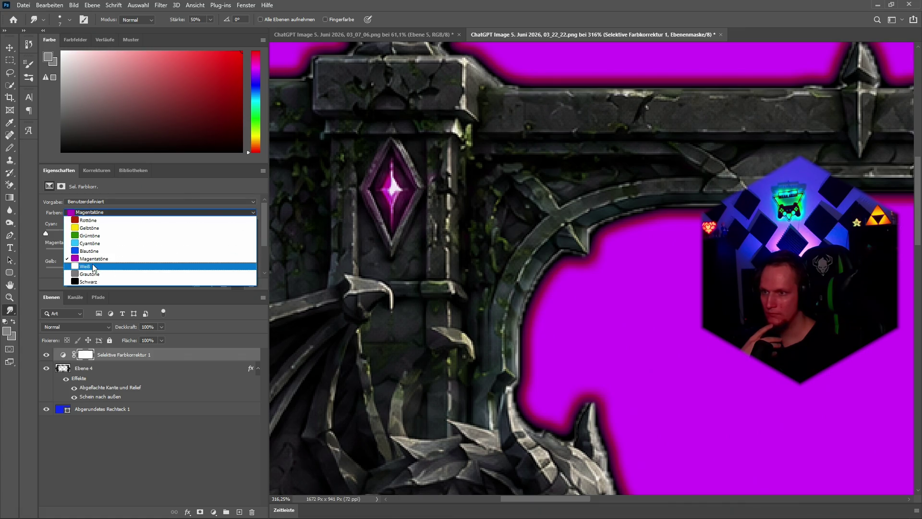
pyautogui.click(89, 251)
pyautogui.moveTo(46, 234)
pyautogui.mouseDown()
pyautogui.moveTo(184, 238)
pyautogui.moveTo(65, 241)
pyautogui.moveTo(171, 245)
pyautogui.mouseUp()
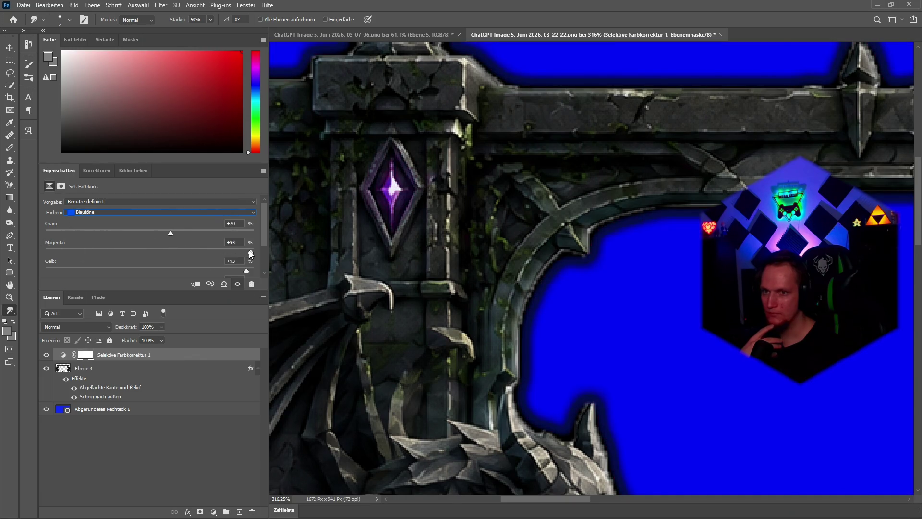
pyautogui.moveTo(251, 251); pyautogui.dragTo(46, 251)
# Cut Yellow in the blue tones to -100
pyautogui.scroll(-1, 203, 263)
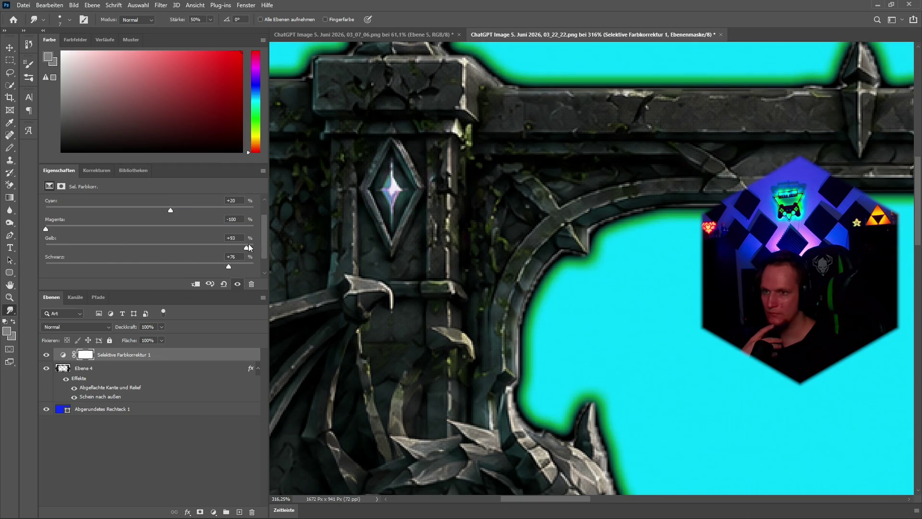
pyautogui.moveTo(249, 243); pyautogui.dragTo(27, 260)
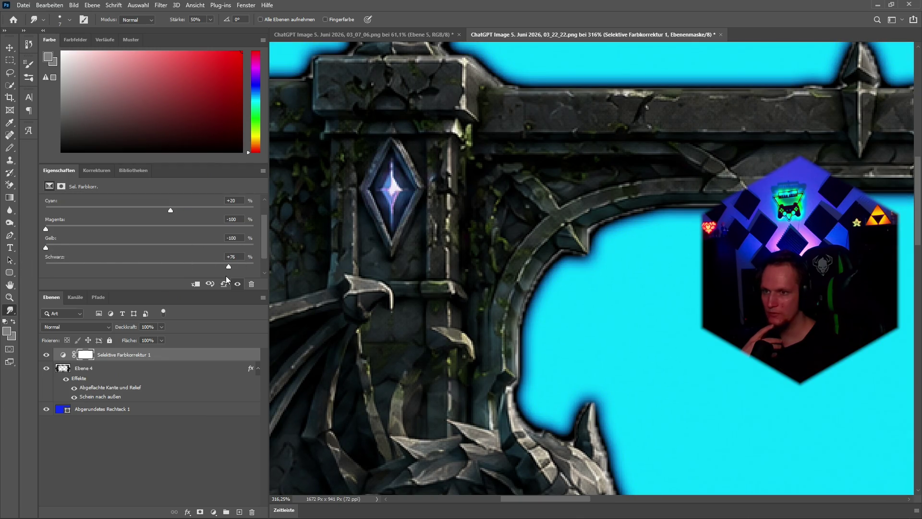
pyautogui.scroll(2, 144, 244)
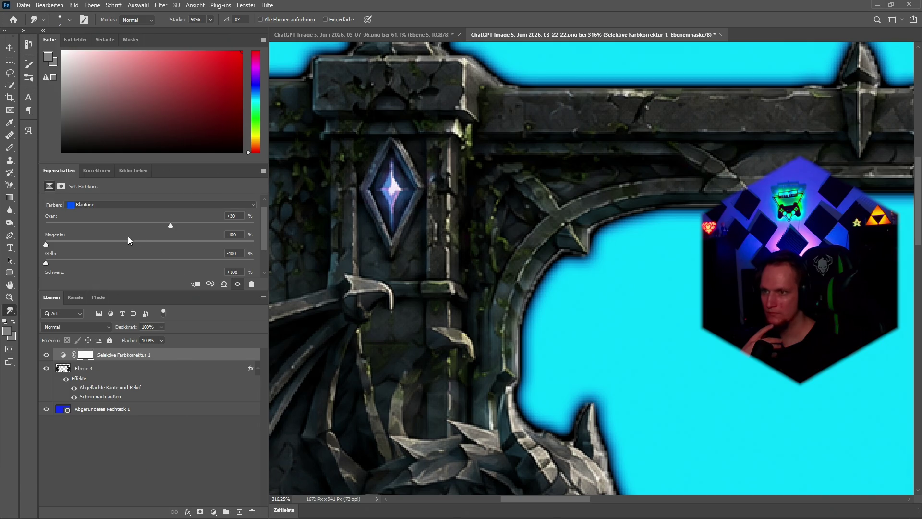
# In Magentatöne, raise Cyan and lower Magenta to +83
pyautogui.click(80, 212)
pyautogui.click(89, 258)
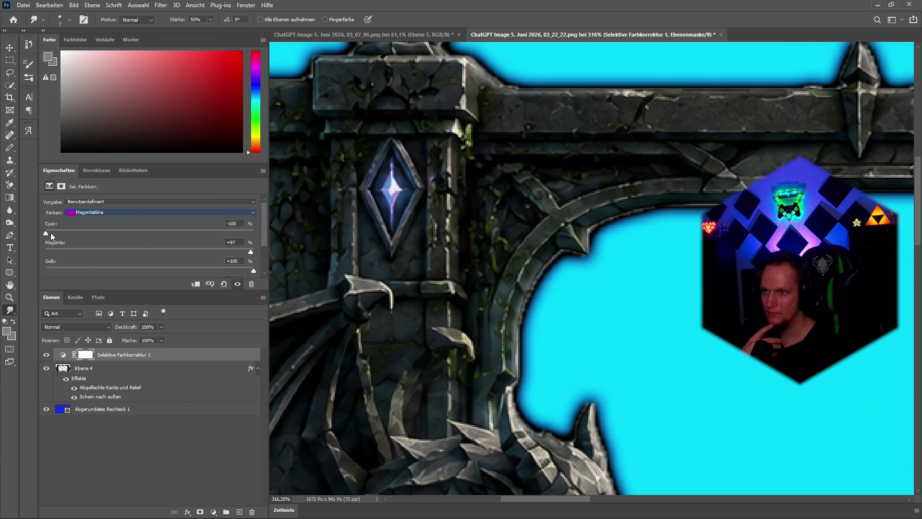
pyautogui.moveTo(51, 232)
pyautogui.mouseDown()
pyautogui.moveTo(246, 243)
pyautogui.moveTo(138, 233)
pyautogui.mouseUp()
pyautogui.scroll(-2, 255, 230)
pyautogui.moveTo(249, 232); pyautogui.dragTo(60, 250)
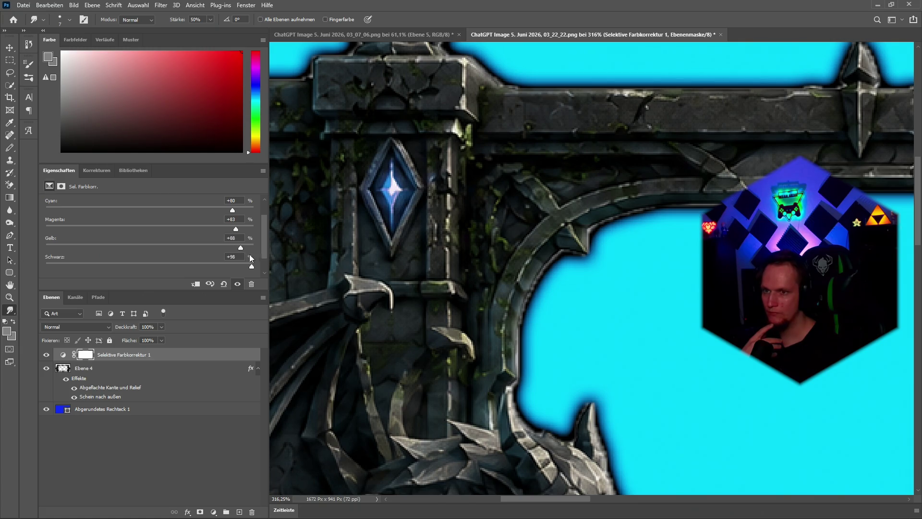
pyautogui.scroll(2, 136, 247)
# Set the blue tones to Cyan +69, higher Magenta, and Yellow +100
pyautogui.click(100, 211)
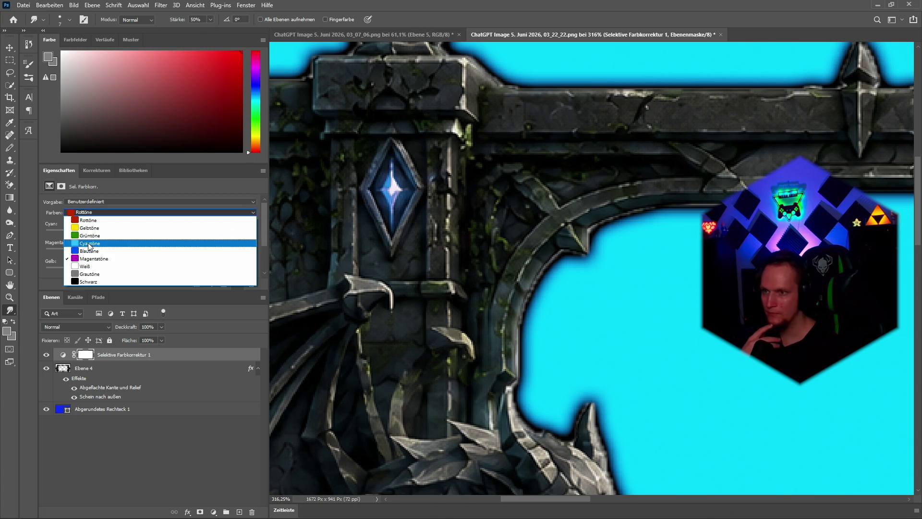
pyautogui.click(124, 230)
pyautogui.moveTo(171, 232)
pyautogui.mouseDown()
pyautogui.moveTo(253, 241)
pyautogui.moveTo(96, 241)
pyautogui.moveTo(222, 234)
pyautogui.mouseUp()
pyautogui.moveTo(50, 253); pyautogui.dragTo(163, 253)
pyautogui.moveTo(45, 271); pyautogui.dragTo(156, 270)
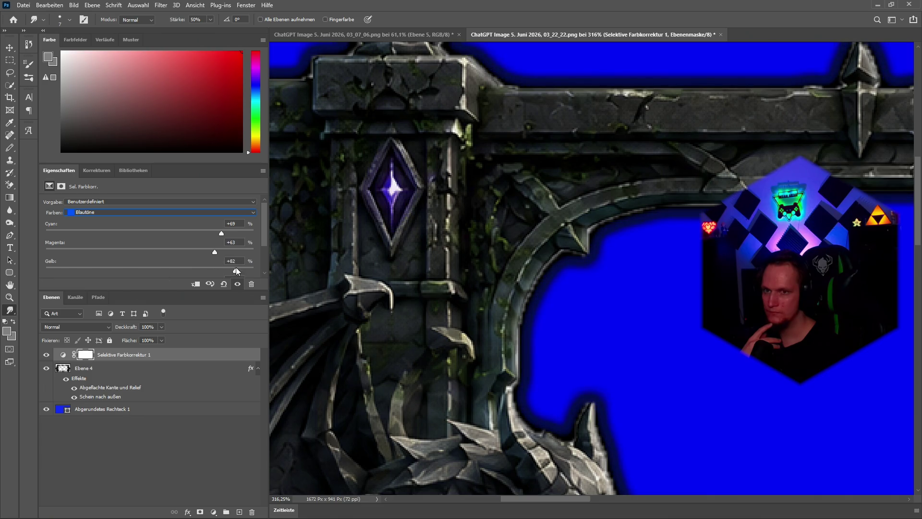
pyautogui.moveTo(236, 270)
pyautogui.mouseDown()
pyautogui.moveTo(254, 270)
pyautogui.moveTo(58, 254)
pyautogui.moveTo(17, 261)
pyautogui.mouseUp()
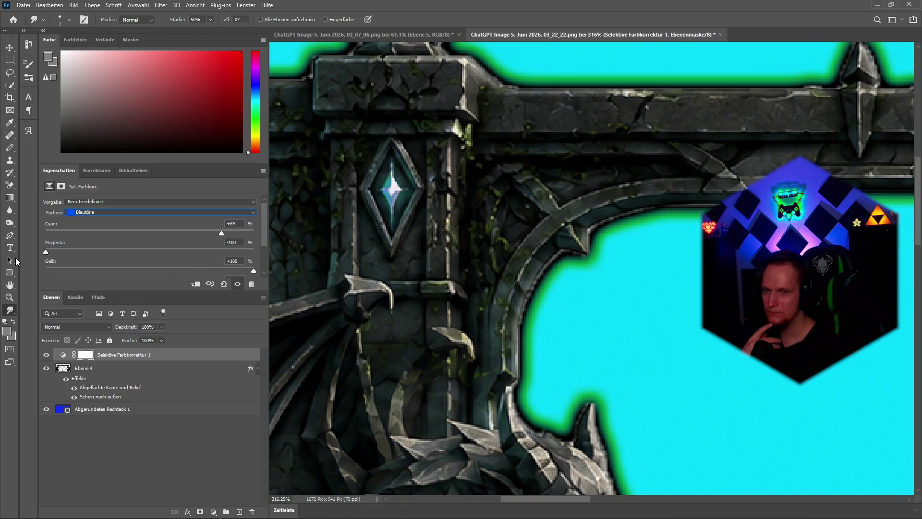
pyautogui.scroll(-3, 168, 218)
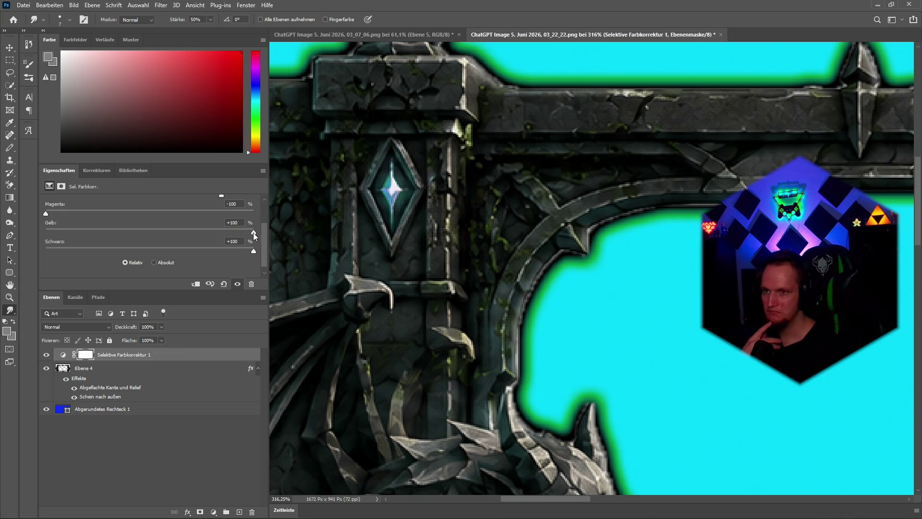
# Drop Blautöne Cyan to -100, turning the areas around the frame magenta
pyautogui.moveTo(254, 232)
pyautogui.mouseDown()
pyautogui.moveTo(22, 242)
pyautogui.moveTo(250, 237)
pyautogui.mouseUp()
pyautogui.scroll(1, 71, 243)
pyautogui.scroll(1, 165, 252)
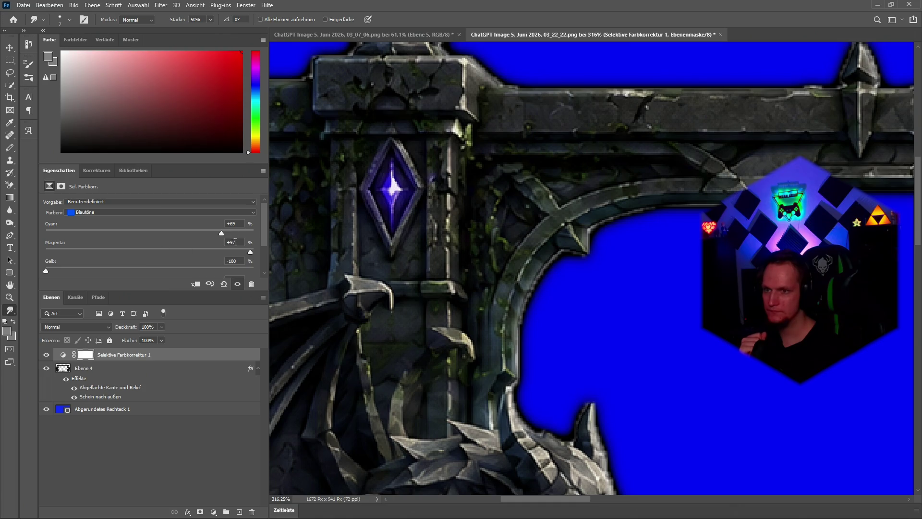
pyautogui.moveTo(124, 243); pyautogui.dragTo(46, 235)
# Set Magentatöne to Cyan -100 and Magenta +100
pyautogui.click(86, 212)
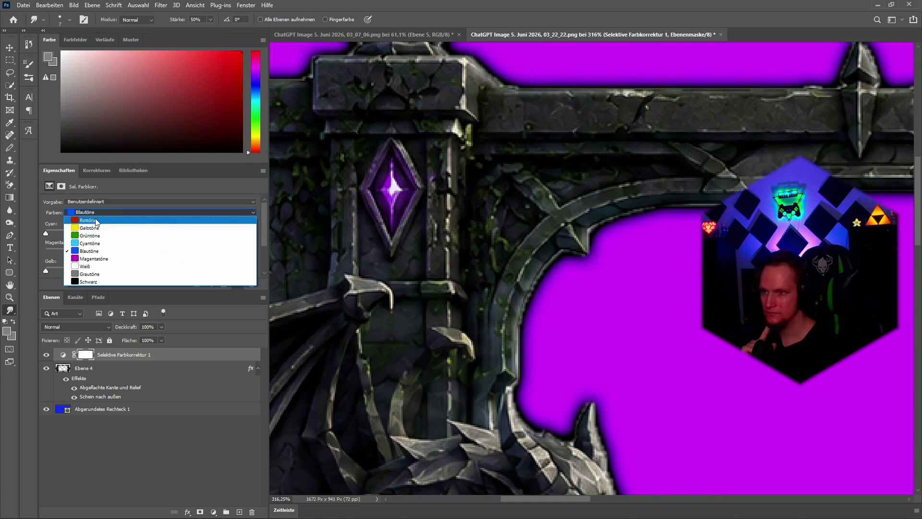
pyautogui.click(94, 259)
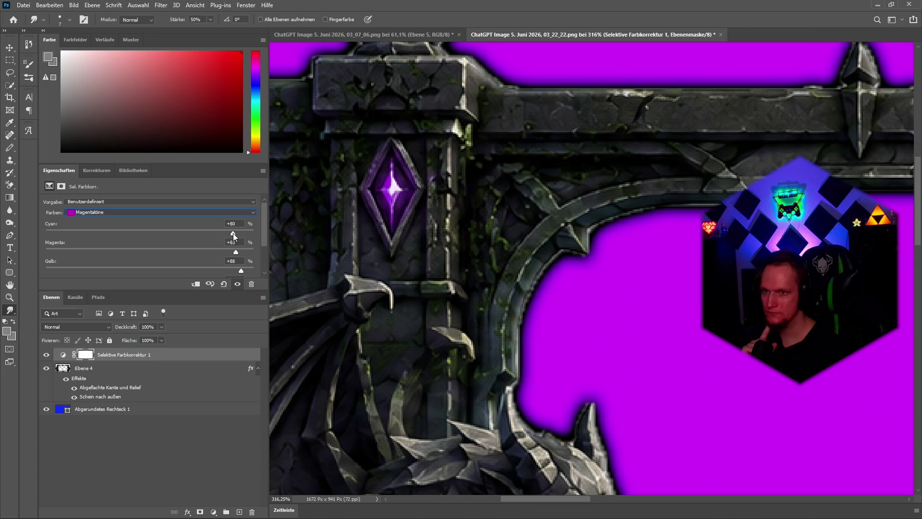
pyautogui.moveTo(233, 233); pyautogui.dragTo(21, 240)
pyautogui.moveTo(236, 252)
pyautogui.mouseDown()
pyautogui.moveTo(254, 252)
pyautogui.moveTo(239, 254)
pyautogui.mouseUp()
pyautogui.scroll(-1, 242, 245)
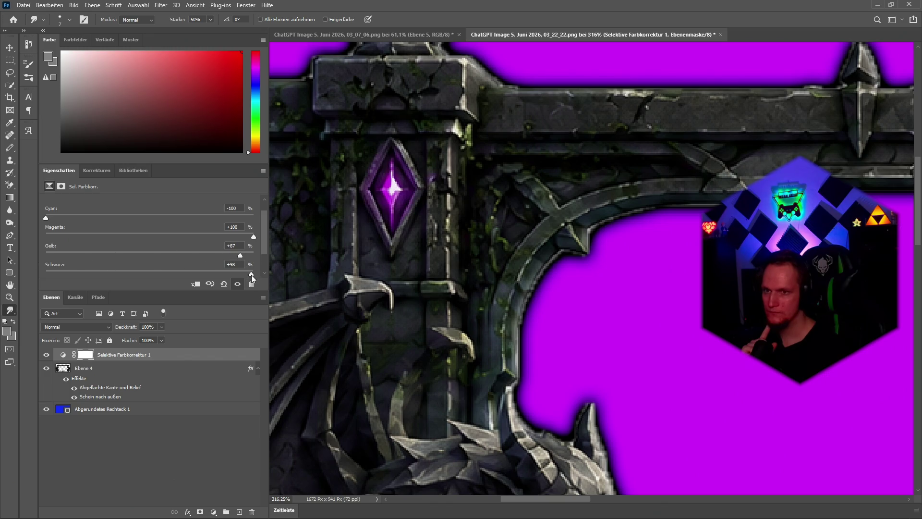
pyautogui.scroll(1, 120, 219)
# Switch to Rottöne and raise Cyan to about +30
pyautogui.click(95, 212)
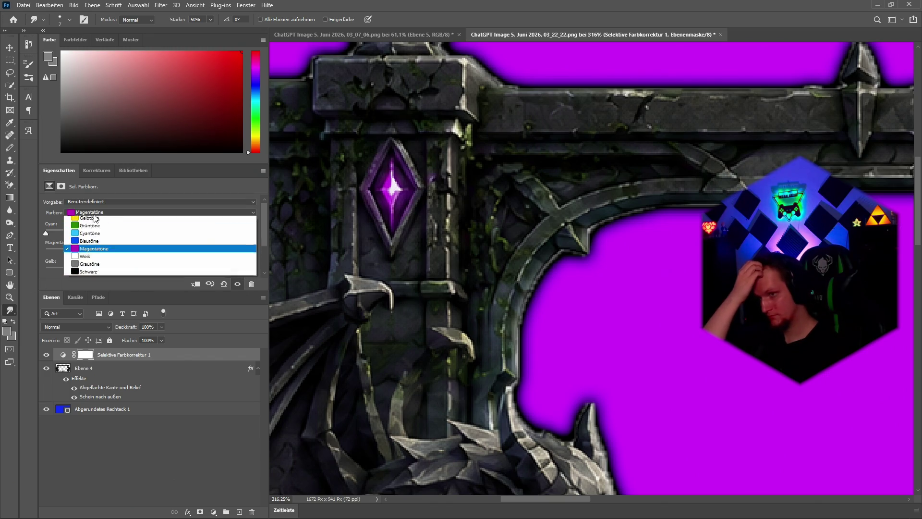
pyautogui.scroll(1, 96, 217)
pyautogui.click(96, 220)
pyautogui.scroll(-1, 165, 224)
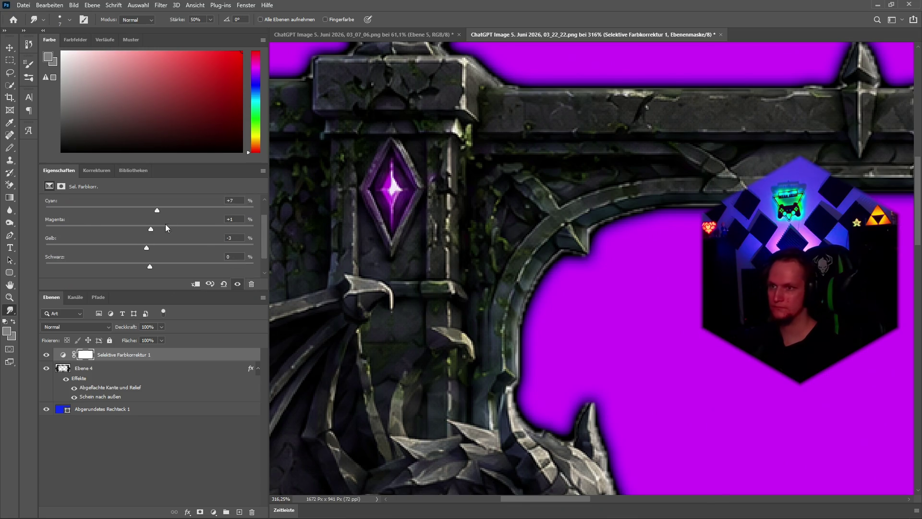
pyautogui.moveTo(155, 209)
pyautogui.mouseDown()
pyautogui.moveTo(188, 210)
pyautogui.moveTo(144, 229)
pyautogui.mouseUp()
pyautogui.scroll(1, 114, 231)
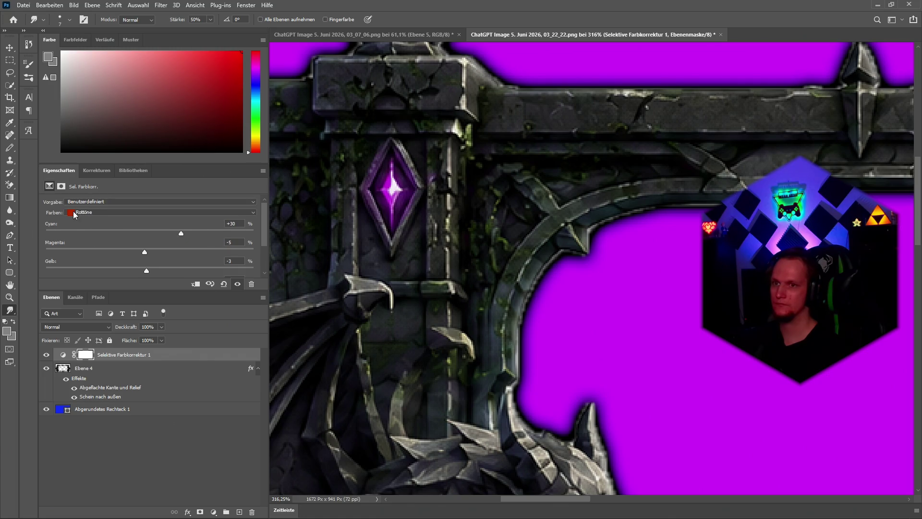
pyautogui.click(90, 213)
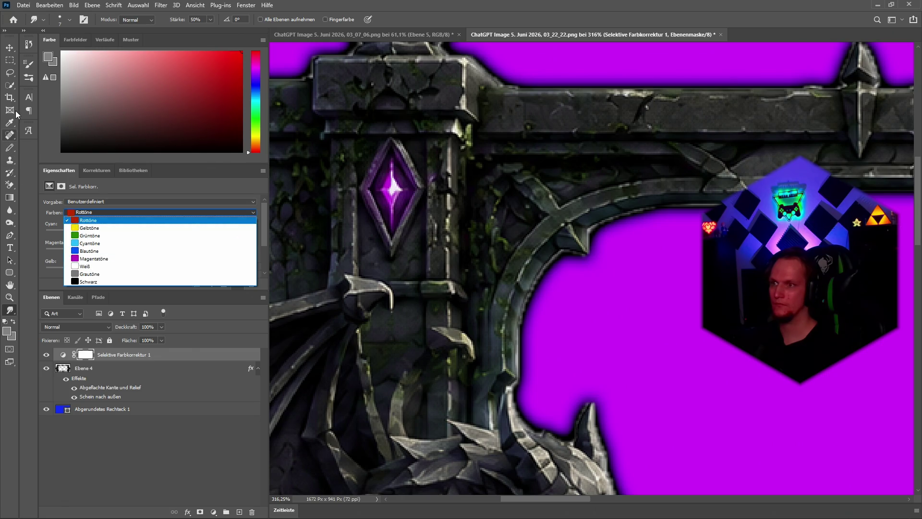
pyautogui.press('Escape')
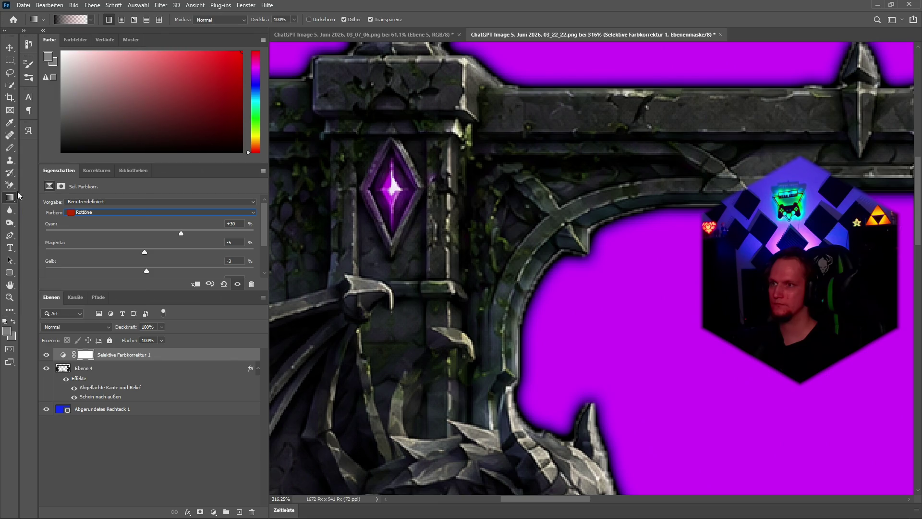
pyautogui.click(71, 19)
# Make the gradient's left stop white and drag the gradient across the adjustment's mask
pyautogui.click(159, 254)
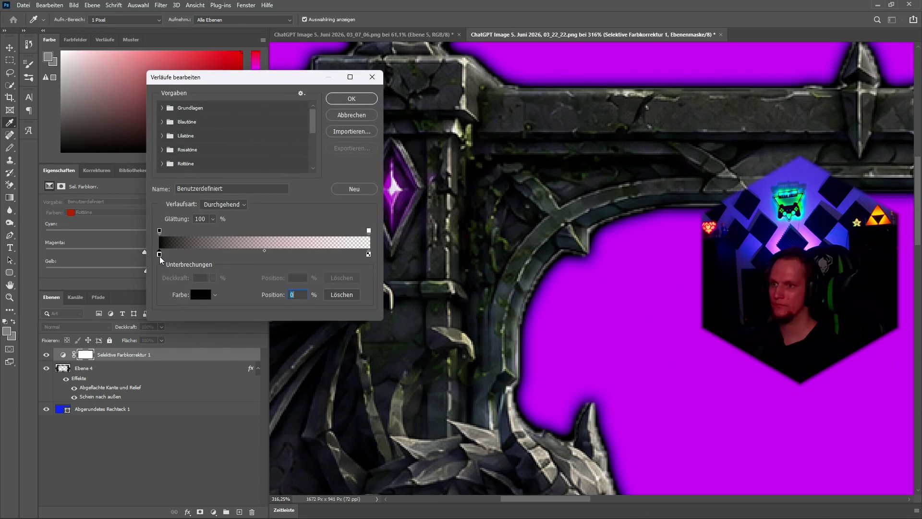
pyautogui.click(198, 296)
pyautogui.moveTo(195, 226); pyautogui.dragTo(197, 165)
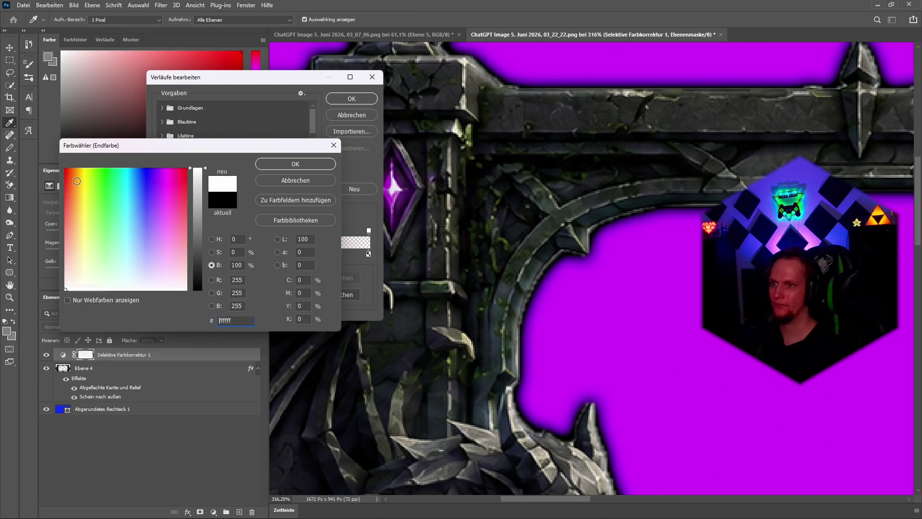
pyautogui.click(260, 163)
pyautogui.click(353, 99)
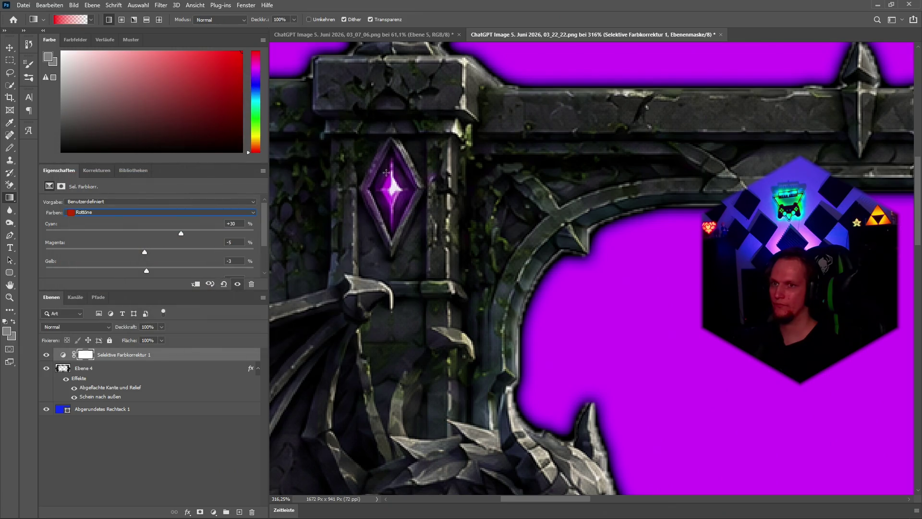
pyautogui.moveTo(386, 172)
pyautogui.mouseDown()
pyautogui.moveTo(392, 193)
pyautogui.moveTo(391, 182)
pyautogui.mouseUp()
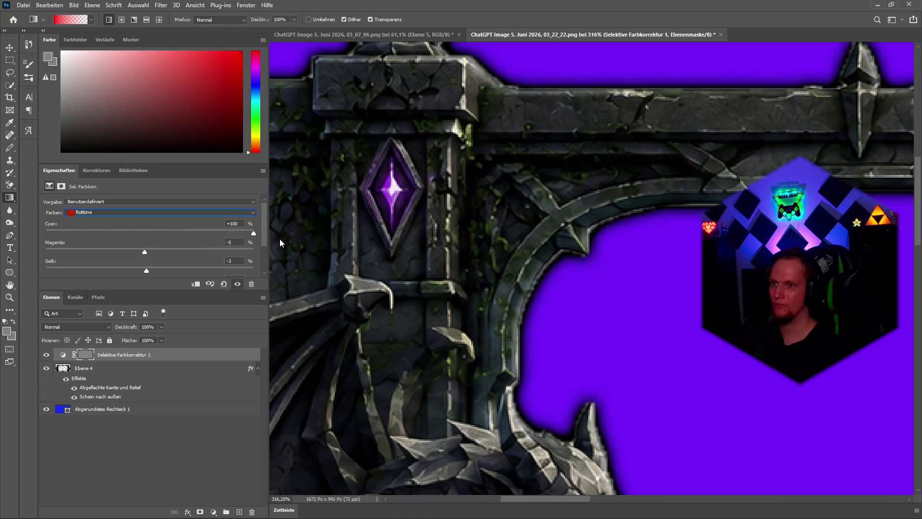
# Try a red gradient on Ebene 4, then undo it
pyautogui.click(99, 373)
pyautogui.moveTo(391, 174); pyautogui.dragTo(391, 201)
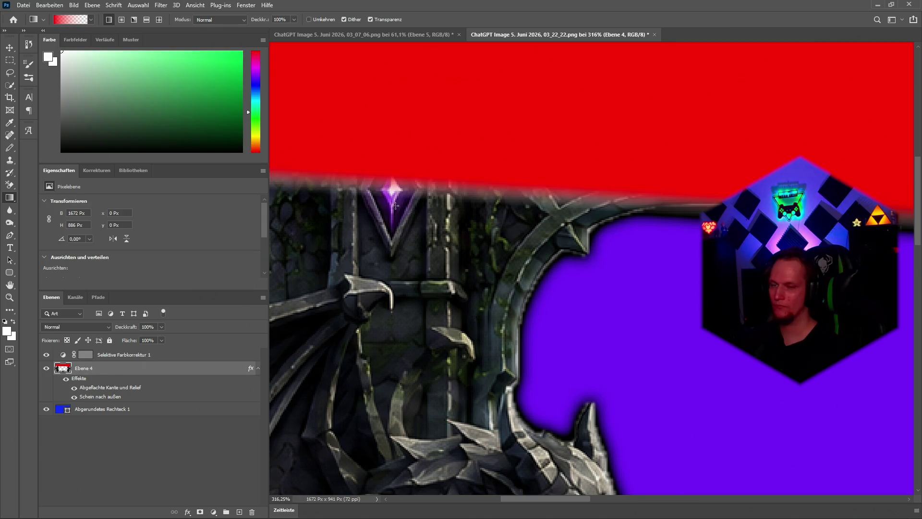
pyautogui.hotkey('ctrl', 'z')
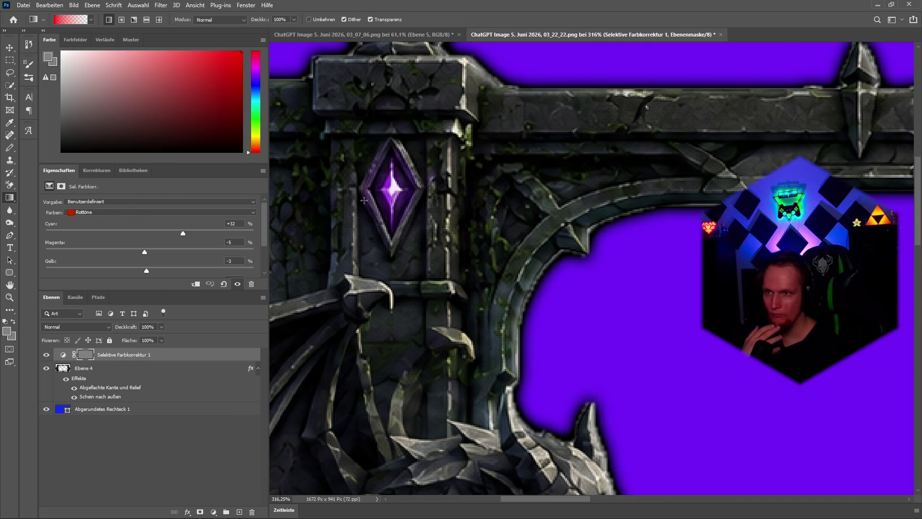
# Make the gradient solid red with both ends opaque, and reset Rottöne Cyan to 0
pyautogui.click(70, 18)
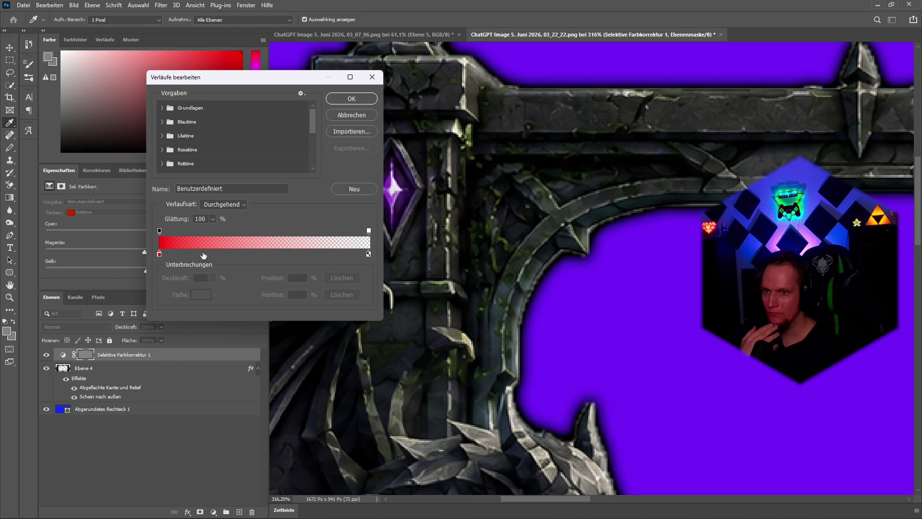
pyautogui.click(367, 253)
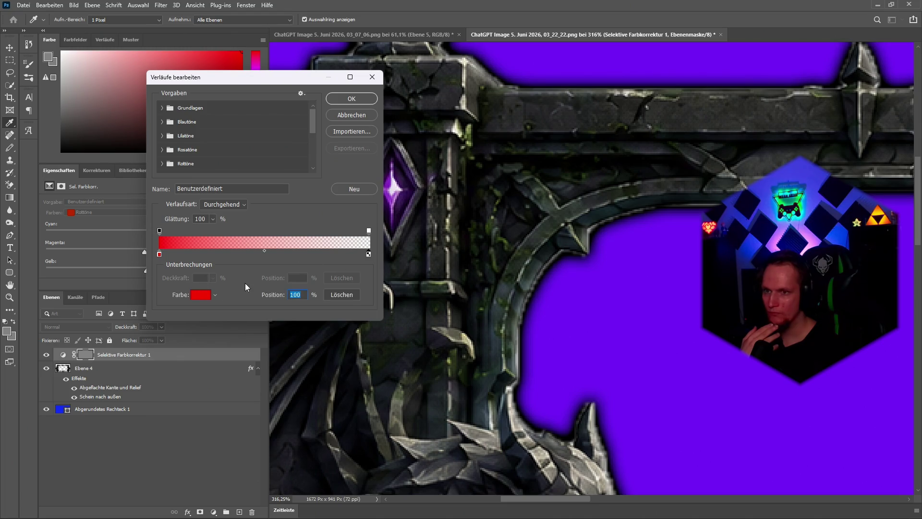
pyautogui.click(369, 231)
pyautogui.moveTo(185, 280); pyautogui.dragTo(379, 222)
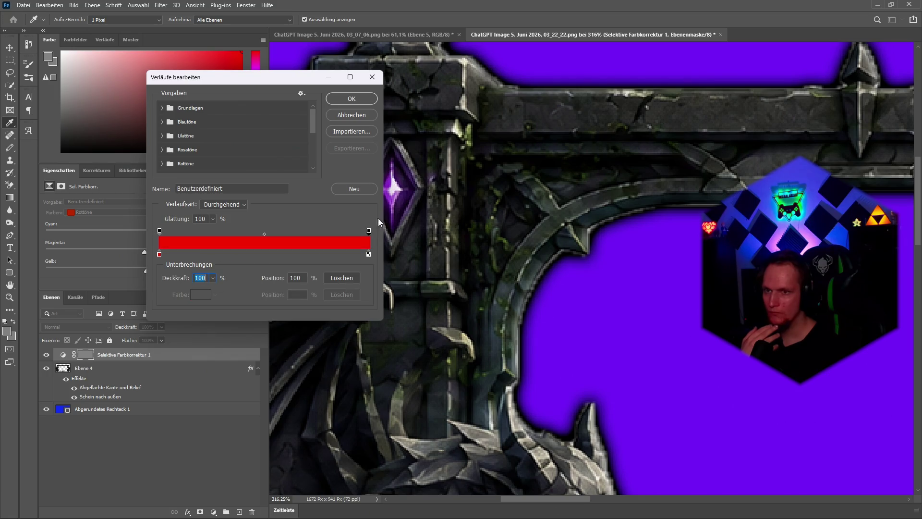
pyautogui.click(351, 99)
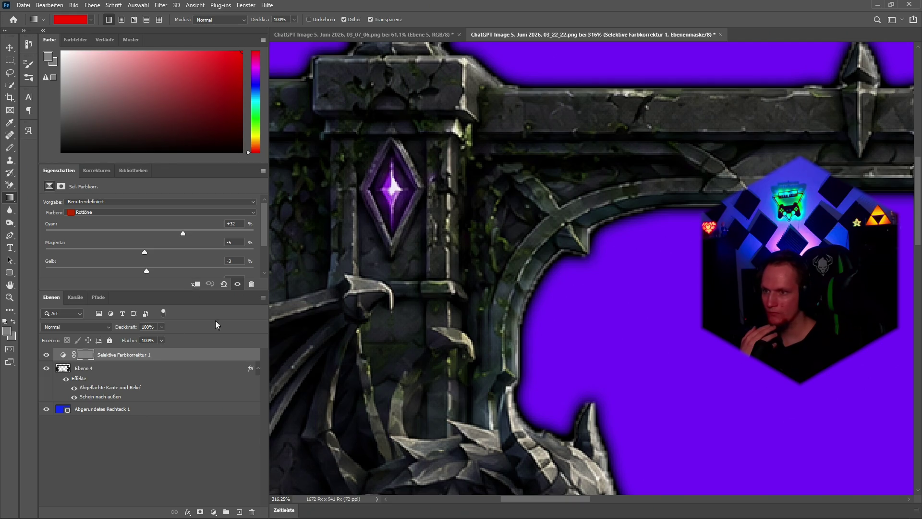
pyautogui.moveTo(182, 232); pyautogui.dragTo(150, 232)
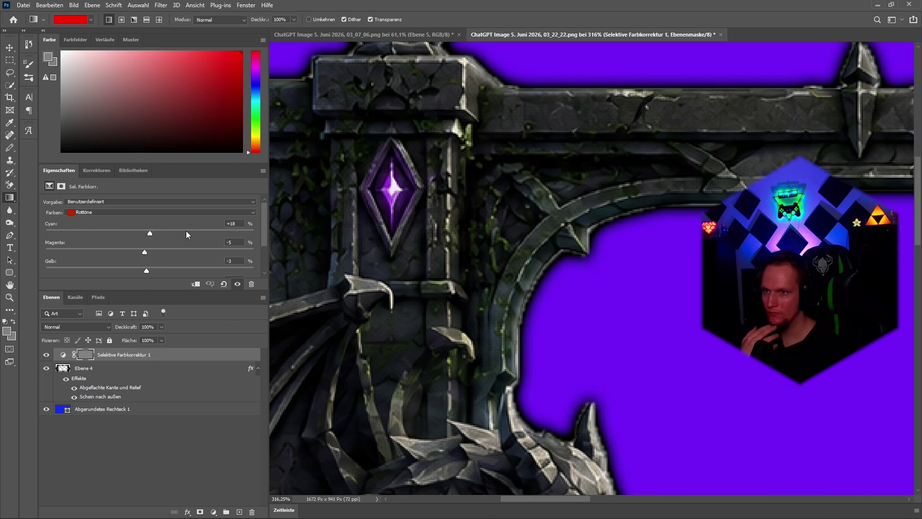
# Switch the Selective Color range to Gelbtöne and try a slider change
pyautogui.click(98, 212)
pyautogui.click(84, 202)
pyautogui.click(86, 201)
pyautogui.click(85, 201)
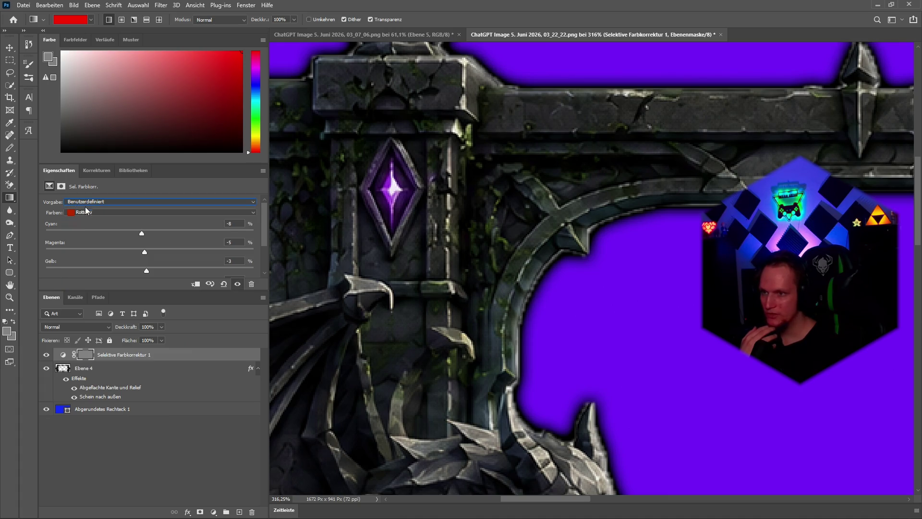
pyautogui.click(84, 212)
pyautogui.click(91, 226)
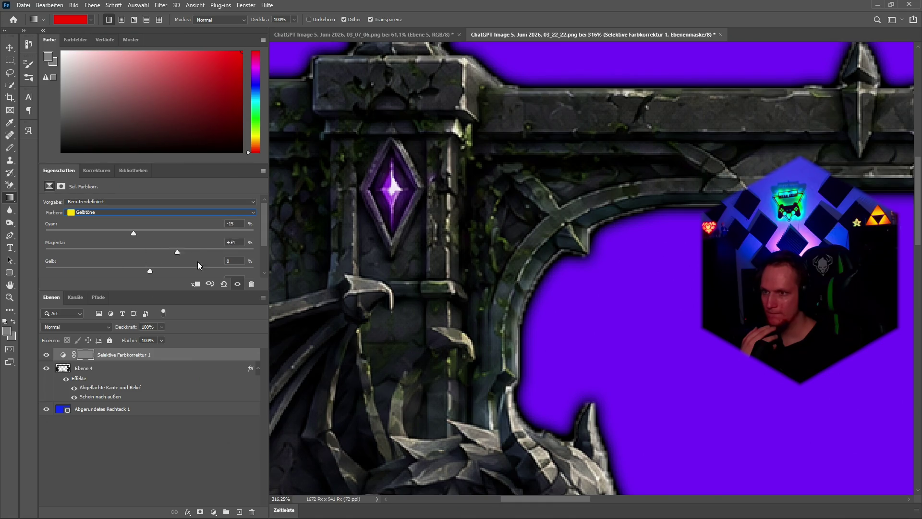
pyautogui.moveTo(177, 251)
pyautogui.mouseDown()
pyautogui.moveTo(159, 255)
pyautogui.moveTo(174, 232)
pyautogui.mouseUp()
pyautogui.scroll(-2, 158, 255)
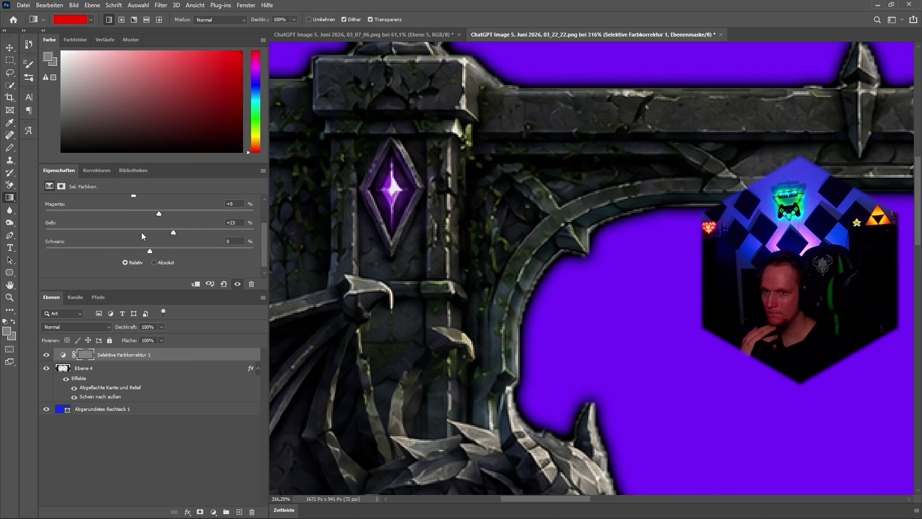
pyautogui.scroll(3, 160, 235)
# Add some cyan to the Grüntöne
pyautogui.click(82, 212)
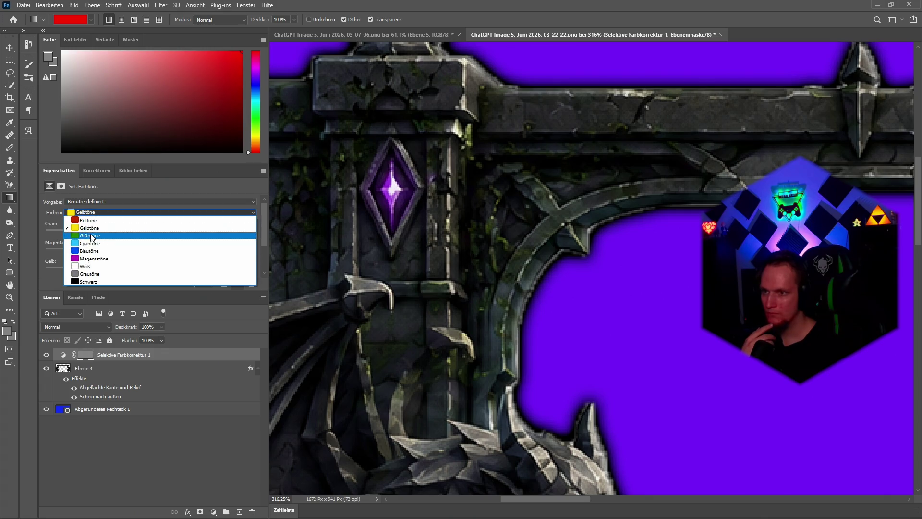
pyautogui.click(92, 236)
pyautogui.scroll(-1, 126, 239)
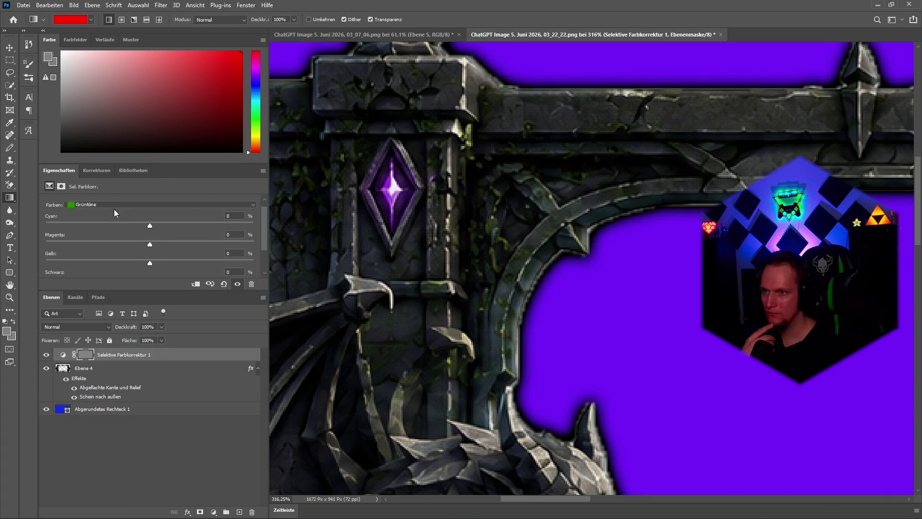
pyautogui.moveTo(150, 224)
pyautogui.mouseDown()
pyautogui.moveTo(243, 226)
pyautogui.moveTo(140, 239)
pyautogui.mouseUp()
# Set Blautöne to Magenta +100 and Yellow -100, then hide Abgerundetes Rechteck 1
pyautogui.click(96, 204)
pyautogui.click(160, 234)
pyautogui.moveTo(50, 224)
pyautogui.mouseDown()
pyautogui.moveTo(194, 232)
pyautogui.moveTo(37, 229)
pyautogui.mouseUp()
pyautogui.moveTo(253, 247)
pyautogui.mouseDown()
pyautogui.moveTo(210, 253)
pyautogui.moveTo(46, 241)
pyautogui.moveTo(253, 244)
pyautogui.mouseUp()
pyautogui.moveTo(47, 263); pyautogui.dragTo(243, 269)
pyautogui.moveTo(172, 264)
pyautogui.mouseDown()
pyautogui.moveTo(79, 265)
pyautogui.moveTo(245, 257)
pyautogui.mouseUp()
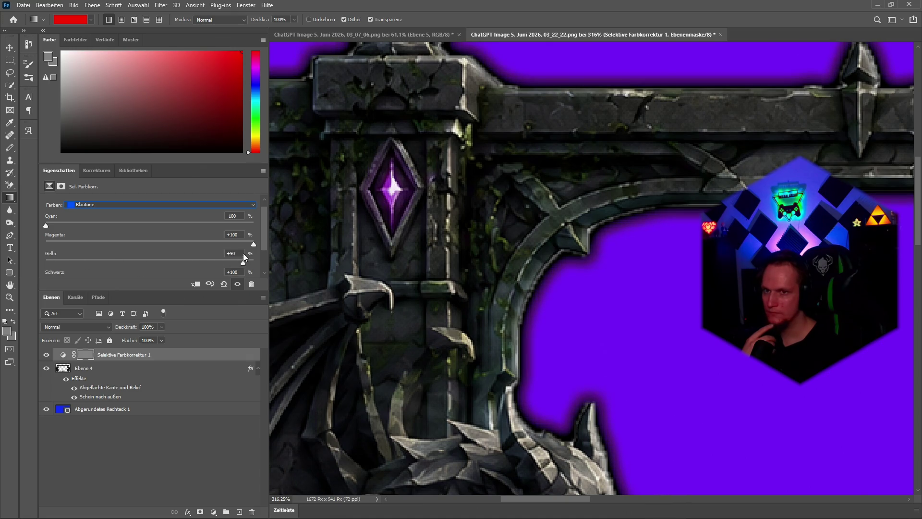
pyautogui.moveTo(103, 252); pyautogui.dragTo(93, 270)
pyautogui.moveTo(227, 261); pyautogui.dragTo(1, 269)
pyautogui.click(47, 410)
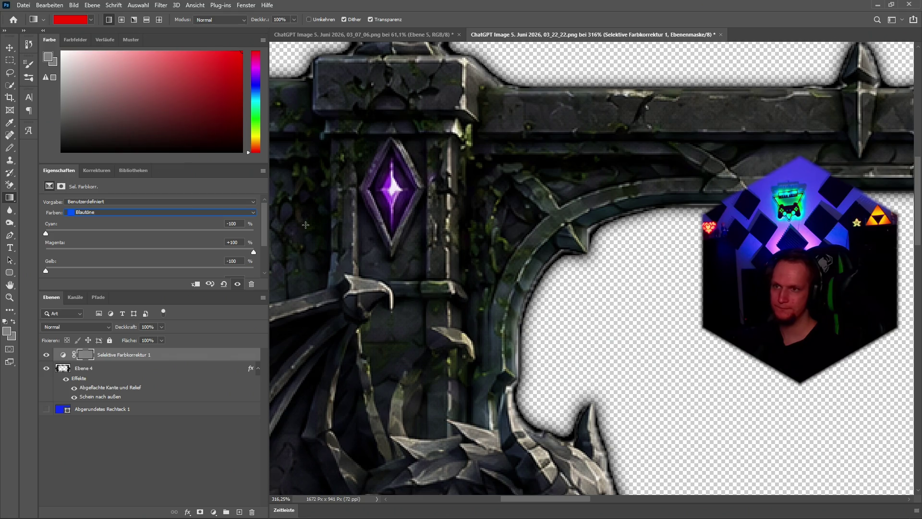
# With the Move tool, delete the layer mask of Selektive Farbkorrektur 1
pyautogui.press('v')
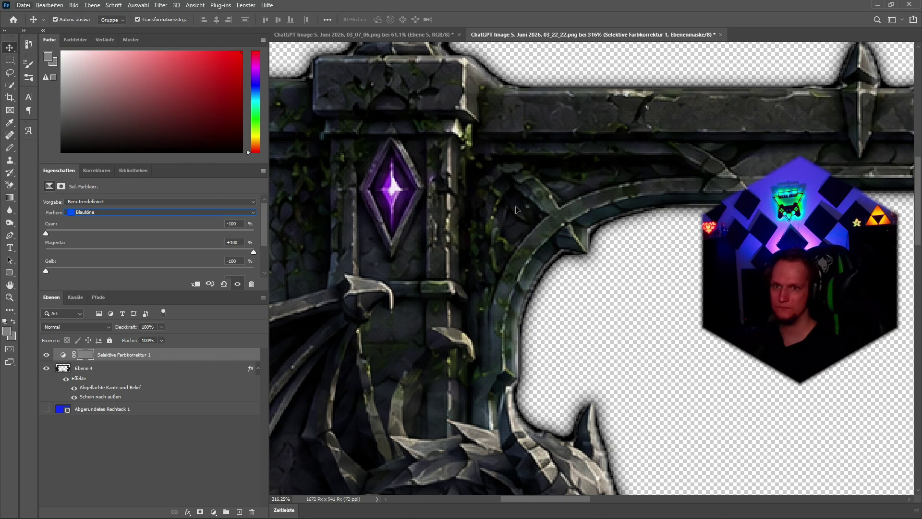
pyautogui.click(89, 368)
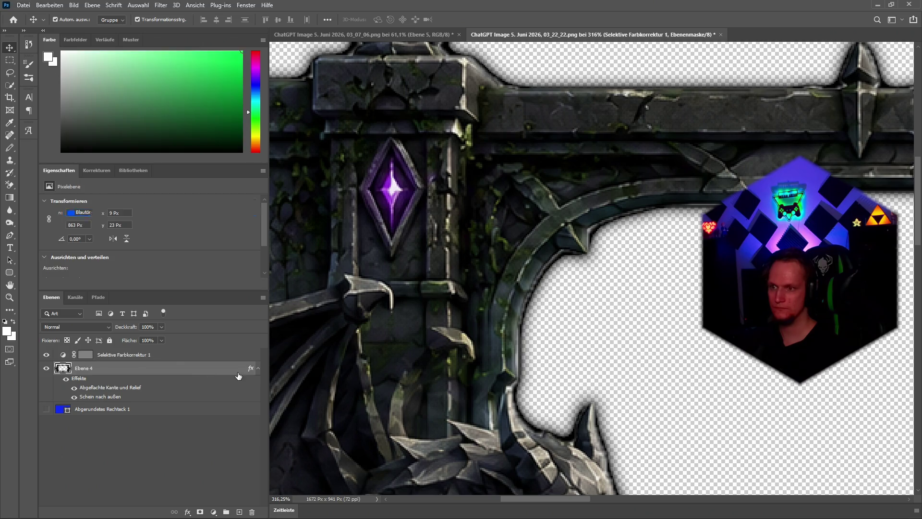
pyautogui.scroll(-2, 557, 345)
pyautogui.scroll(-5, 557, 342)
pyautogui.scroll(1, 484, 369)
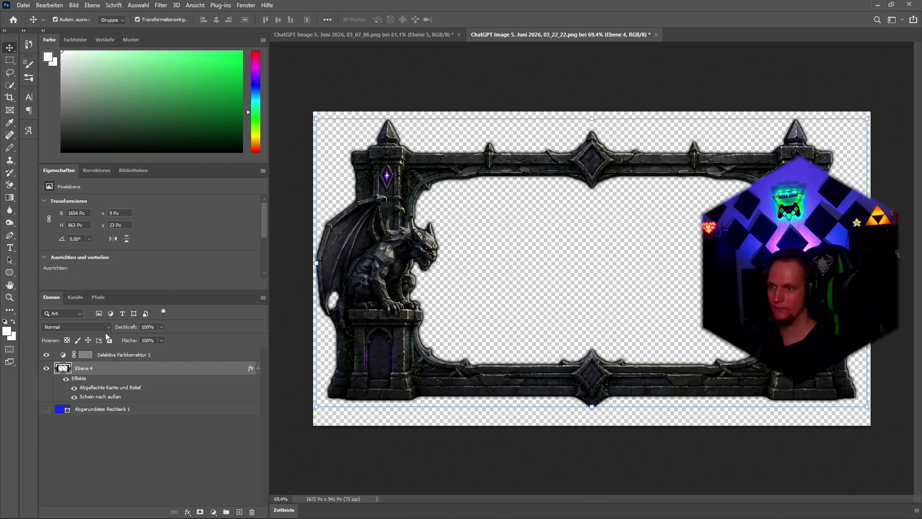
pyautogui.click(101, 355)
pyautogui.press('Delete')
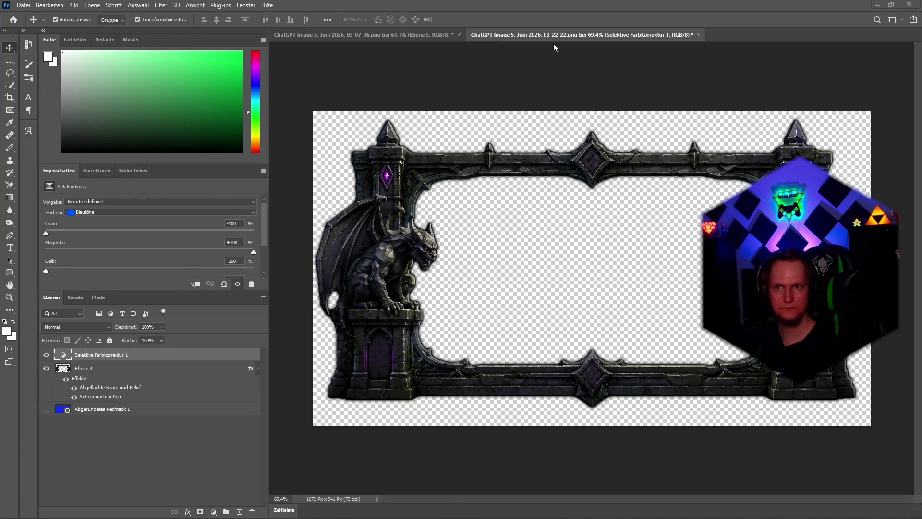
# Check the rocky frame document, then drag the red pentagram image into the gargoyle frame
pyautogui.click(328, 38)
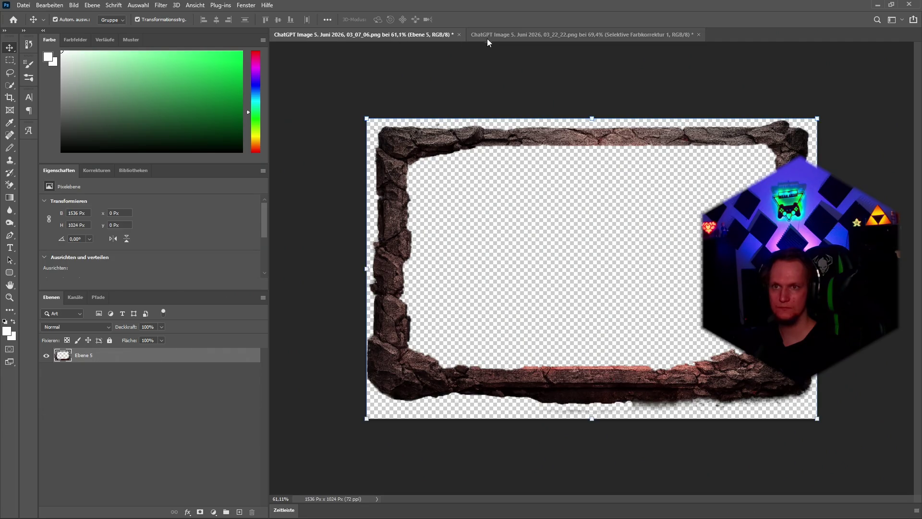
pyautogui.click(651, 34)
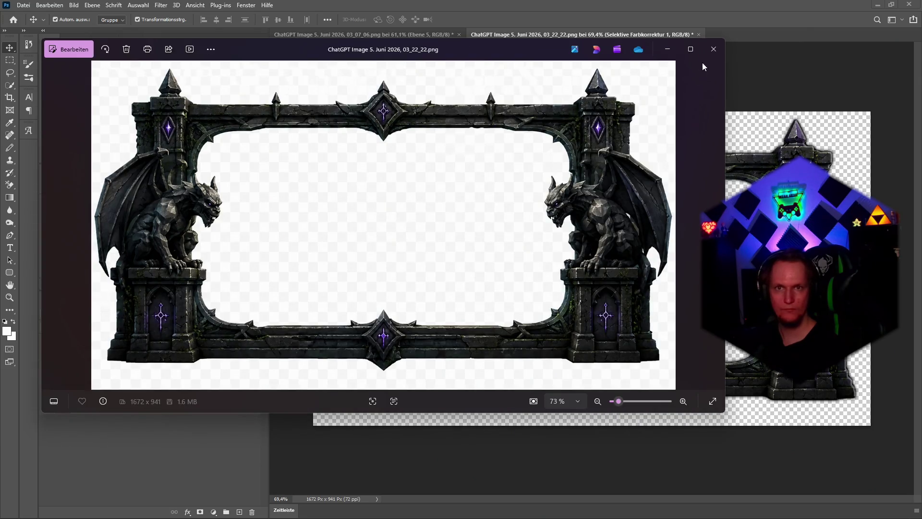
pyautogui.click(713, 49)
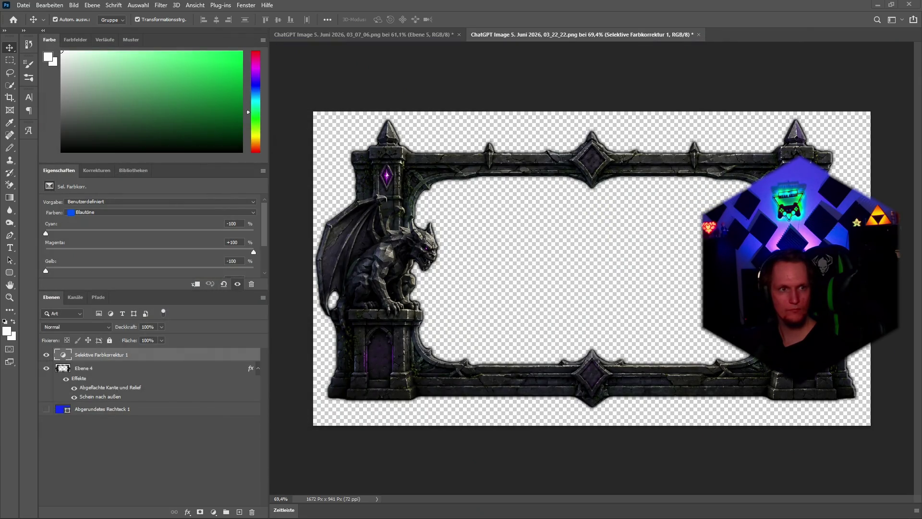
pyautogui.moveTo(921, 336)
pyautogui.mouseDown()
pyautogui.moveTo(591, 404)
pyautogui.moveTo(579, 386)
pyautogui.mouseUp()
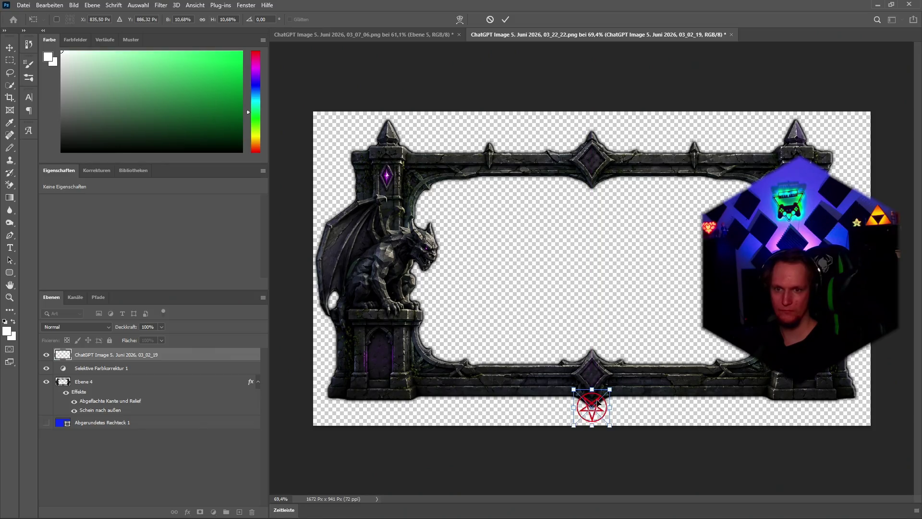
# Commit the placed pentagram and scale it to 4.79% (41 × 40 px), centred in the bottom diamond
pyautogui.scroll(5, 597, 403)
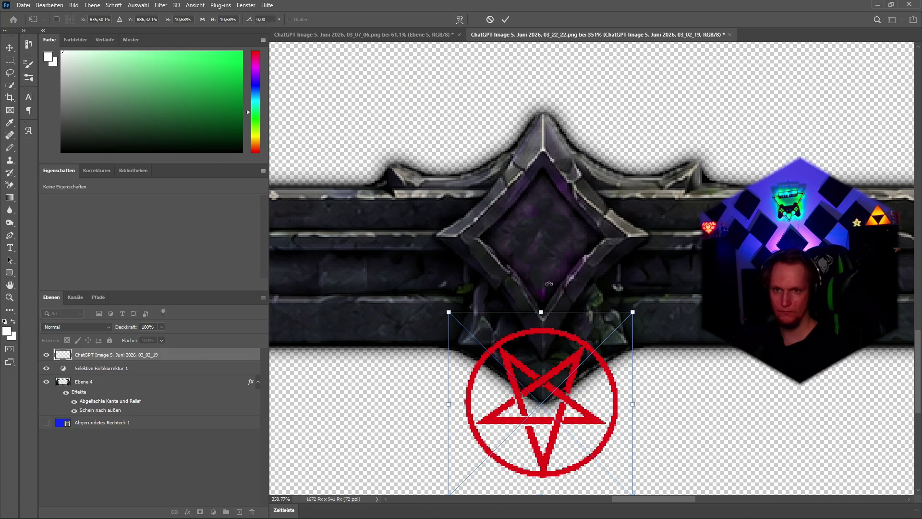
pyautogui.write('835')
pyautogui.press('Return')
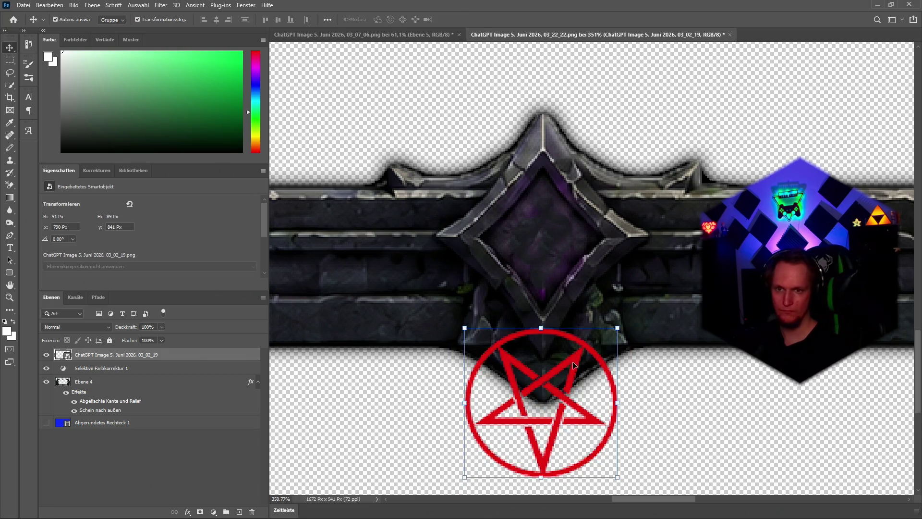
pyautogui.moveTo(576, 363); pyautogui.dragTo(575, 205)
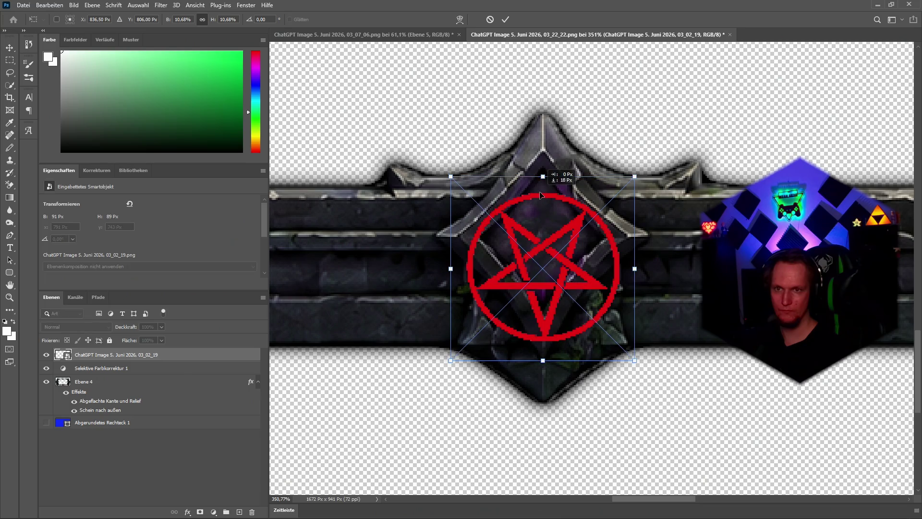
pyautogui.moveTo(542, 162); pyautogui.dragTo(554, 278)
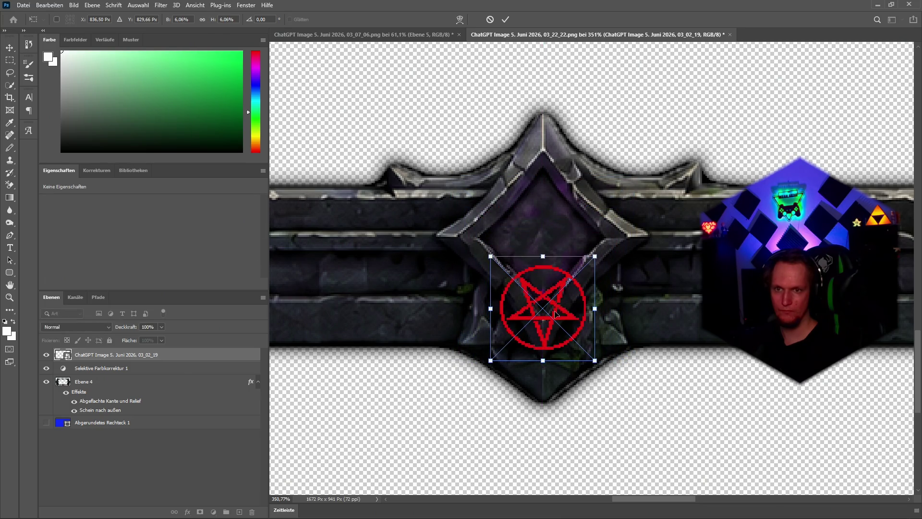
pyautogui.moveTo(555, 313); pyautogui.dragTo(555, 241)
pyautogui.moveTo(543, 184); pyautogui.dragTo(544, 207)
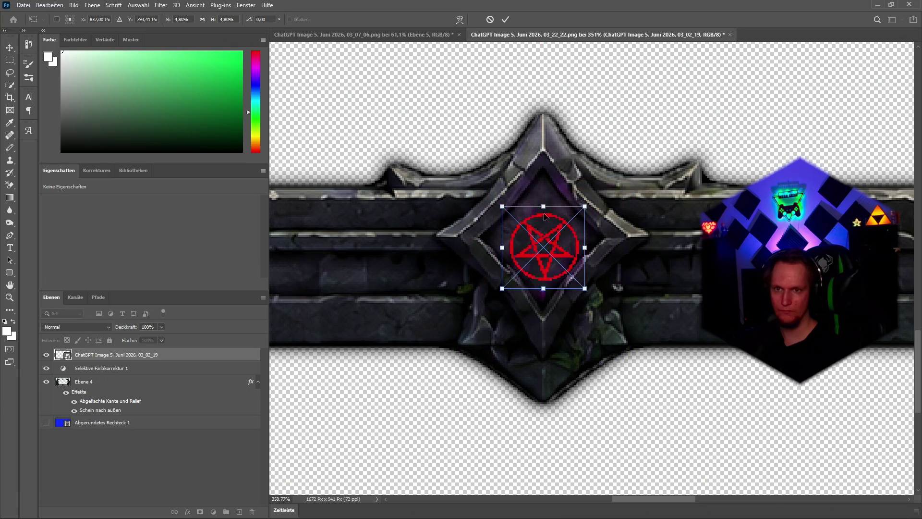
pyautogui.moveTo(559, 253); pyautogui.dragTo(558, 243)
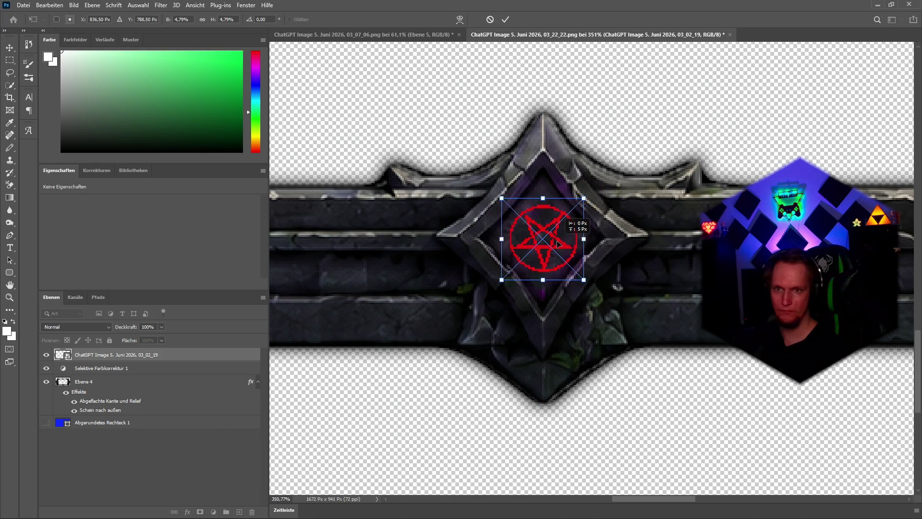
pyautogui.press('Return')
pyautogui.scroll(-2, 670, 272)
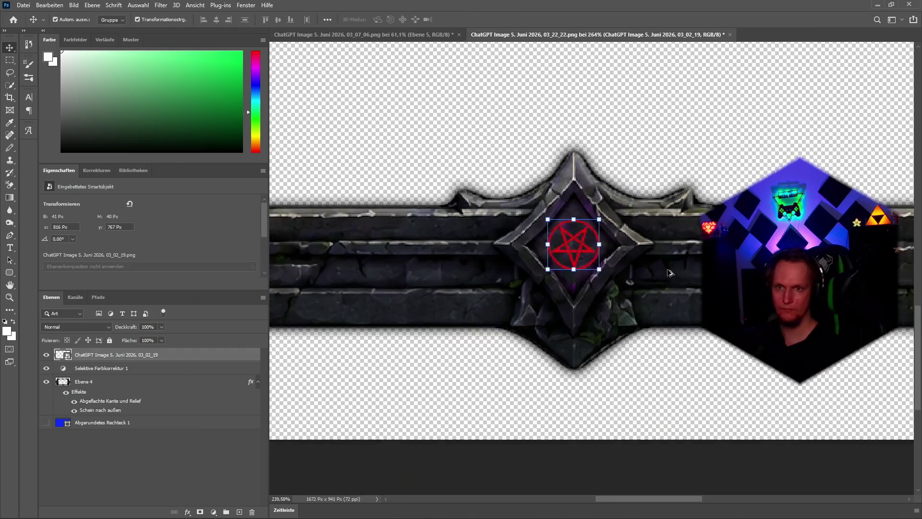
pyautogui.scroll(-5, 671, 273)
pyautogui.click(643, 137)
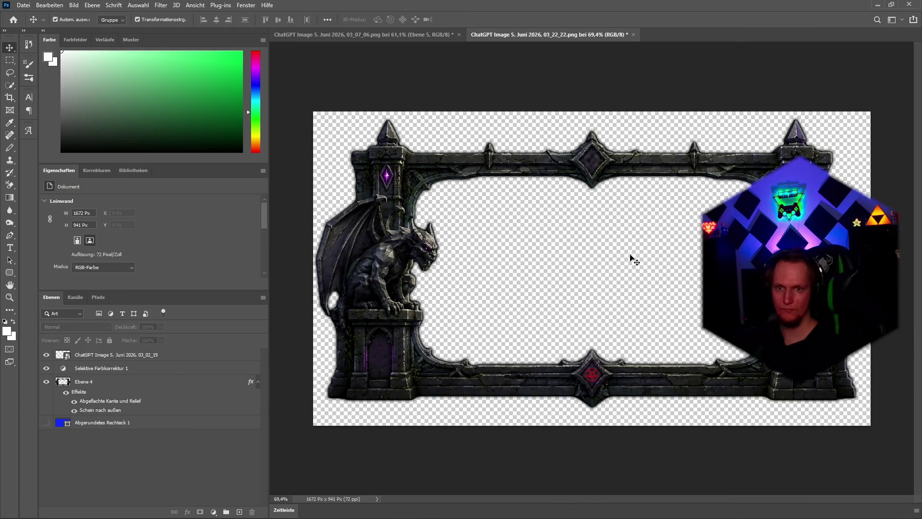
# Make a copy of the pentagram layer and shrink it to a small emblem
pyautogui.scroll(4, 590, 360)
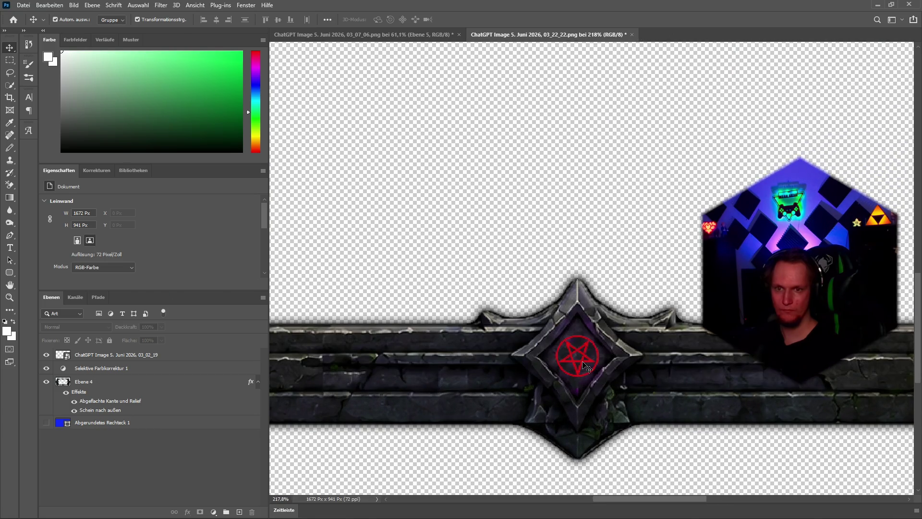
pyautogui.click(584, 365)
pyautogui.scroll(-4, 595, 365)
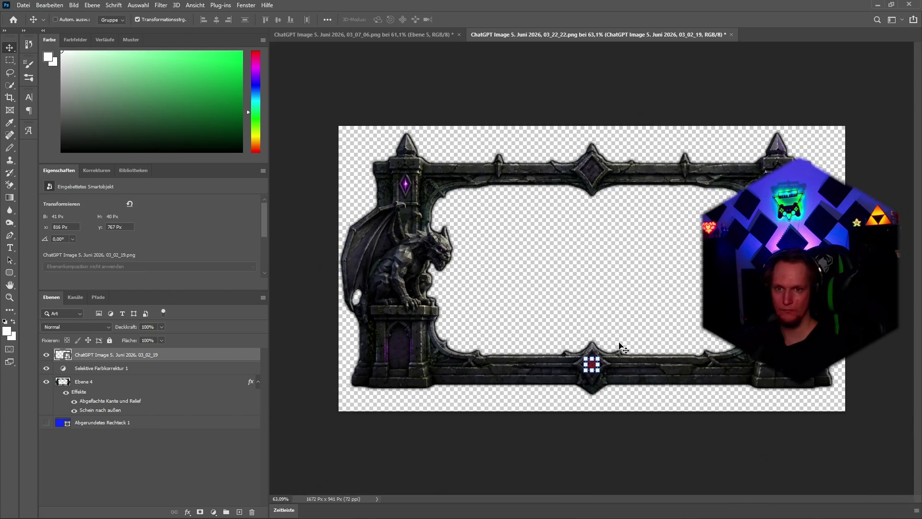
pyautogui.moveTo(620, 347); pyautogui.dragTo(620, 251)
pyautogui.scroll(4, 607, 238)
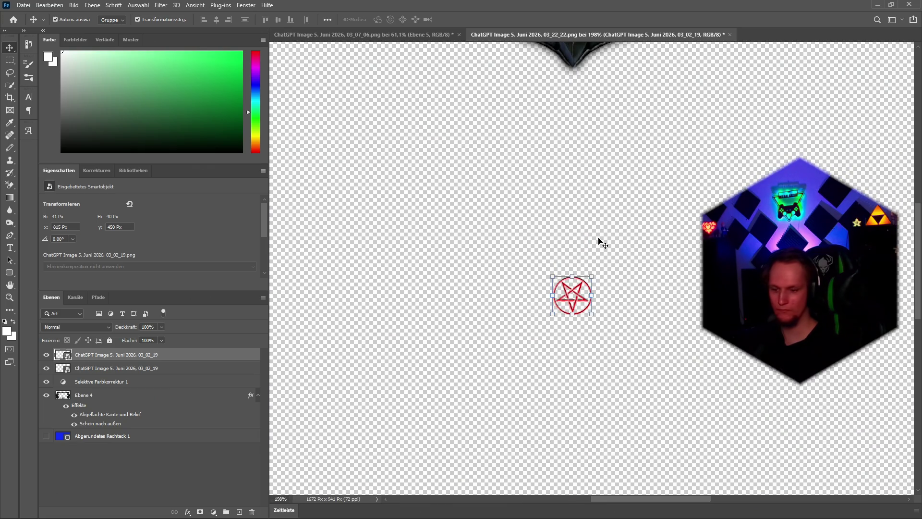
pyautogui.hotkey('ctrl', 'z')
pyautogui.hotkey('ctrl', '0')
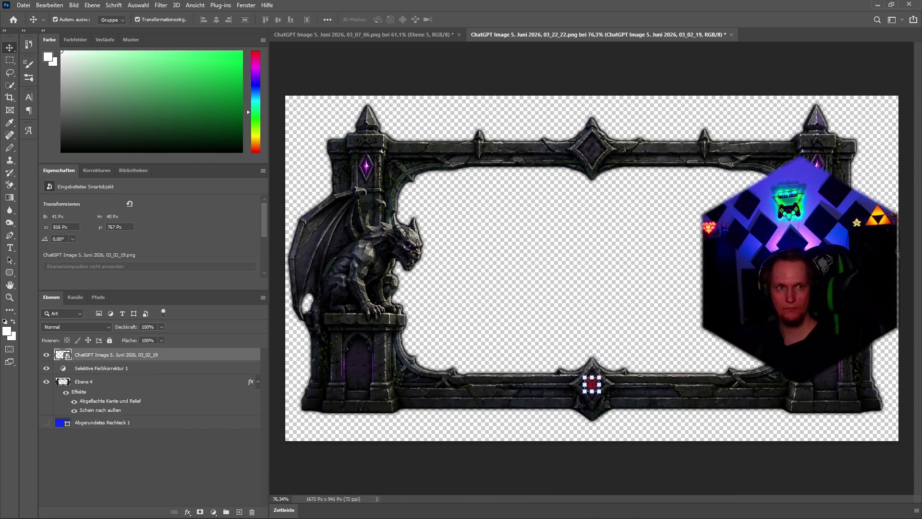
pyautogui.hotkey('ctrl', 'v')
pyautogui.moveTo(593, 97)
pyautogui.mouseDown()
pyautogui.moveTo(601, 393)
pyautogui.moveTo(583, 144)
pyautogui.moveTo(597, 146)
pyautogui.mouseUp()
pyautogui.press('Return')
# Scale the pentagram copy to 48 × 47 px and centre it in the top diamond
pyautogui.scroll(5, 600, 123)
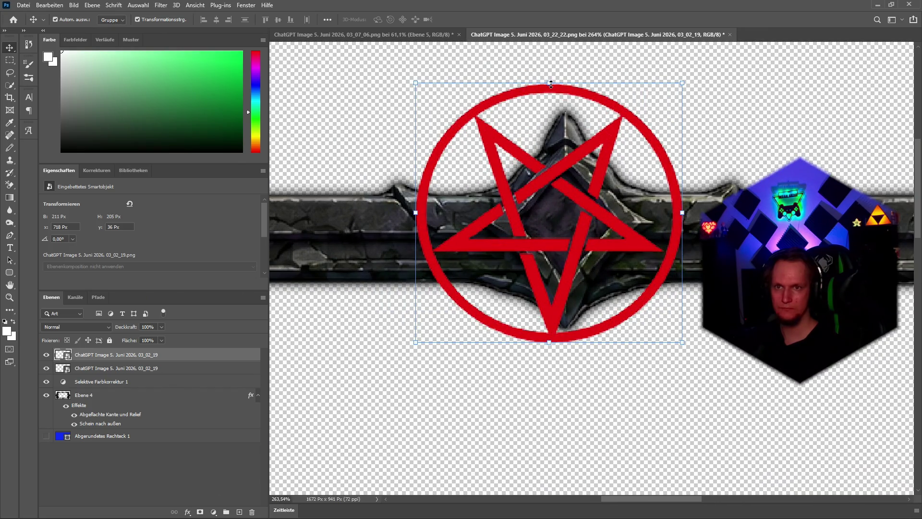
pyautogui.moveTo(551, 84)
pyautogui.mouseDown()
pyautogui.moveTo(547, 331)
pyautogui.moveTo(557, 226)
pyautogui.moveTo(578, 164)
pyautogui.moveTo(567, 202)
pyautogui.mouseUp()
pyautogui.moveTo(579, 240); pyautogui.dragTo(581, 219)
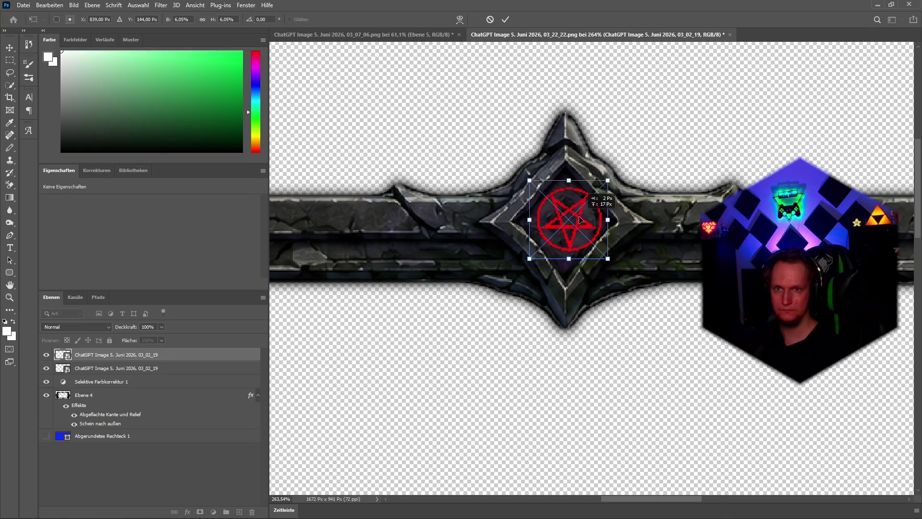
pyautogui.moveTo(568, 181); pyautogui.dragTo(568, 185)
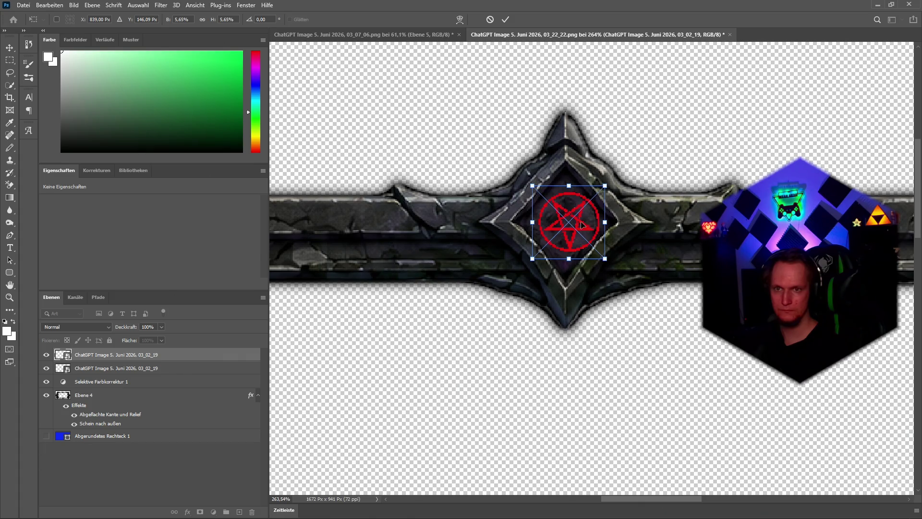
pyautogui.moveTo(582, 225); pyautogui.dragTo(577, 221)
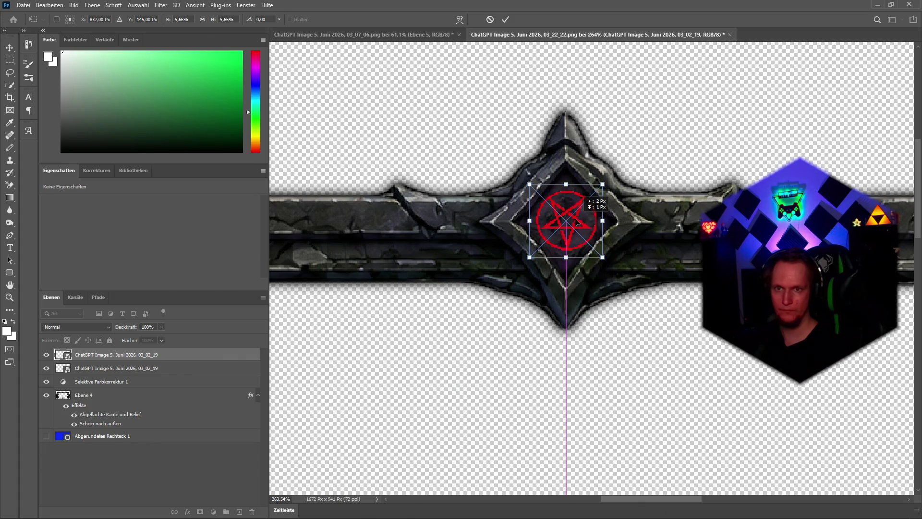
pyautogui.press('Return')
pyautogui.scroll(-5, 629, 287)
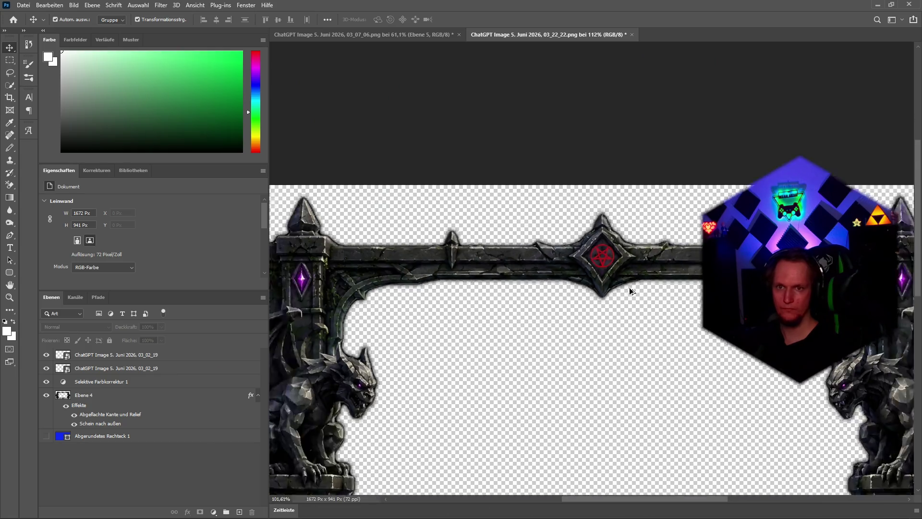
pyautogui.scroll(-3, 629, 287)
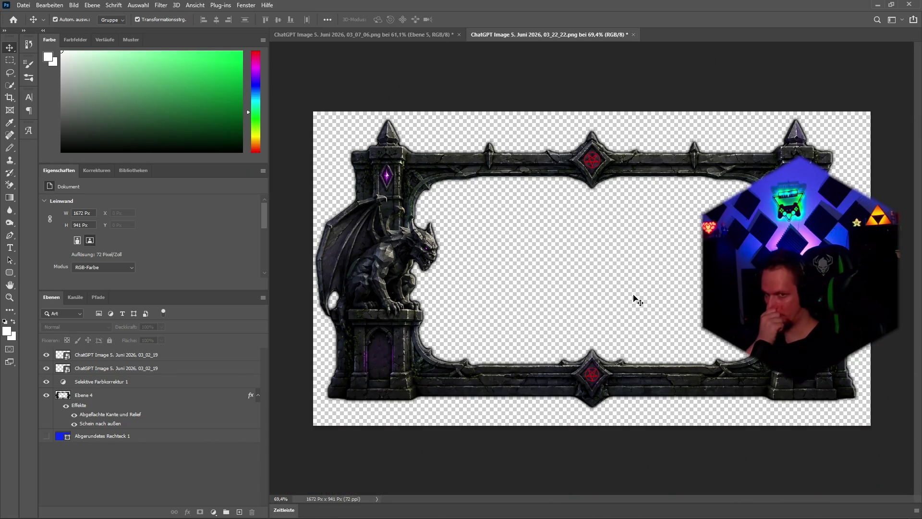
# Select the top pentagram layer and bring up its layer effects menu
pyautogui.click(93, 360)
pyautogui.scroll(6, 605, 118)
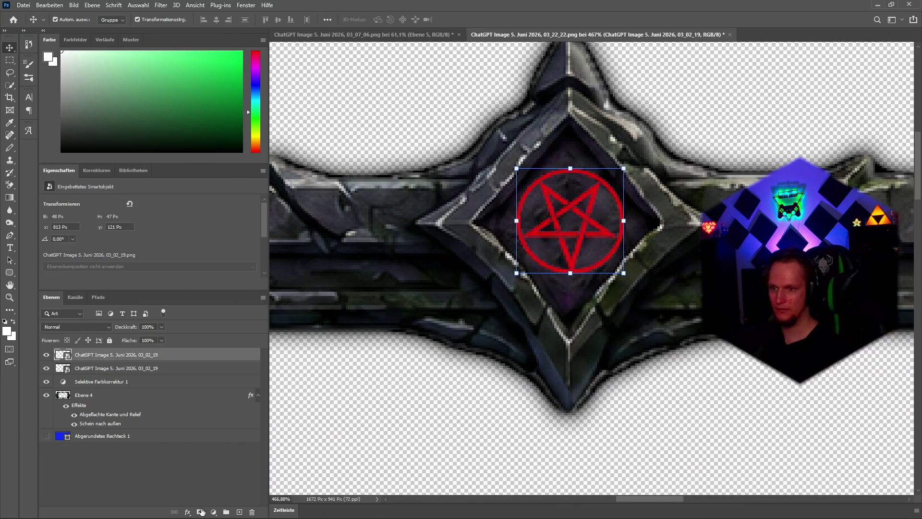
pyautogui.click(188, 512)
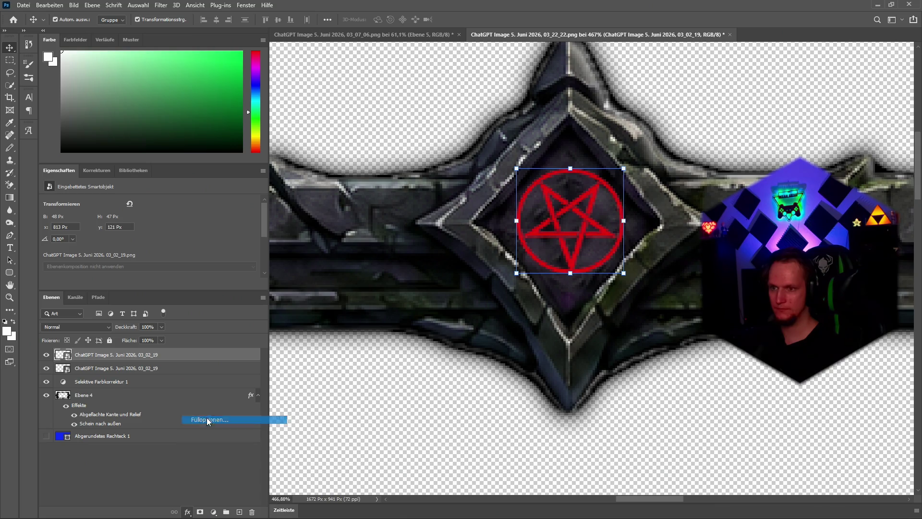
# Give the top pentagram a bevel and emboss and an outer glow
pyautogui.click(206, 417)
pyautogui.click(15, 60)
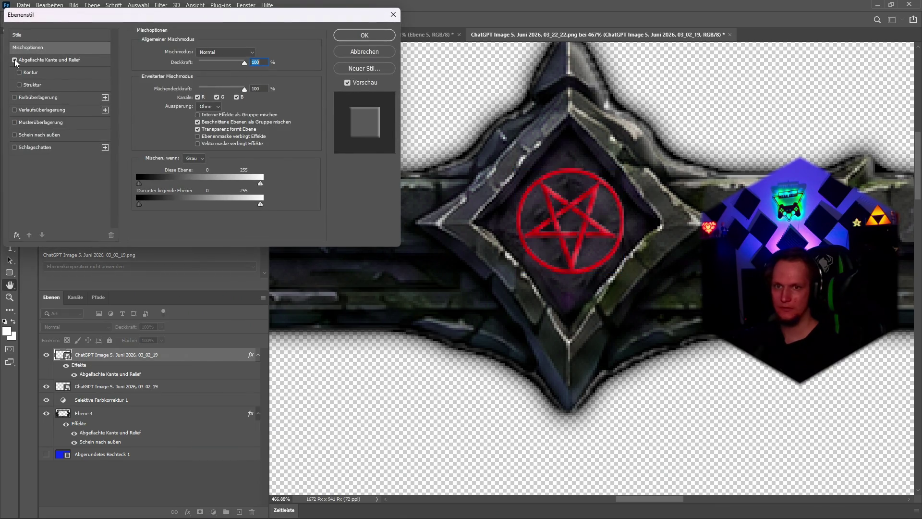
pyautogui.click(14, 135)
pyautogui.click(34, 132)
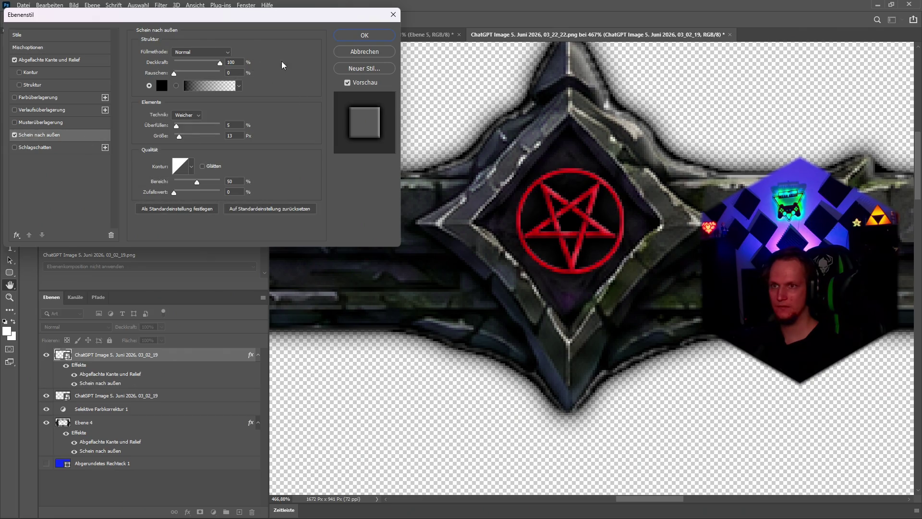
pyautogui.click(365, 36)
pyautogui.scroll(-10, 626, 345)
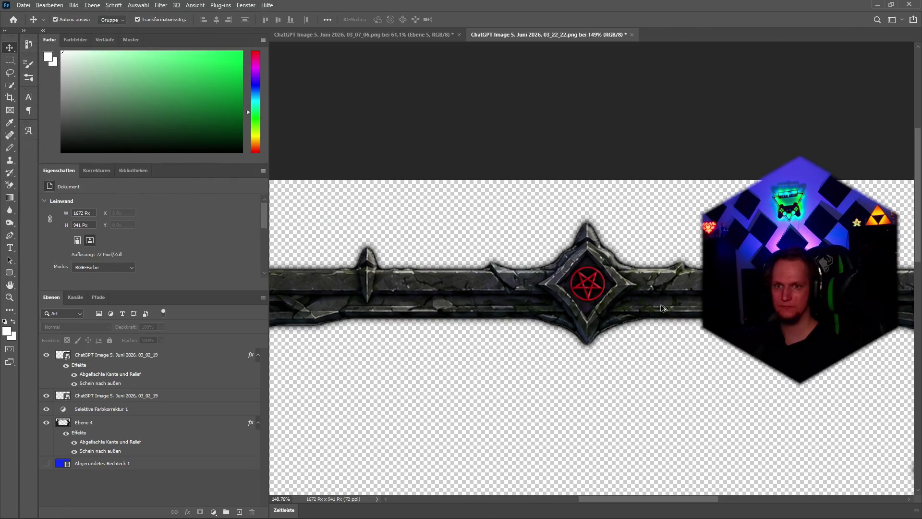
pyautogui.scroll(2, 626, 345)
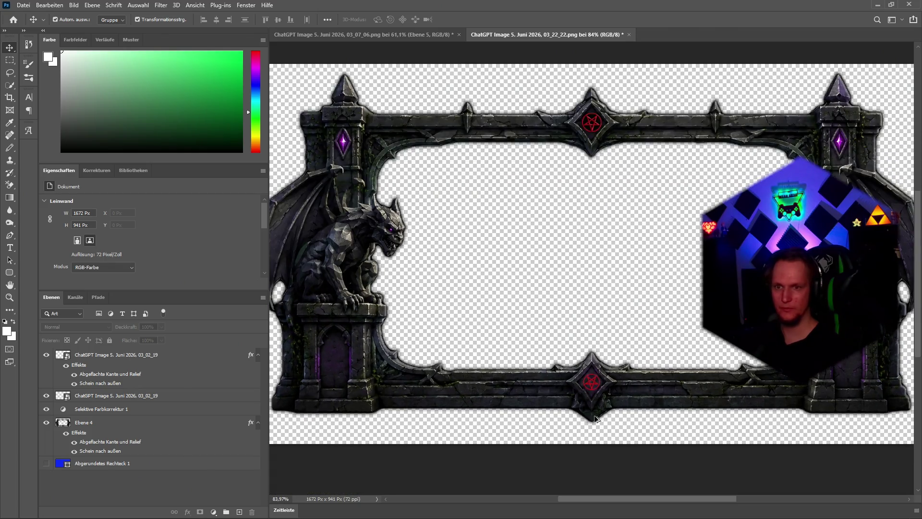
# Add the same outer glow and bevel and emboss to the bottom pentagram, then select Selektive Farbkorrektur 1
pyautogui.click(100, 397)
pyautogui.click(187, 511)
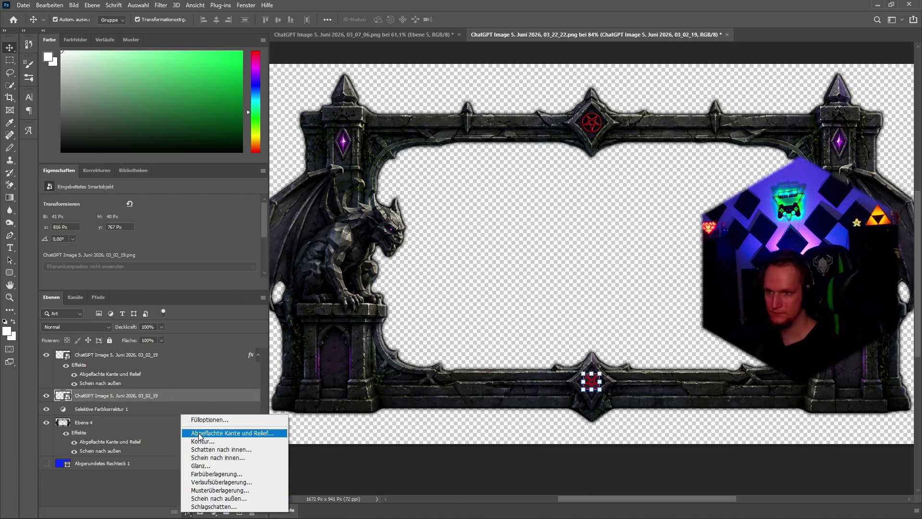
pyautogui.click(197, 419)
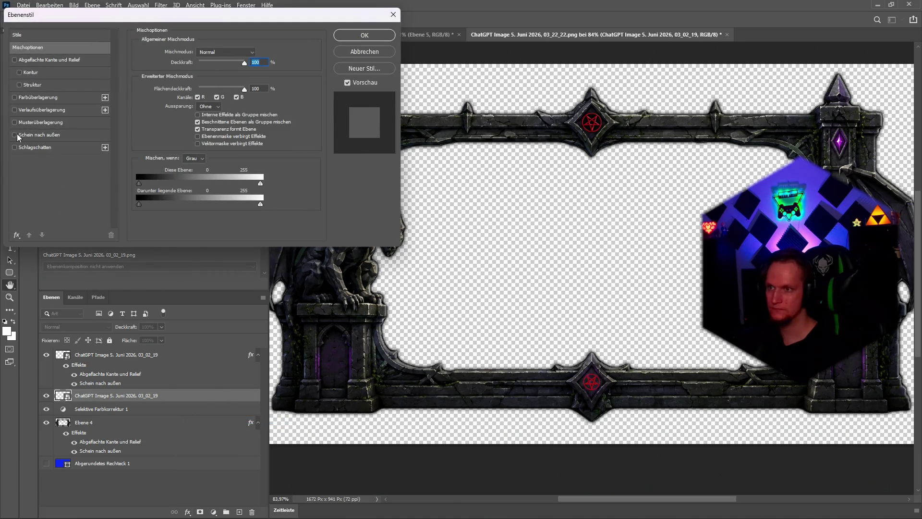
pyautogui.click(15, 135)
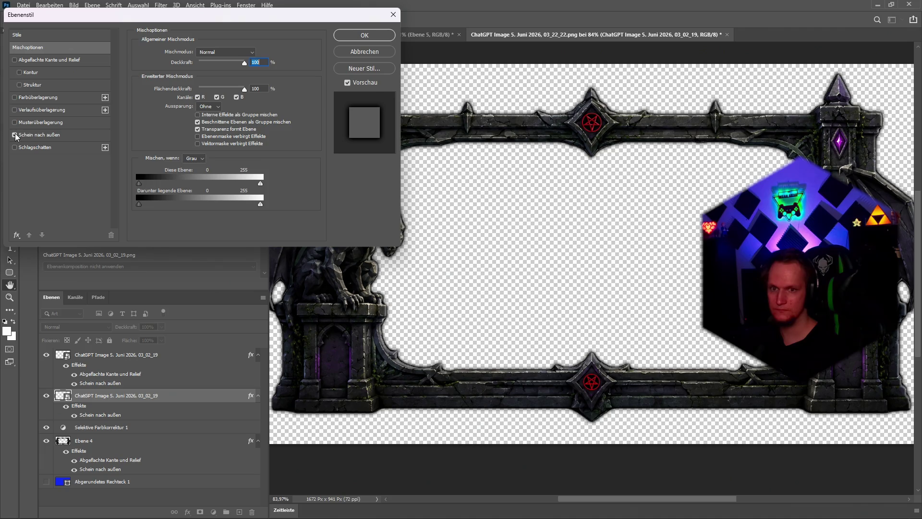
pyautogui.click(22, 60)
pyautogui.click(353, 36)
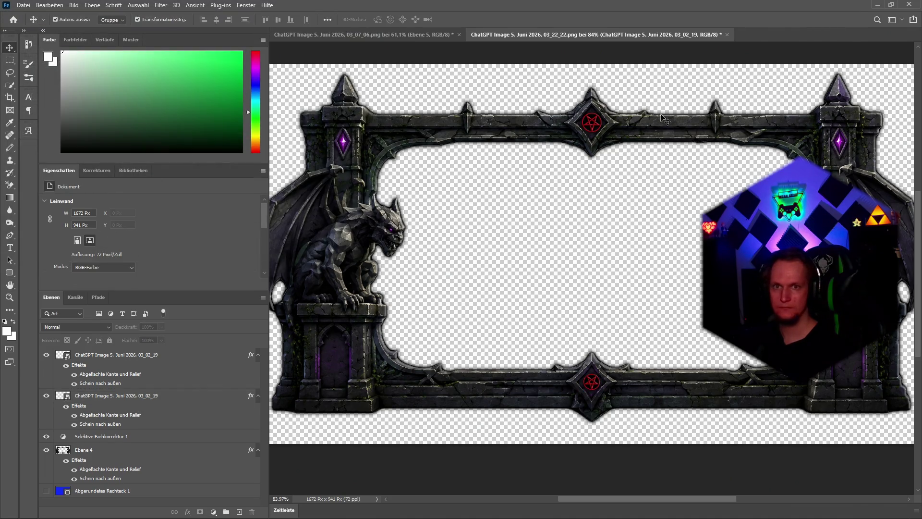
pyautogui.scroll(-2, 626, 229)
pyautogui.scroll(1, 632, 231)
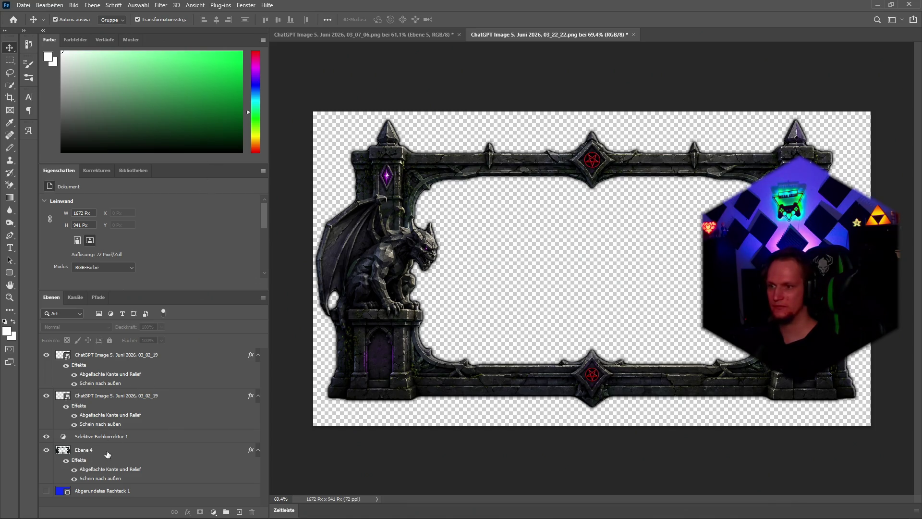
pyautogui.click(97, 438)
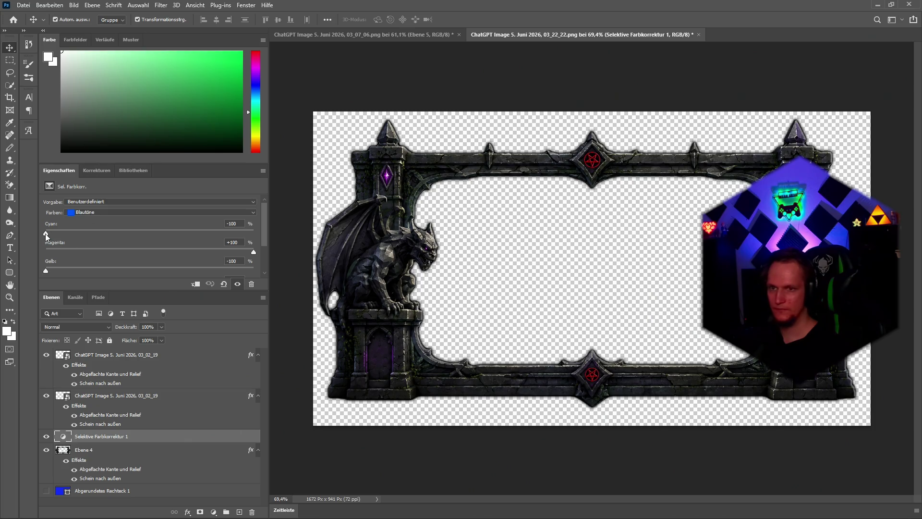
# Try Cyan and Magenta changes on the blue tones, then undo them
pyautogui.scroll(6, 379, 178)
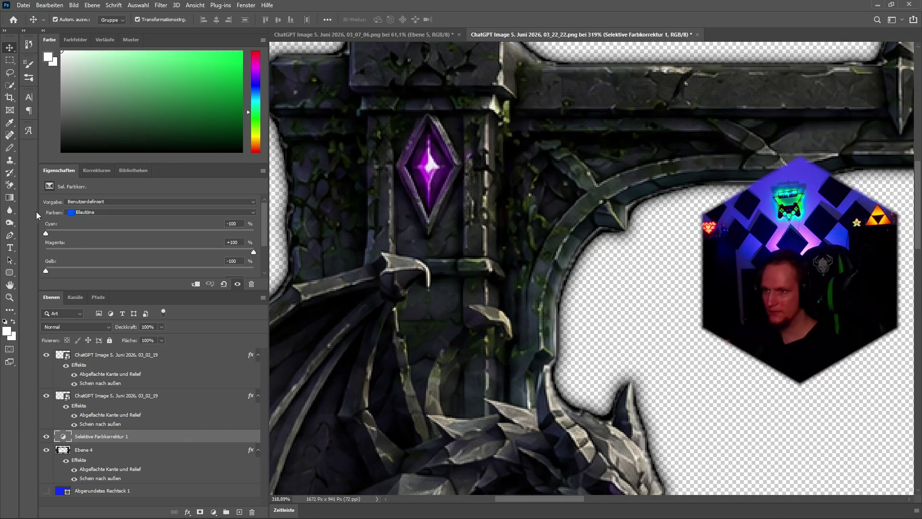
pyautogui.moveTo(46, 233); pyautogui.dragTo(255, 232)
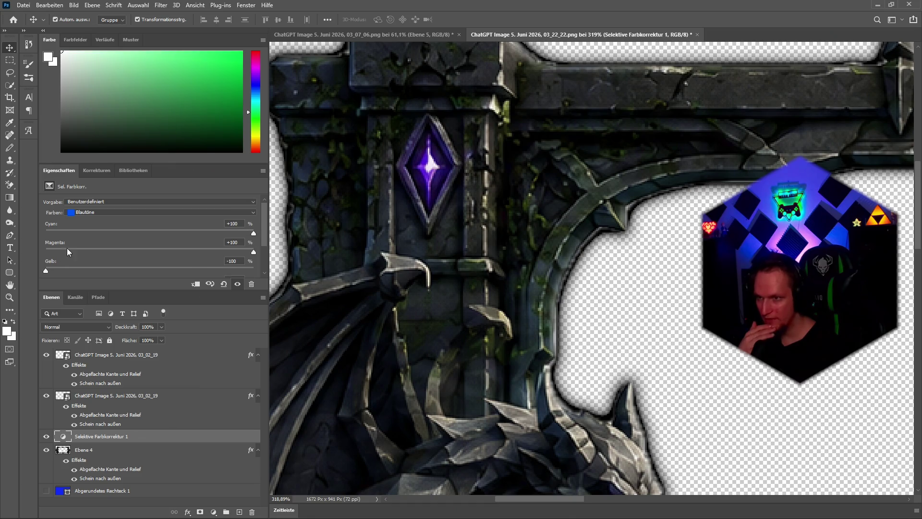
pyautogui.scroll(-1, 85, 261)
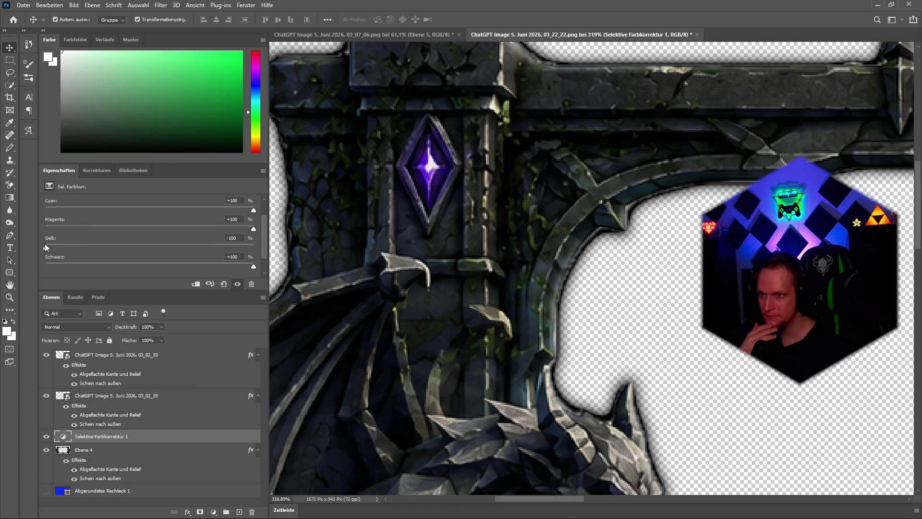
pyautogui.scroll(-1, 135, 242)
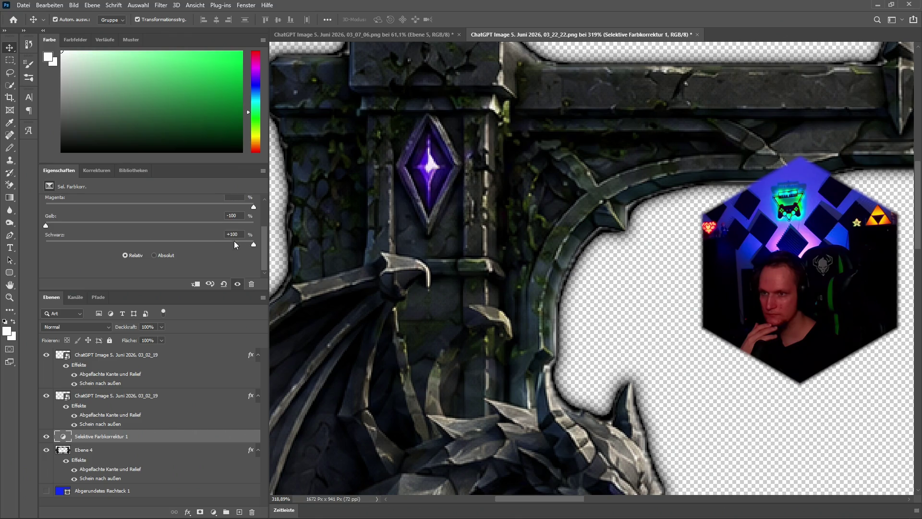
pyautogui.click(252, 244)
pyautogui.scroll(1, 166, 251)
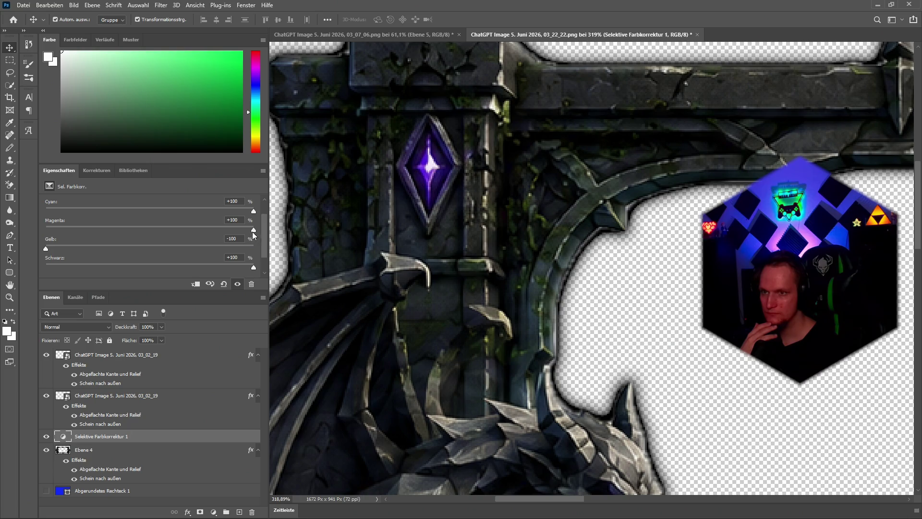
pyautogui.scroll(1, 244, 239)
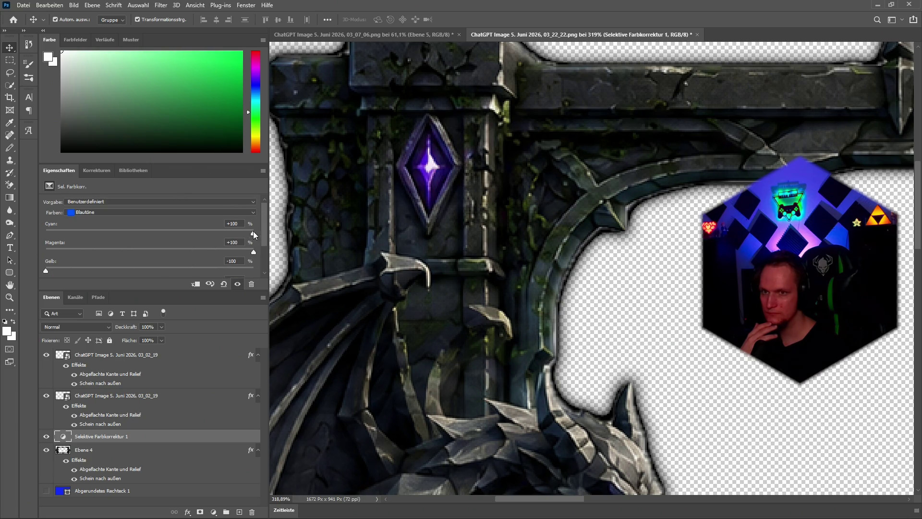
pyautogui.moveTo(253, 233); pyautogui.dragTo(7, 240)
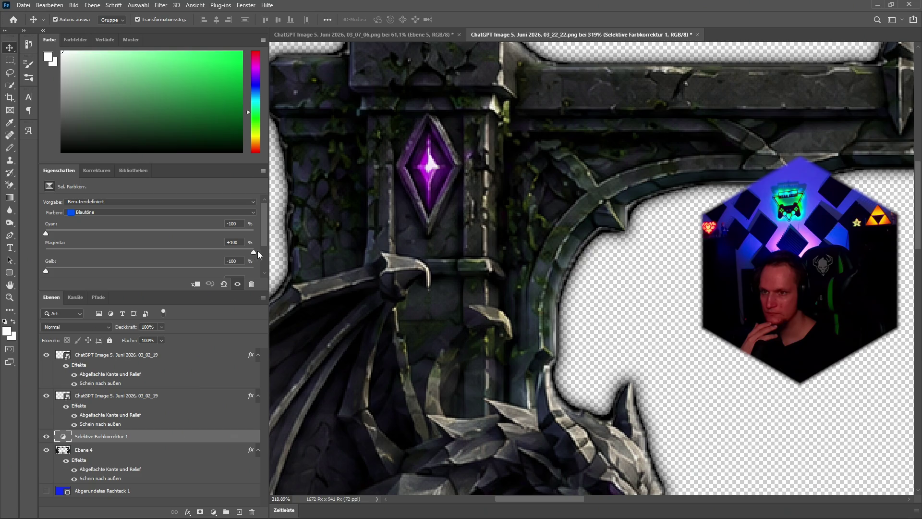
pyautogui.moveTo(254, 252); pyautogui.dragTo(45, 251)
pyautogui.hotkey('ctrl', 'z')
pyautogui.hotkey('ctrl', 'z')
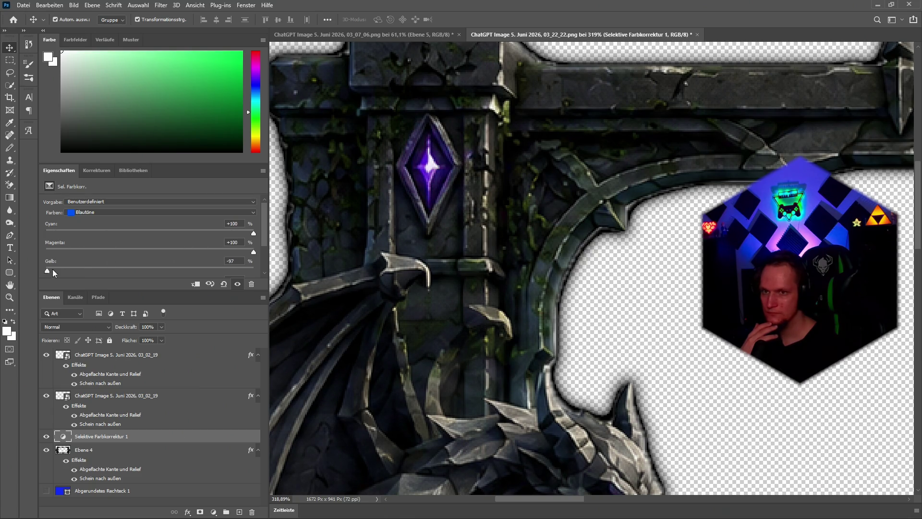
# Set Cyan to -100 and adjust the Magenta slider for the magenta tones
pyautogui.click(85, 212)
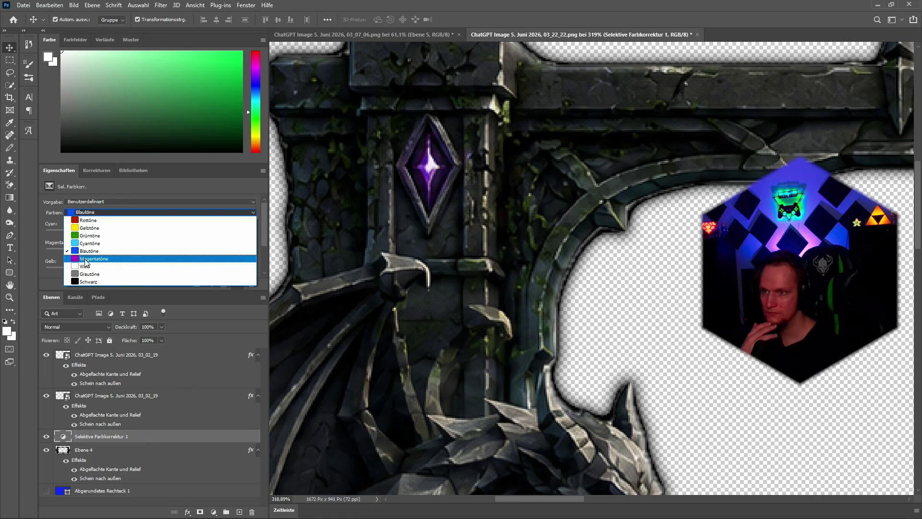
pyautogui.click(91, 259)
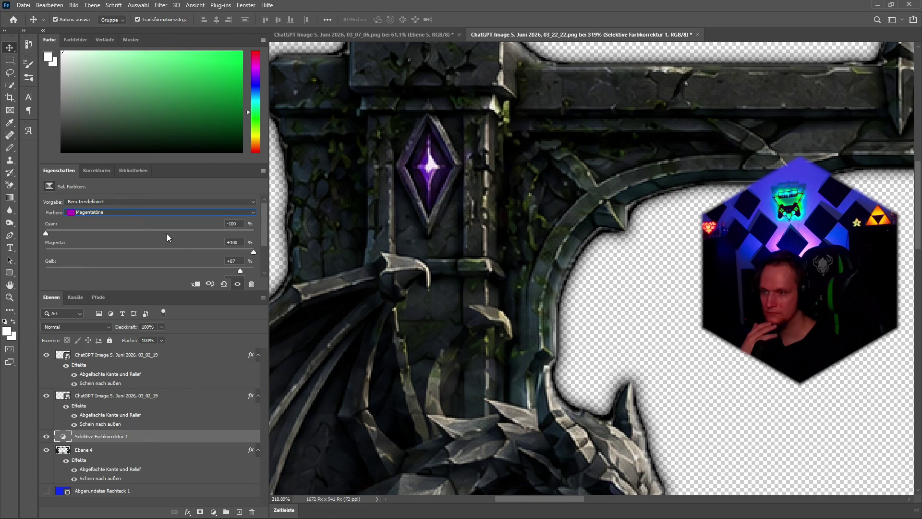
pyautogui.click(47, 232)
pyautogui.moveTo(47, 233); pyautogui.dragTo(3, 240)
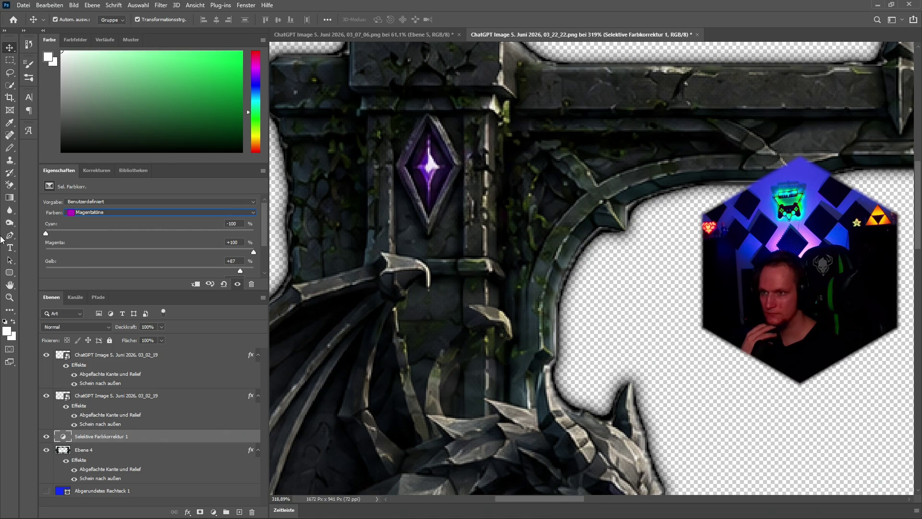
pyautogui.moveTo(252, 252)
pyautogui.mouseDown()
pyautogui.moveTo(2, 257)
pyautogui.moveTo(269, 255)
pyautogui.moveTo(51, 279)
pyautogui.moveTo(2, 274)
pyautogui.mouseUp()
pyautogui.moveTo(252, 253); pyautogui.dragTo(43, 252)
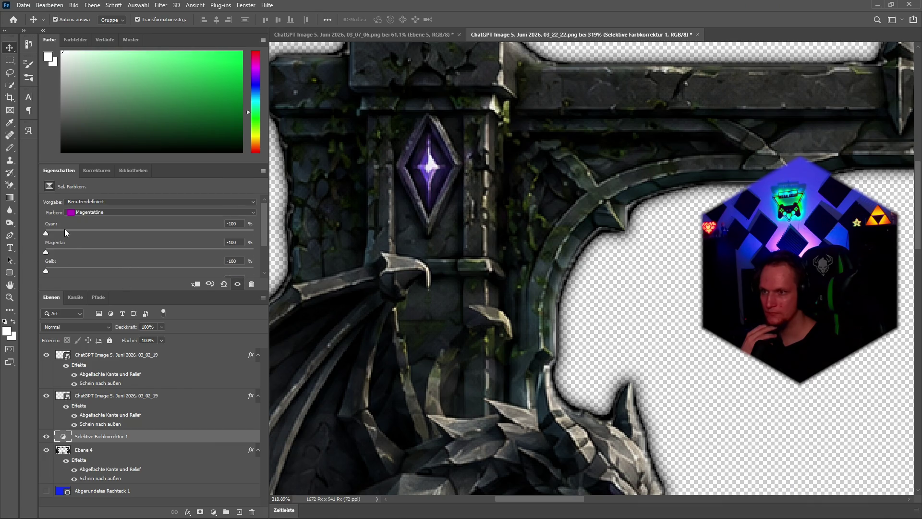
# Set the cyan tones to Cyan +1 and Magenta -2
pyautogui.click(85, 214)
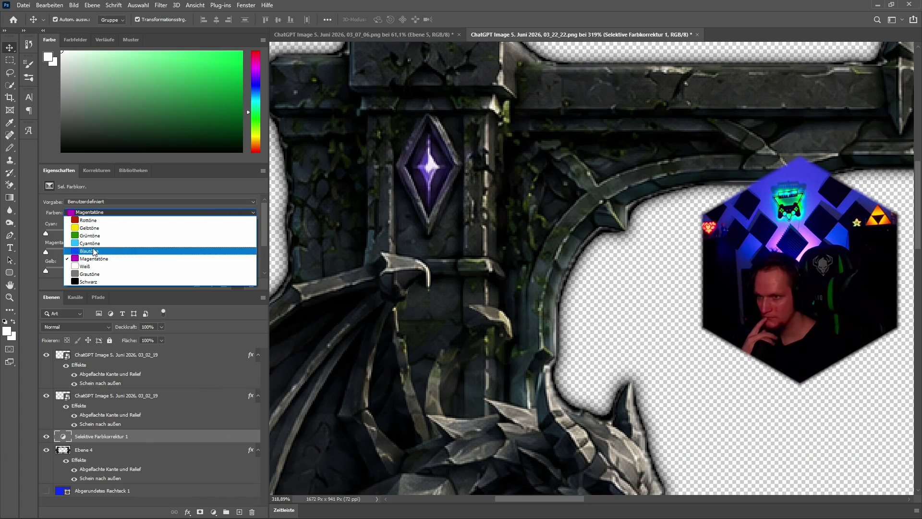
pyautogui.click(88, 243)
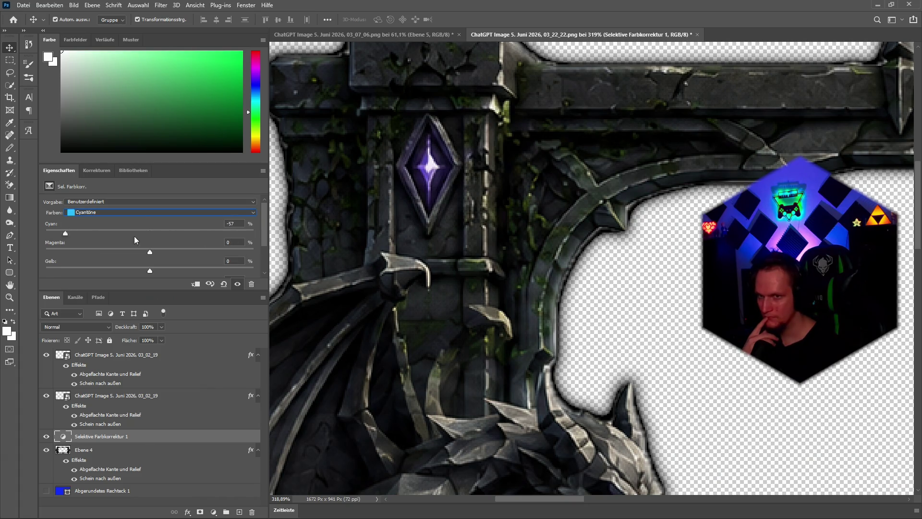
pyautogui.moveTo(135, 236)
pyautogui.mouseDown()
pyautogui.moveTo(149, 233)
pyautogui.moveTo(158, 257)
pyautogui.moveTo(178, 256)
pyautogui.moveTo(141, 259)
pyautogui.moveTo(144, 273)
pyautogui.moveTo(114, 272)
pyautogui.mouseUp()
pyautogui.click(103, 212)
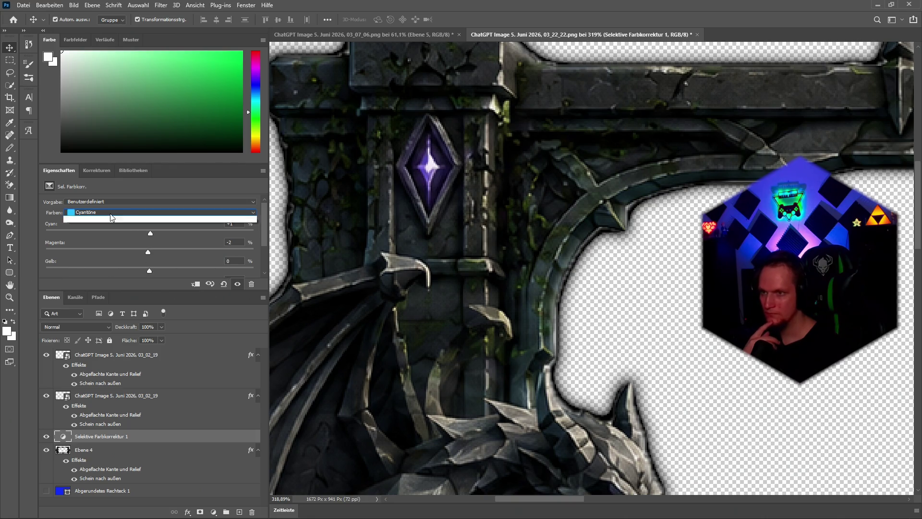
# Lower Cyan in the blue tones to -48 and adjust a second slider
pyautogui.click(96, 251)
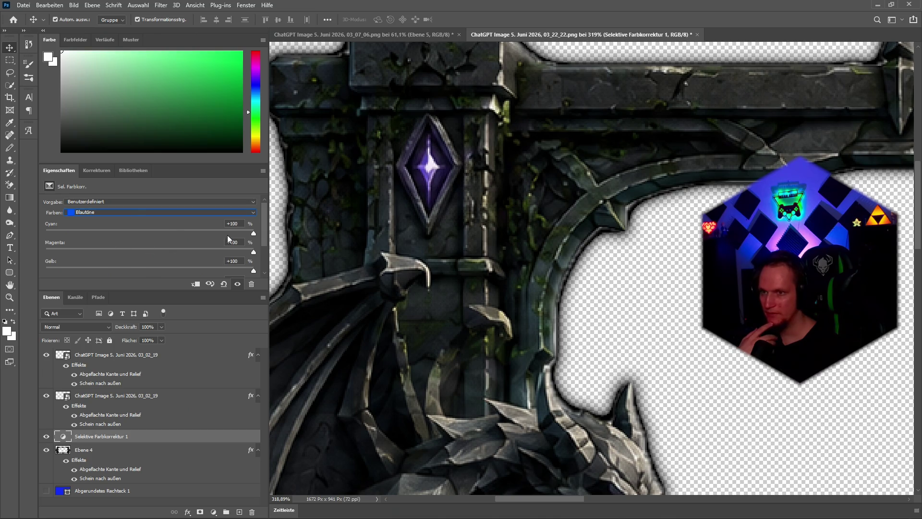
pyautogui.moveTo(254, 233); pyautogui.dragTo(100, 234)
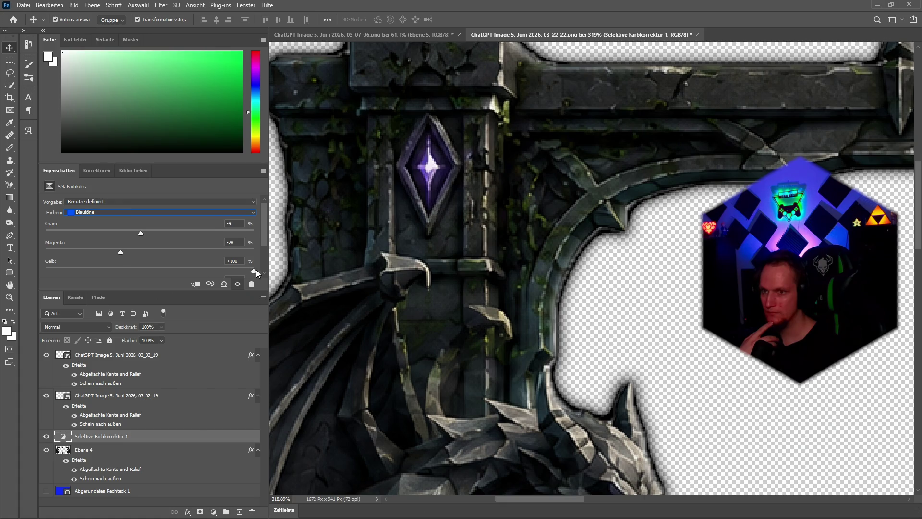
pyautogui.moveTo(255, 270); pyautogui.dragTo(136, 269)
pyautogui.scroll(-3, 154, 264)
pyautogui.scroll(3, 97, 214)
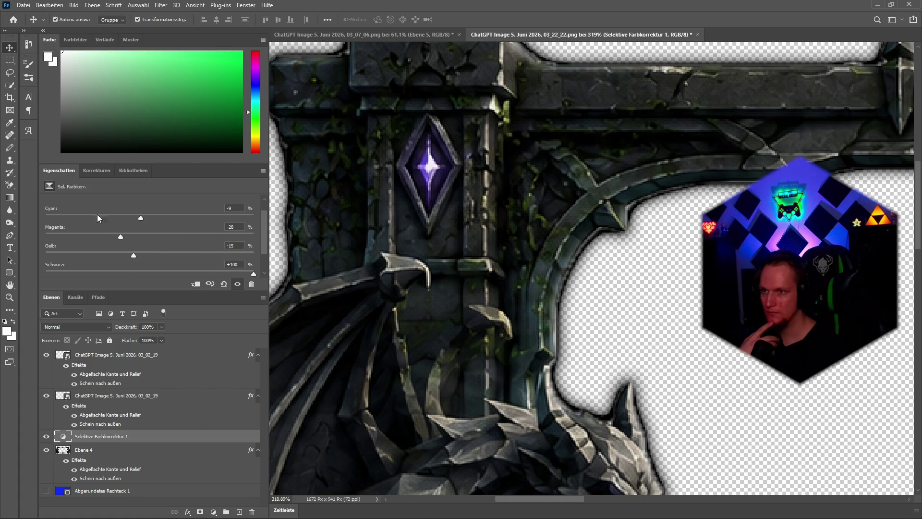
# Rework the magenta tones, ending around Cyan -12 and Magenta -18
pyautogui.click(88, 212)
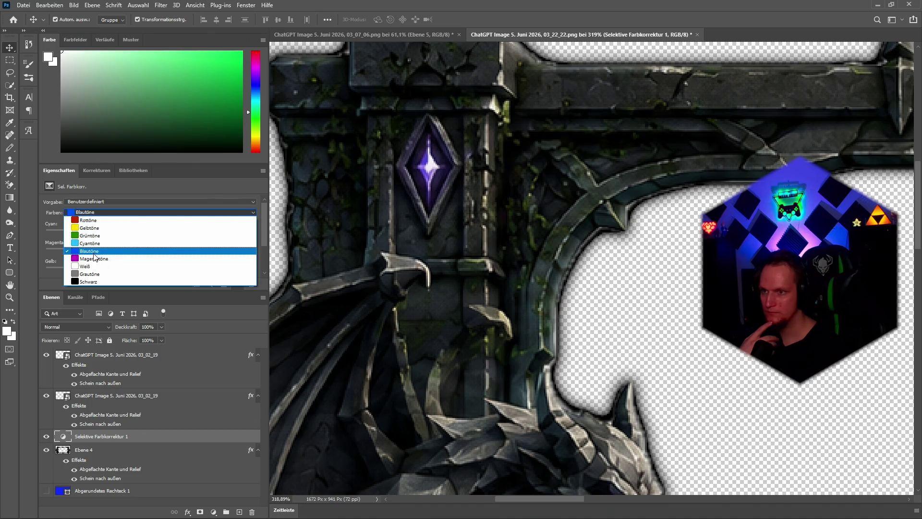
pyautogui.click(130, 247)
pyautogui.moveTo(46, 234); pyautogui.dragTo(215, 248)
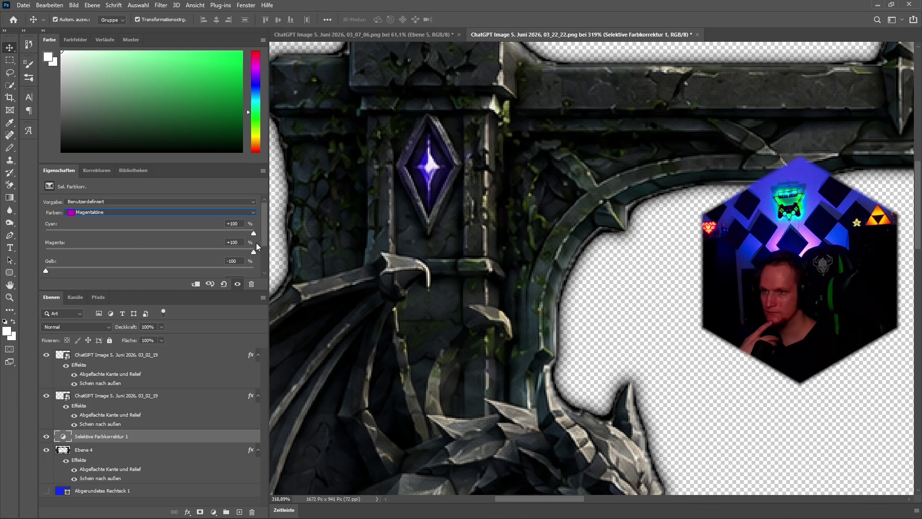
pyautogui.moveTo(47, 270); pyautogui.dragTo(296, 265)
pyautogui.moveTo(128, 252); pyautogui.dragTo(41, 252)
pyautogui.moveTo(253, 234)
pyautogui.mouseDown()
pyautogui.moveTo(6, 238)
pyautogui.moveTo(142, 233)
pyautogui.mouseUp()
pyautogui.moveTo(46, 252); pyautogui.dragTo(142, 251)
pyautogui.moveTo(253, 270); pyautogui.dragTo(137, 272)
pyautogui.scroll(-2, 159, 236)
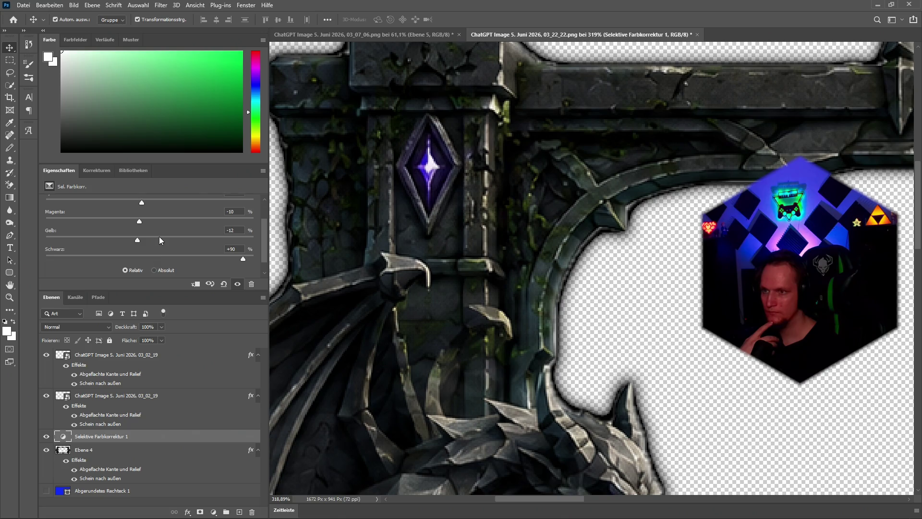
# Switch to Absolute mode and tweak the cyan tones, with Magenta at +2
pyautogui.click(155, 256)
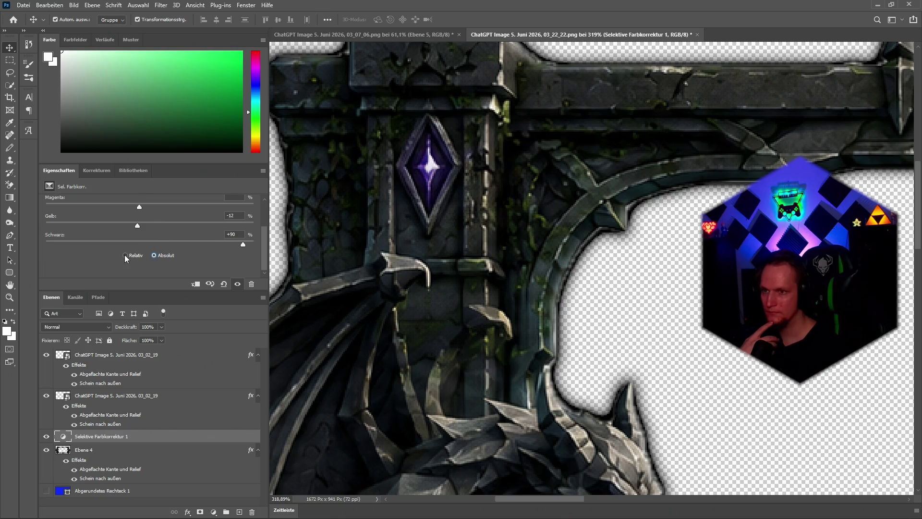
pyautogui.scroll(2, 144, 263)
pyautogui.click(98, 212)
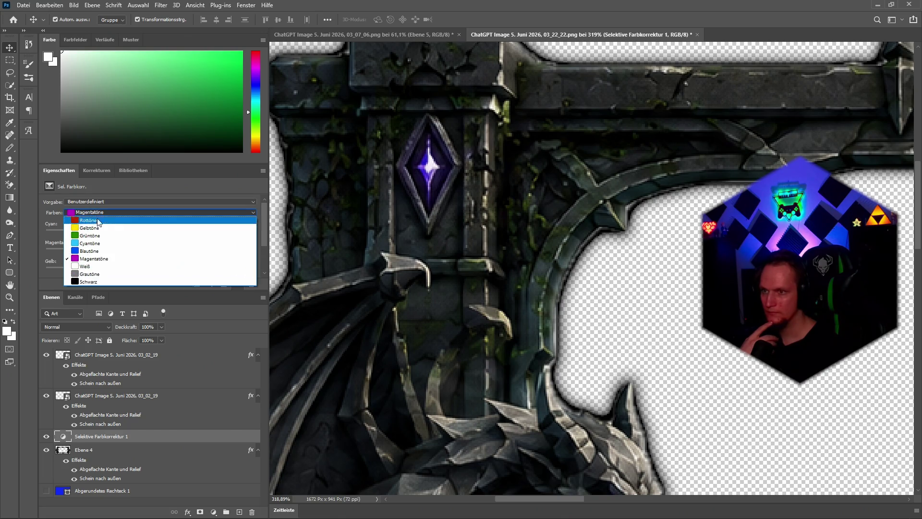
pyautogui.click(94, 243)
pyautogui.moveTo(152, 232)
pyautogui.mouseDown()
pyautogui.moveTo(244, 234)
pyautogui.moveTo(137, 235)
pyautogui.mouseUp()
pyautogui.click(151, 251)
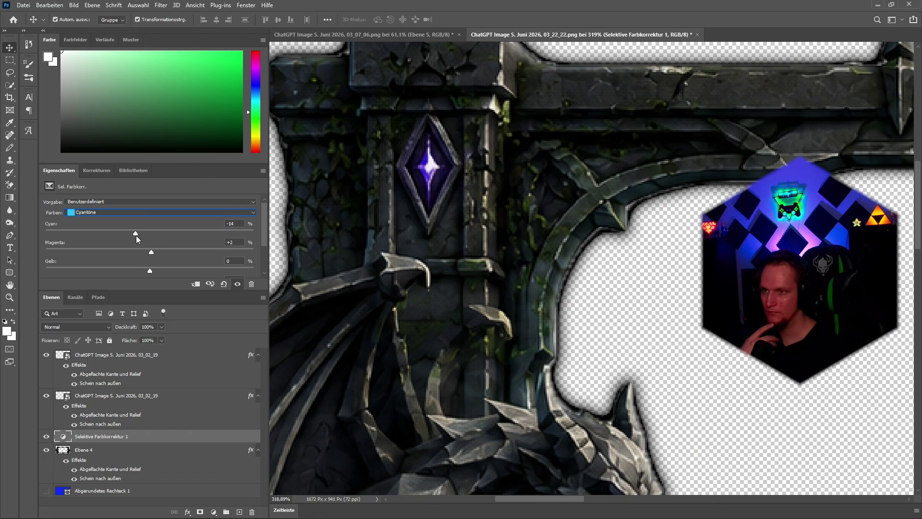
# Reset to the Standard preset and raise Magenta to +33
pyautogui.click(108, 202)
pyautogui.click(85, 210)
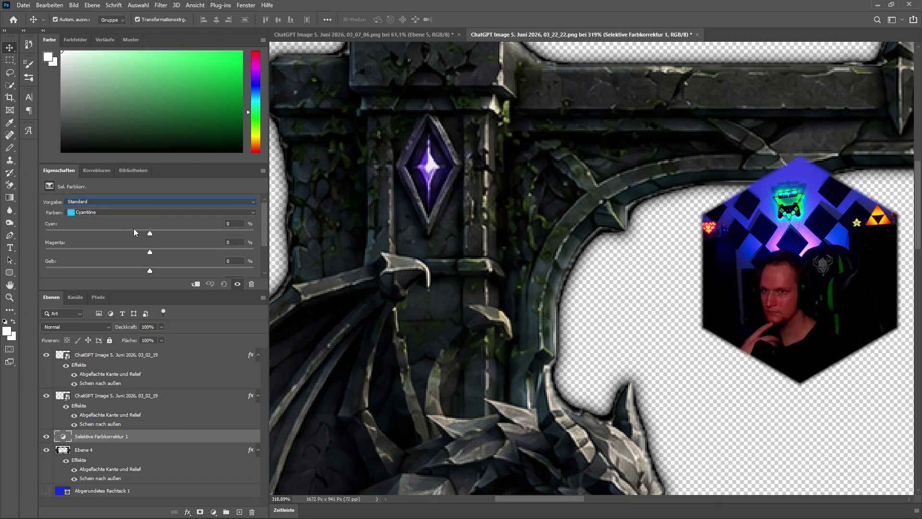
pyautogui.scroll(-1, 153, 227)
pyautogui.moveTo(151, 228); pyautogui.dragTo(191, 229)
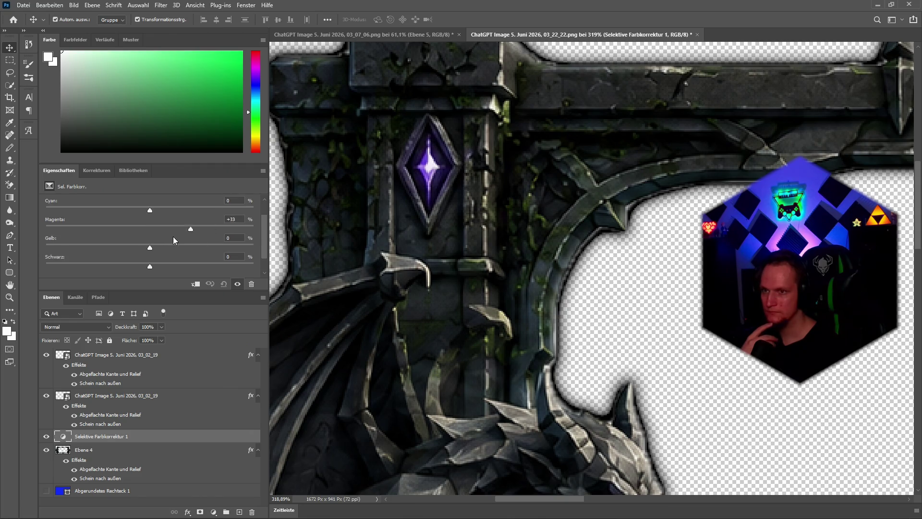
pyautogui.scroll(1, 148, 236)
# Refine the magenta tones' Cyan, Yellow and Black, ending at Yellow +1 and Black -35
pyautogui.click(106, 212)
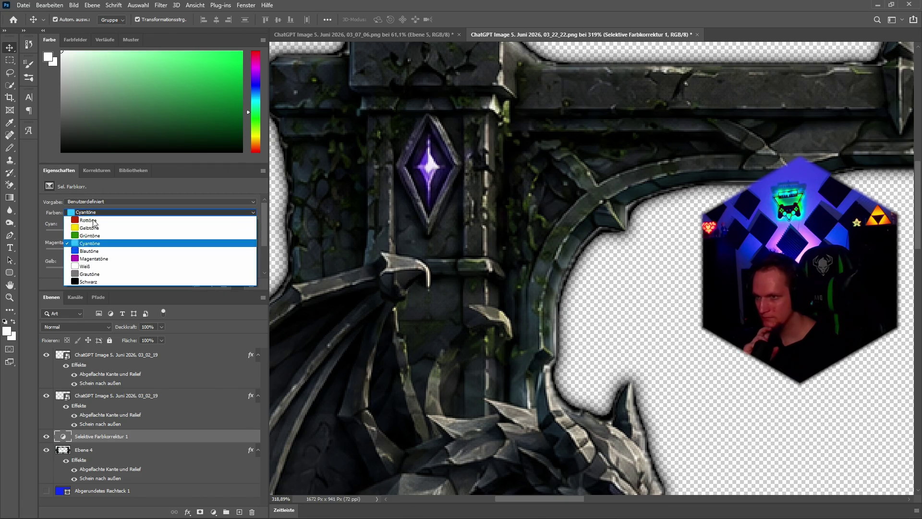
pyautogui.click(93, 259)
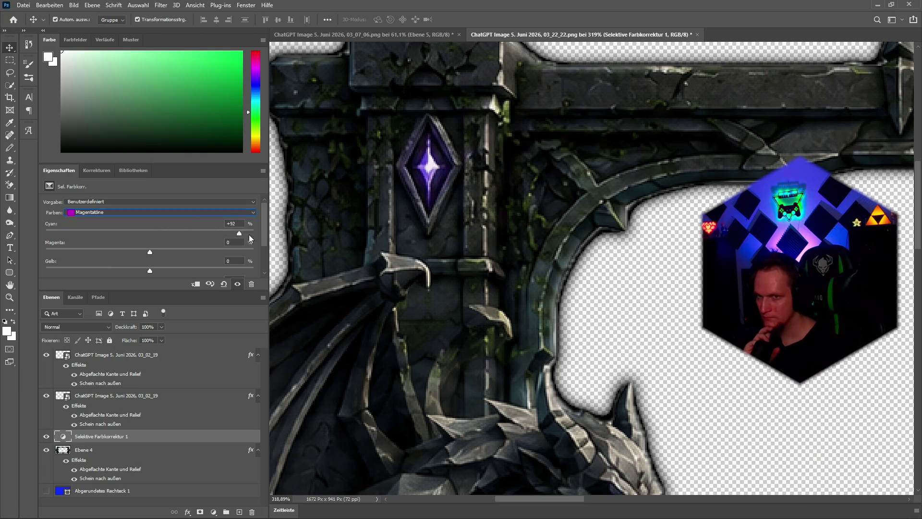
pyautogui.moveTo(151, 251)
pyautogui.mouseDown()
pyautogui.moveTo(18, 251)
pyautogui.moveTo(254, 252)
pyautogui.mouseUp()
pyautogui.scroll(-1, 148, 252)
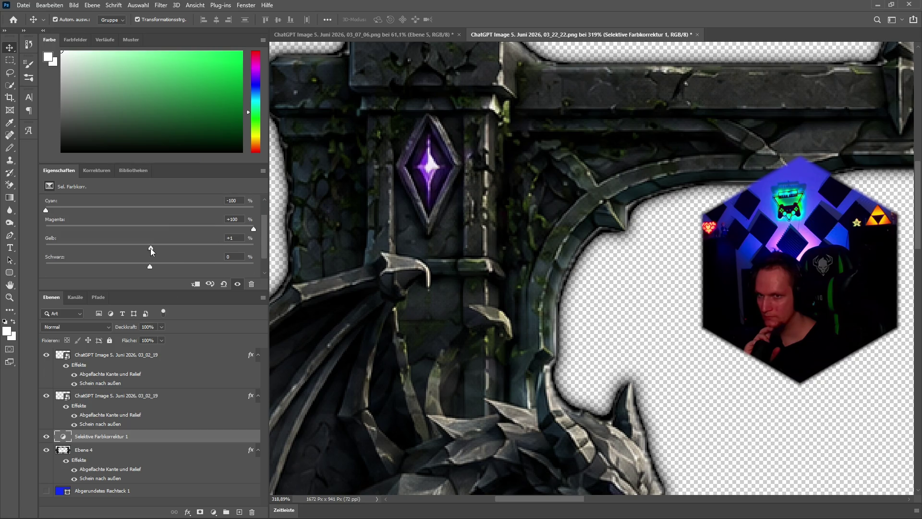
pyautogui.moveTo(150, 247)
pyautogui.mouseDown()
pyautogui.moveTo(162, 248)
pyautogui.moveTo(152, 247)
pyautogui.moveTo(154, 267)
pyautogui.moveTo(288, 271)
pyautogui.mouseUp()
pyautogui.scroll(1, 167, 257)
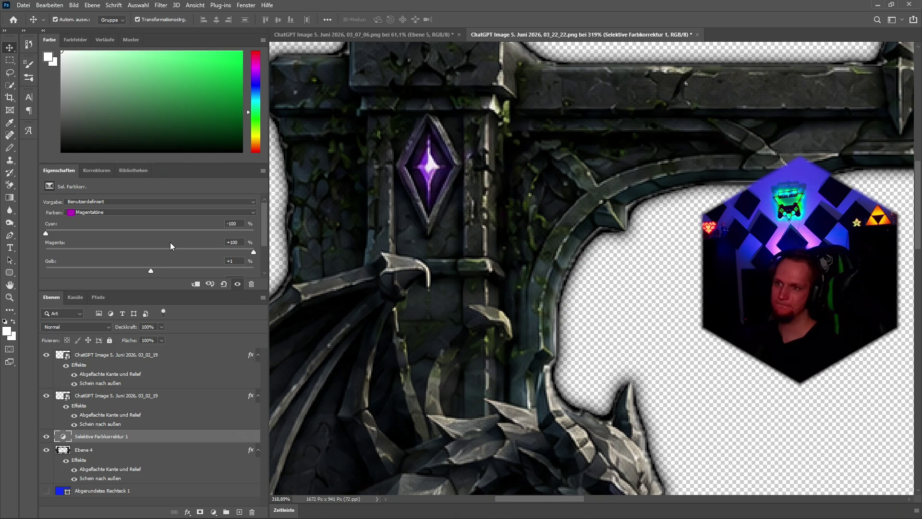
# Set Cyan in the whites to -9 and show the Adjustments panel
pyautogui.click(79, 214)
pyautogui.click(95, 263)
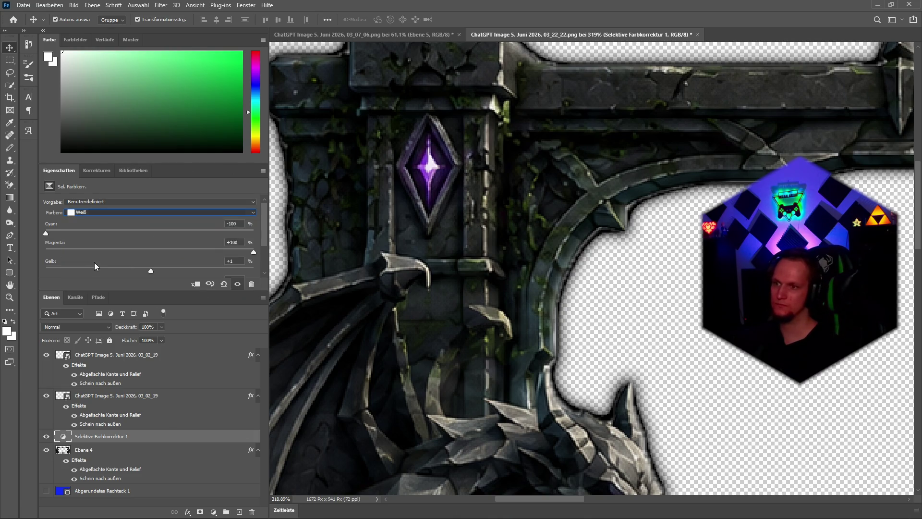
pyautogui.moveTo(155, 234)
pyautogui.mouseDown()
pyautogui.moveTo(179, 234)
pyautogui.moveTo(84, 235)
pyautogui.moveTo(140, 230)
pyautogui.mouseUp()
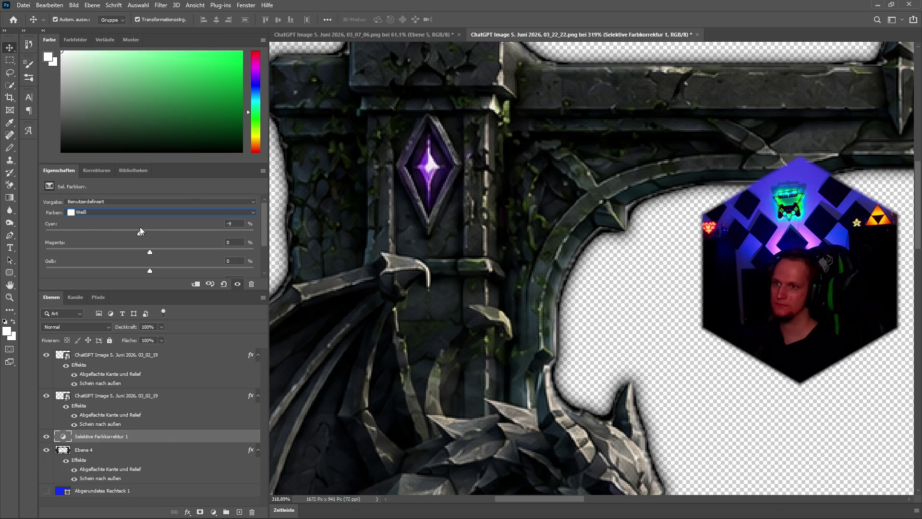
pyautogui.click(95, 171)
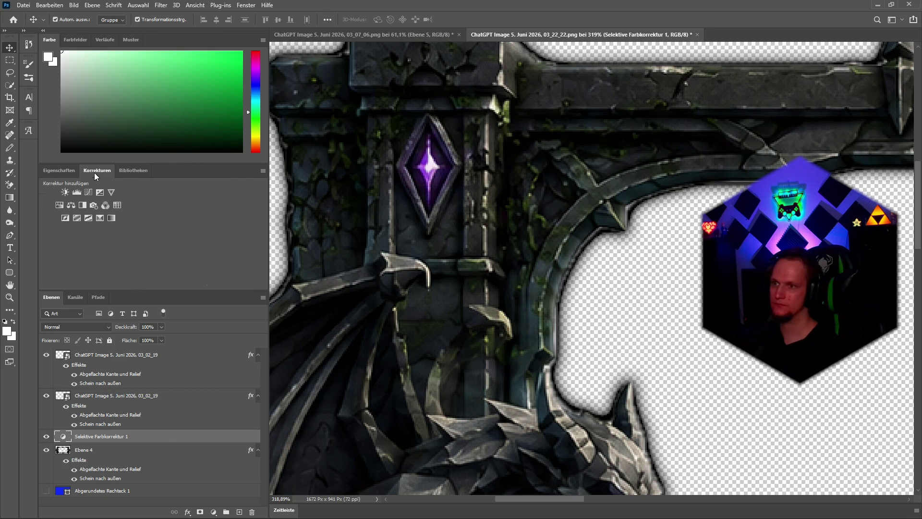
pyautogui.click(76, 219)
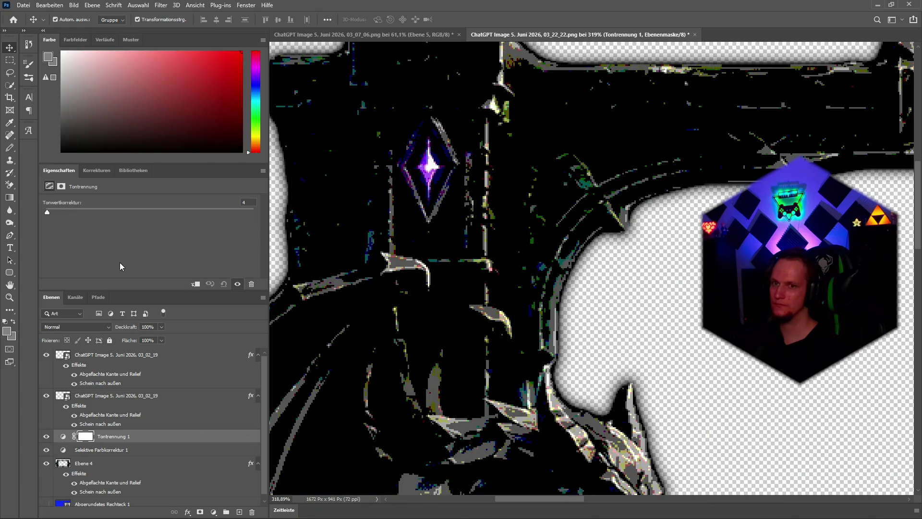
pyautogui.moveTo(48, 212); pyautogui.dragTo(175, 212)
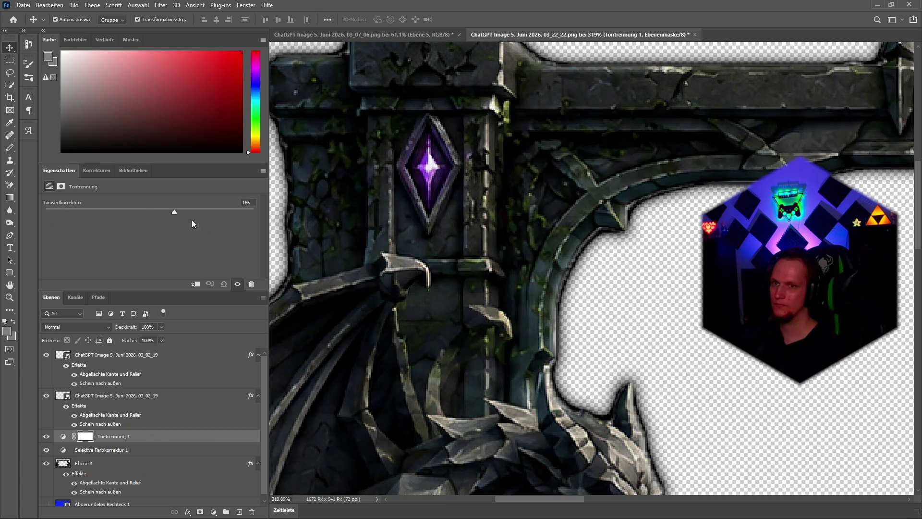
pyautogui.moveTo(95, 227)
pyautogui.mouseDown()
pyautogui.moveTo(21, 225)
pyautogui.moveTo(61, 221)
pyautogui.moveTo(2, 216)
pyautogui.mouseUp()
pyautogui.click(170, 437)
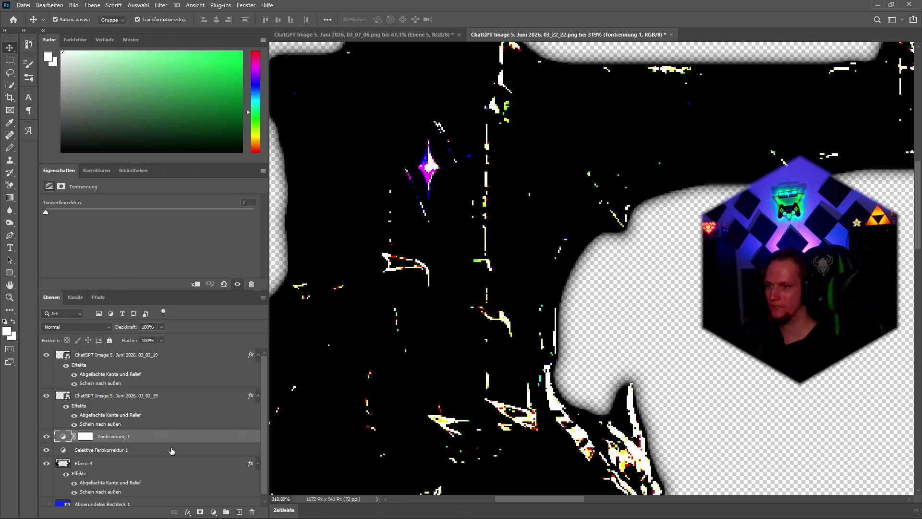
pyautogui.press('Delete')
pyautogui.click(89, 171)
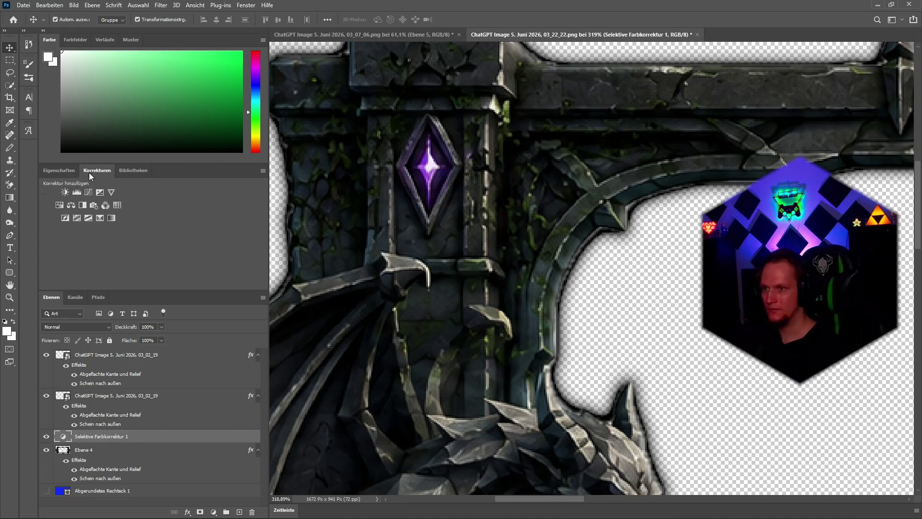
pyautogui.click(117, 206)
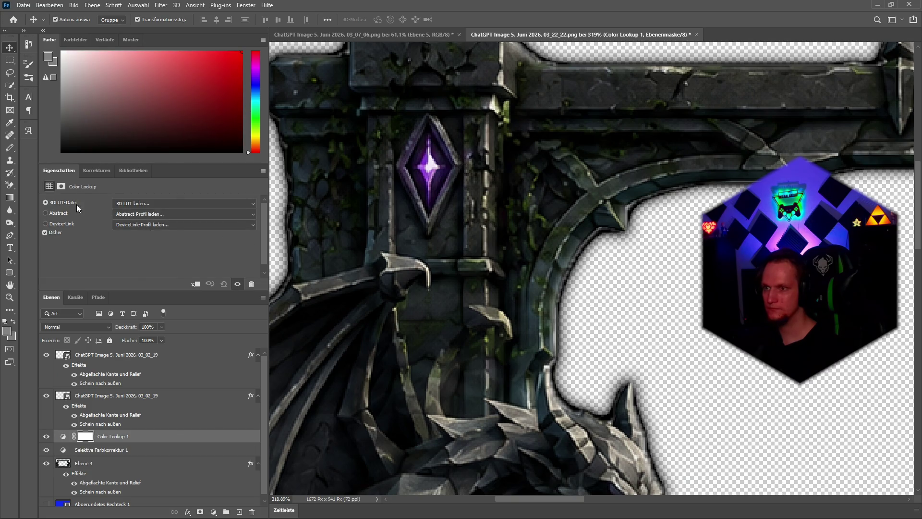
pyautogui.press('Delete')
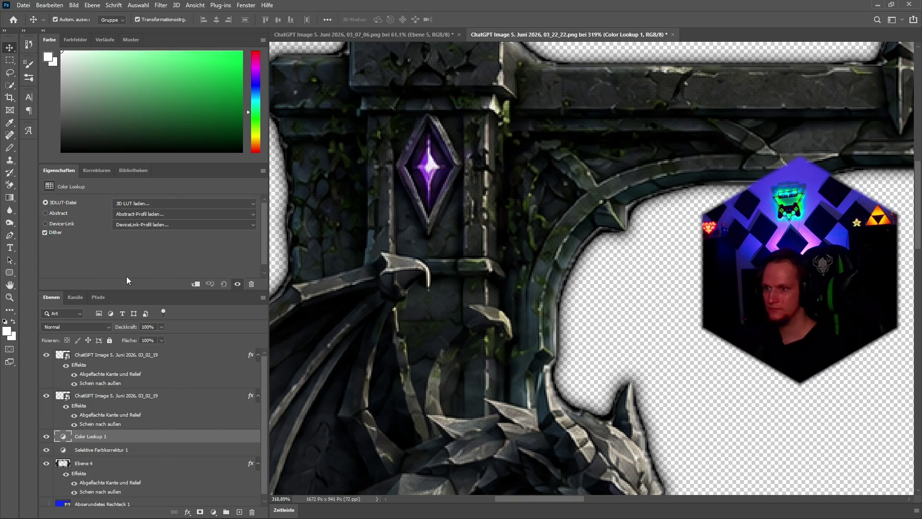
pyautogui.press('Delete')
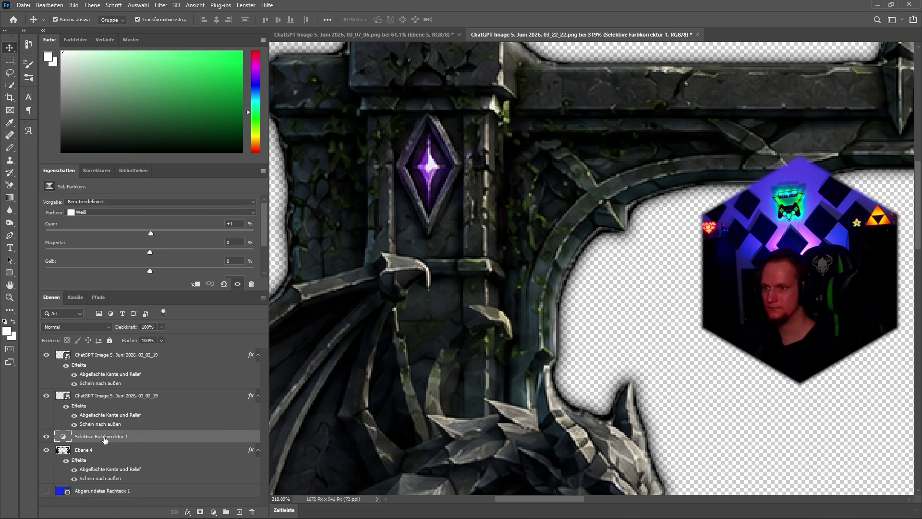
pyautogui.click(96, 170)
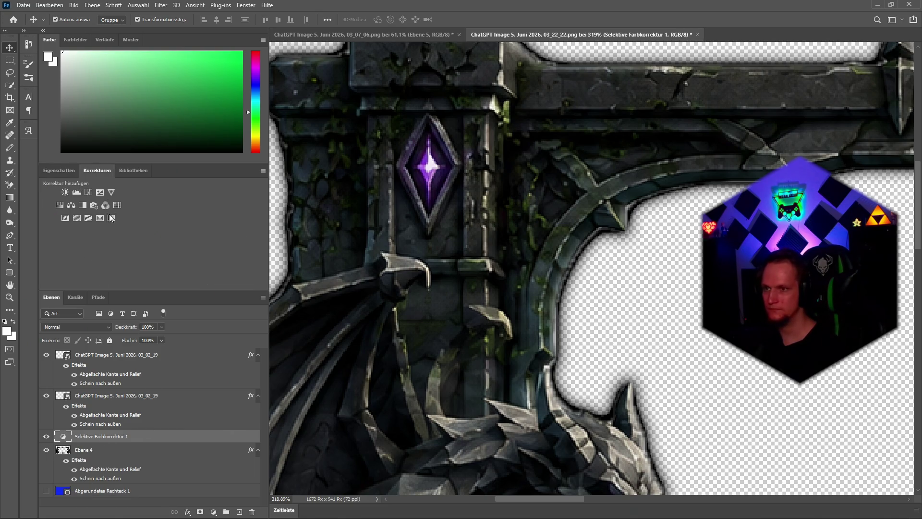
# Add a Color Balance layer, try Cyan–Red midtone shifts, then delete it
pyautogui.click(72, 205)
pyautogui.moveTo(137, 223)
pyautogui.mouseDown()
pyautogui.moveTo(241, 226)
pyautogui.moveTo(100, 227)
pyautogui.moveTo(208, 230)
pyautogui.moveTo(130, 235)
pyautogui.moveTo(238, 242)
pyautogui.moveTo(56, 239)
pyautogui.mouseUp()
pyautogui.moveTo(137, 224); pyautogui.dragTo(250, 233)
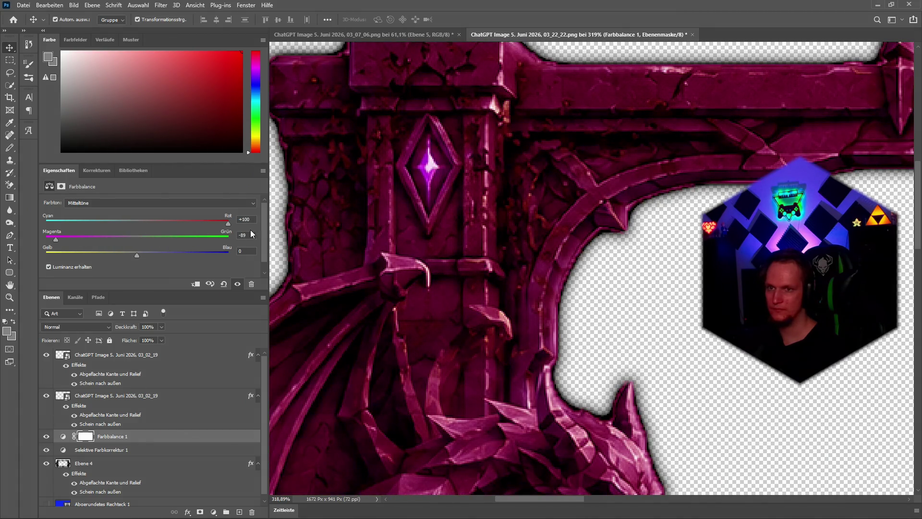
pyautogui.moveTo(186, 232); pyautogui.dragTo(137, 226)
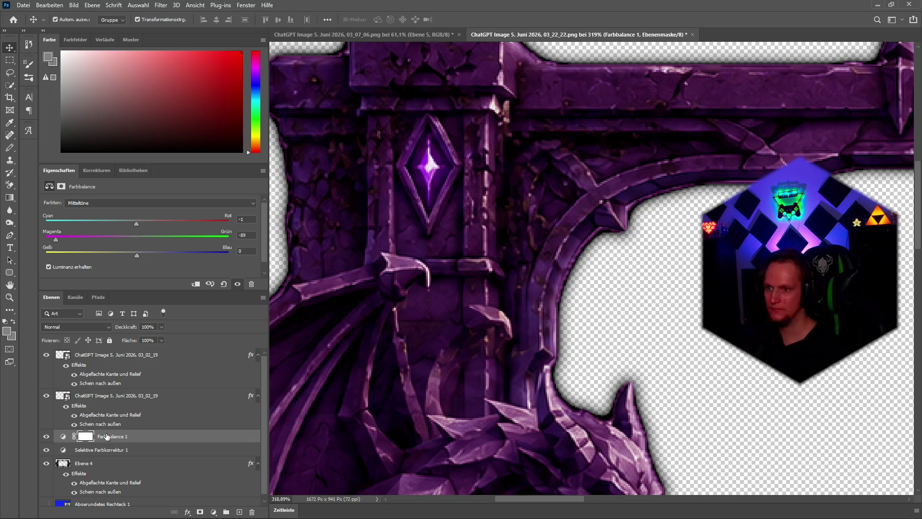
pyautogui.click(63, 436)
pyautogui.press('Delete')
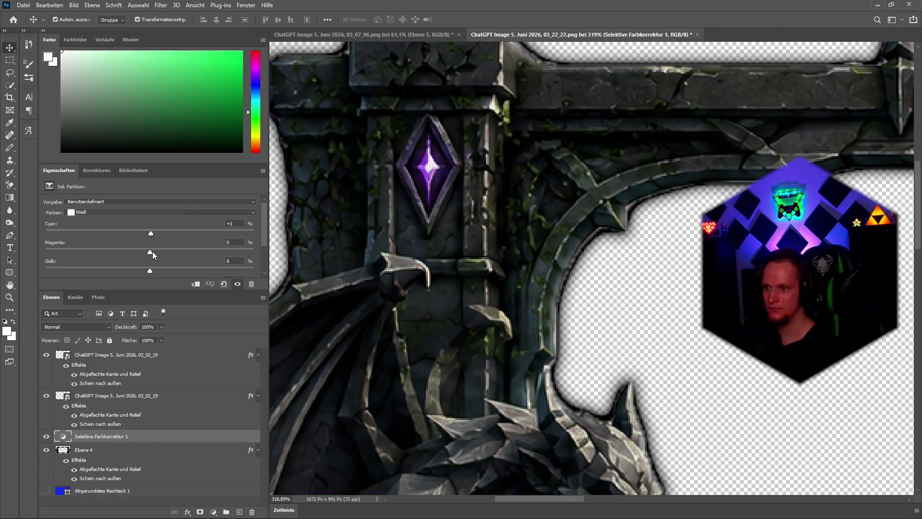
# Browse the red and blue tone ranges and reset the selective colour to its defaults
pyautogui.click(96, 214)
pyautogui.click(89, 220)
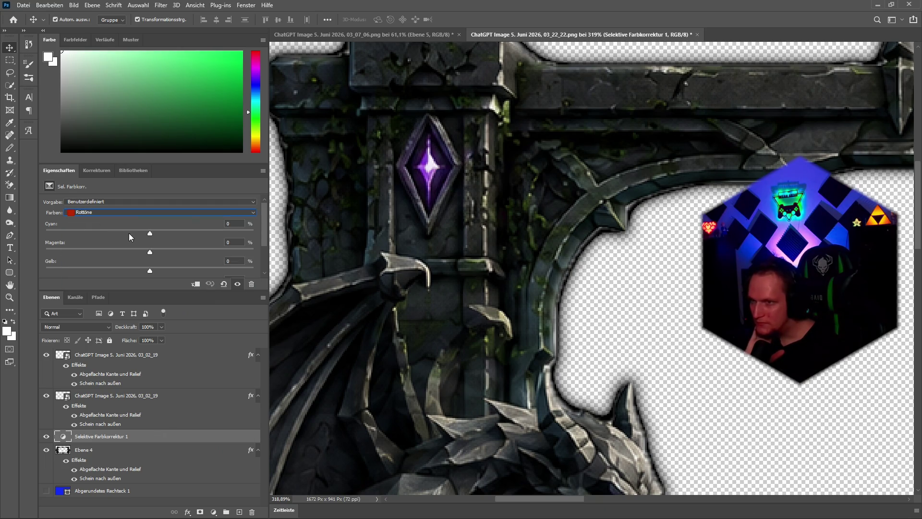
pyautogui.click(205, 233)
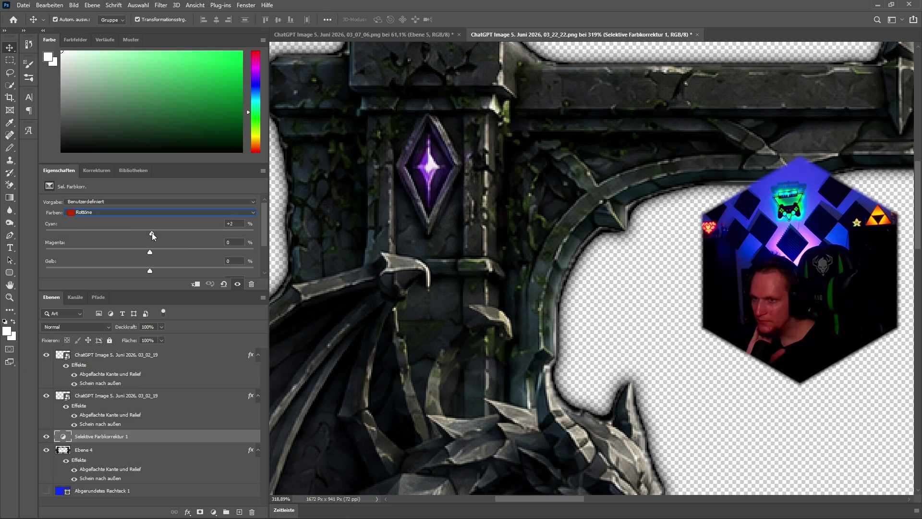
pyautogui.click(102, 212)
pyautogui.click(96, 201)
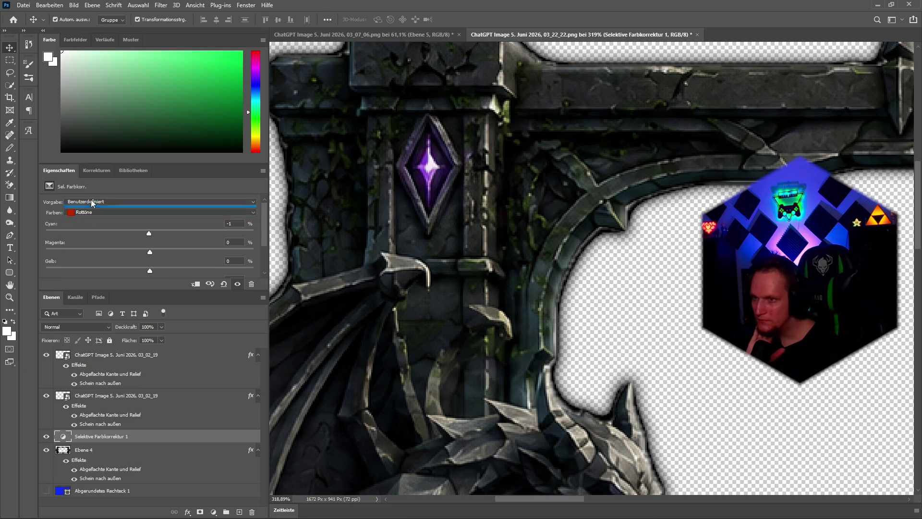
pyautogui.click(91, 199)
pyautogui.click(115, 212)
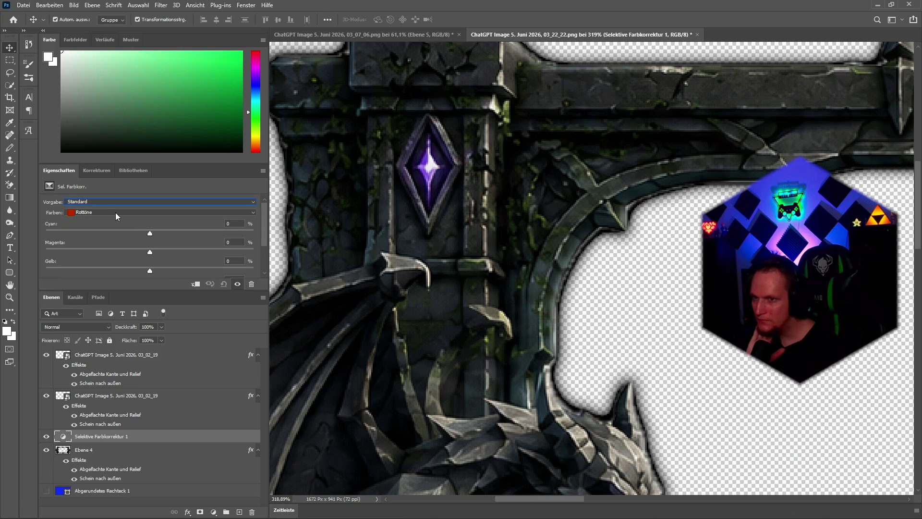
pyautogui.click(90, 213)
pyautogui.click(92, 239)
pyautogui.click(93, 252)
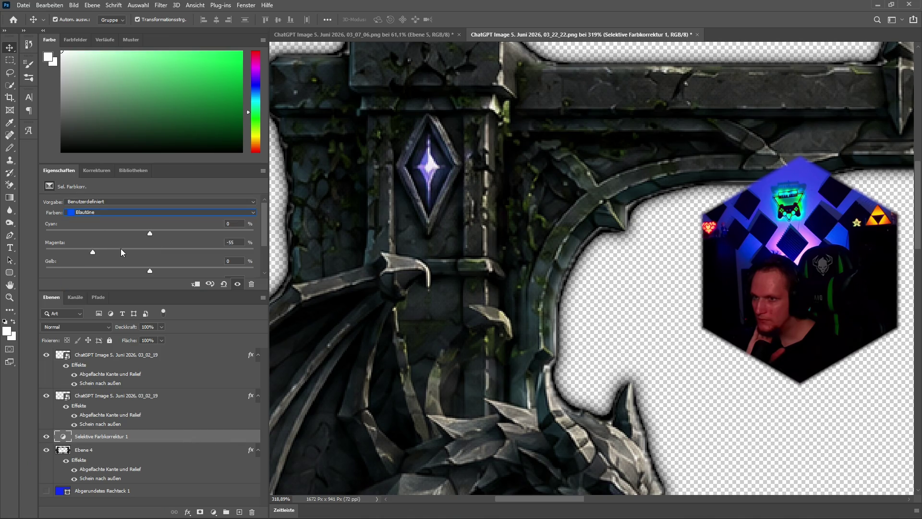
pyautogui.click(222, 284)
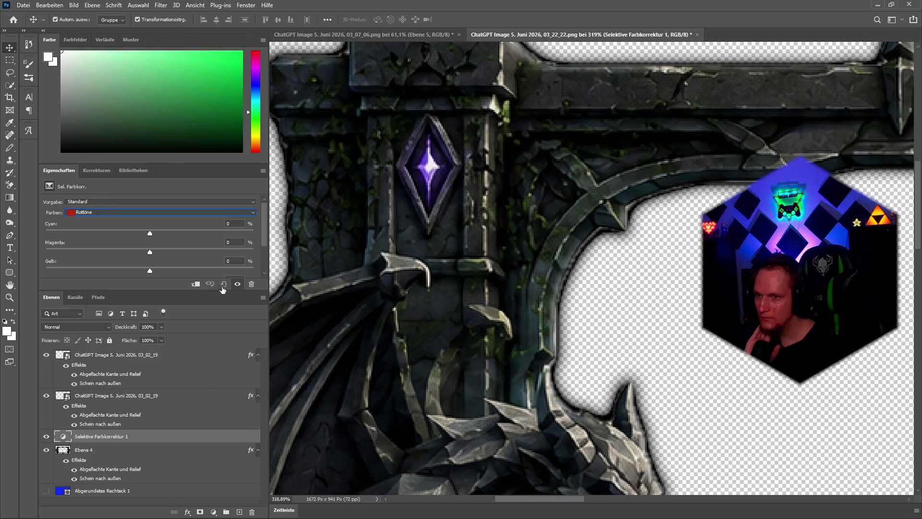
# Cycle through the yellow, blue and cyan ranges to land on the magenta tones
pyautogui.click(119, 212)
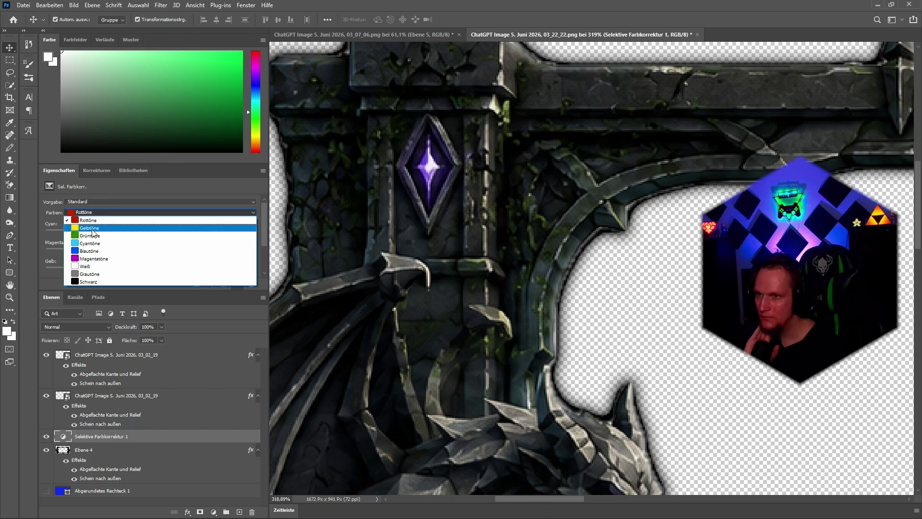
pyautogui.click(101, 217)
pyautogui.click(100, 212)
pyautogui.click(99, 242)
pyautogui.click(90, 211)
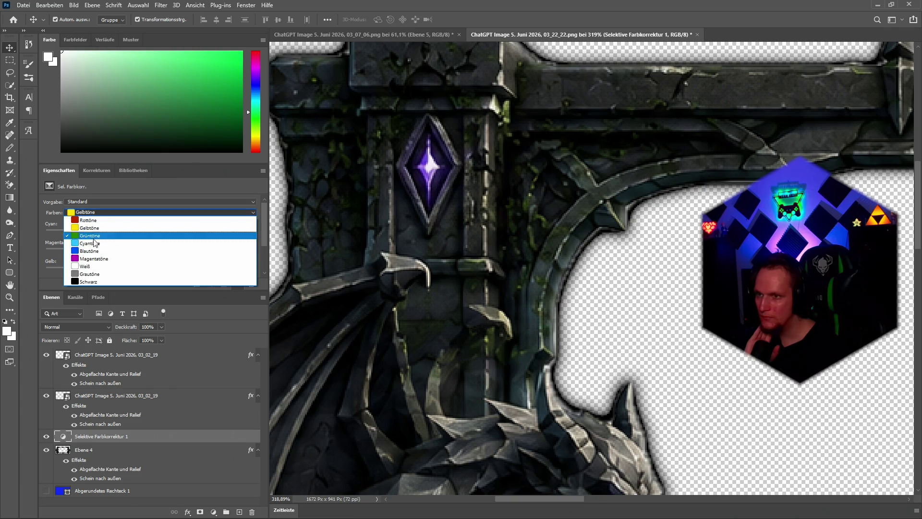
pyautogui.click(95, 243)
pyautogui.click(94, 213)
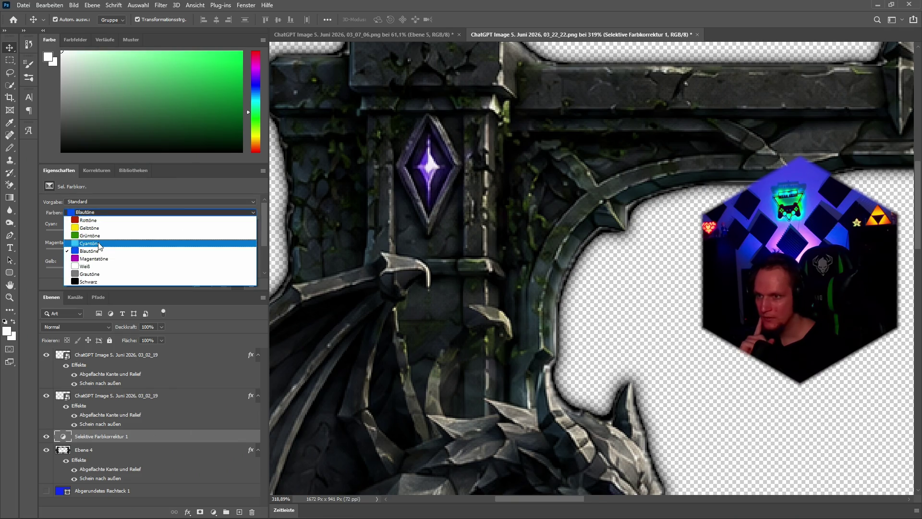
pyautogui.click(94, 235)
pyautogui.click(94, 212)
pyautogui.click(124, 247)
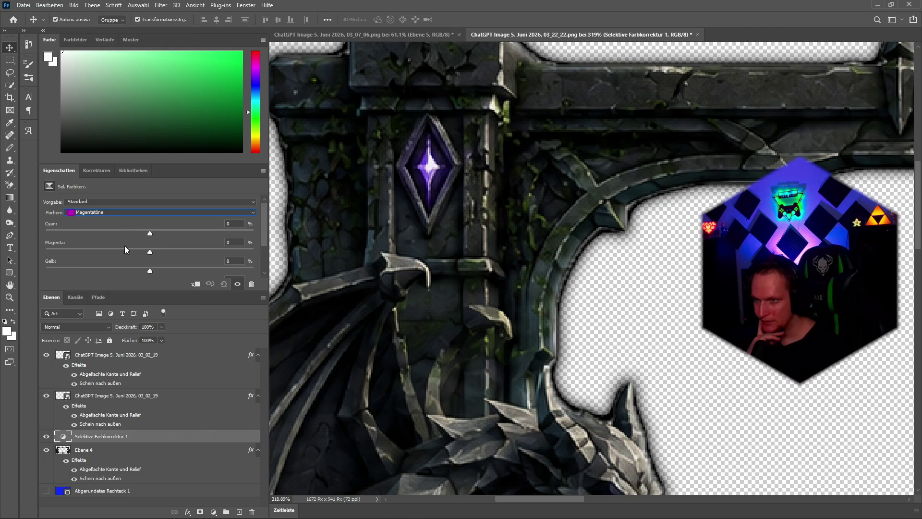
# Try Cyan, Magenta and Yellow shifts on the magenta tones, then reset to defaults
pyautogui.moveTo(150, 234); pyautogui.dragTo(124, 234)
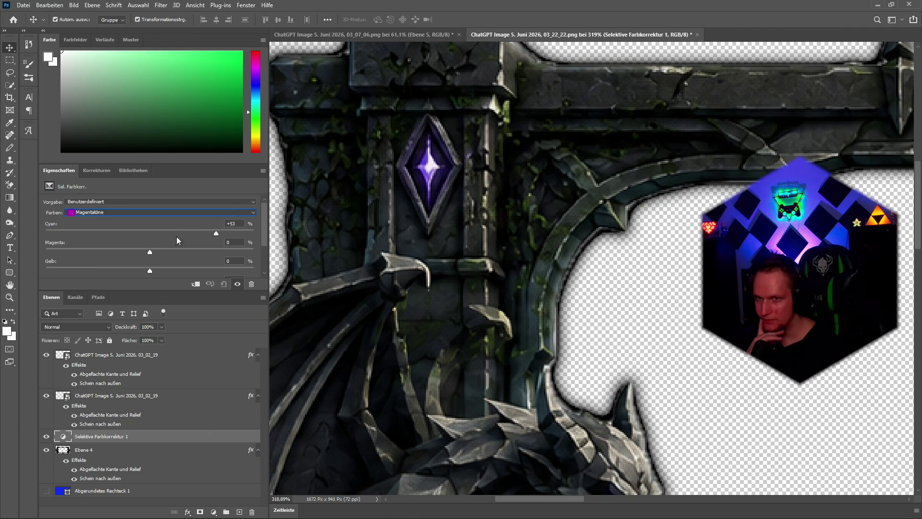
pyautogui.moveTo(216, 233); pyautogui.dragTo(277, 234)
pyautogui.moveTo(150, 252)
pyautogui.mouseDown()
pyautogui.moveTo(238, 251)
pyautogui.moveTo(38, 246)
pyautogui.moveTo(137, 247)
pyautogui.moveTo(31, 253)
pyautogui.mouseUp()
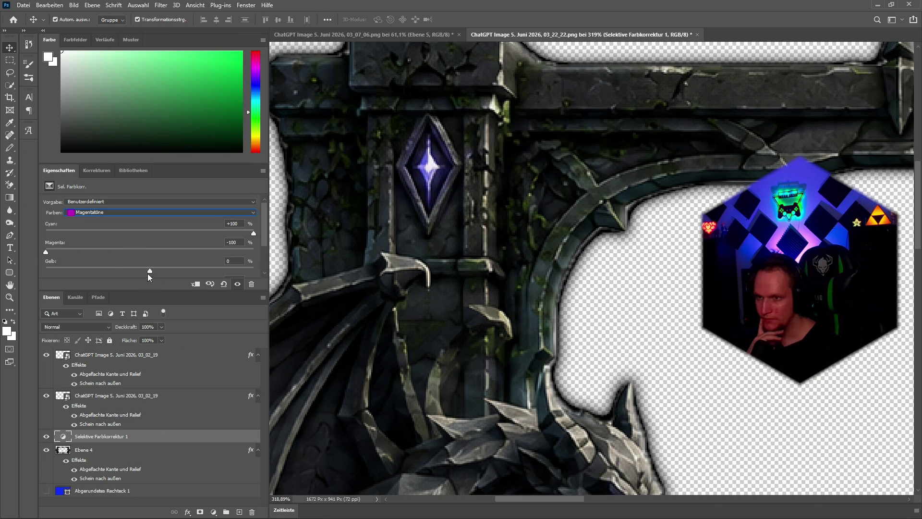
pyautogui.moveTo(148, 271)
pyautogui.mouseDown()
pyautogui.moveTo(59, 267)
pyautogui.moveTo(279, 264)
pyautogui.mouseUp()
pyautogui.scroll(-1, 173, 232)
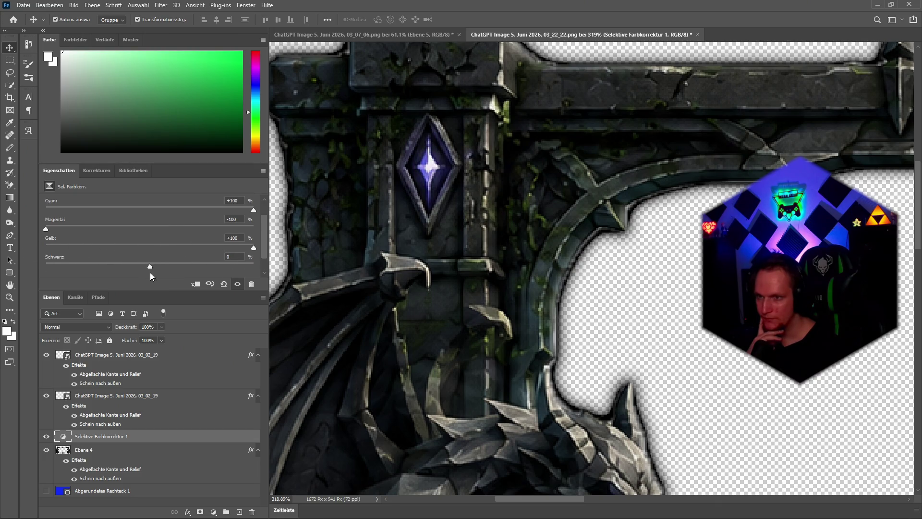
pyautogui.scroll(1, 152, 259)
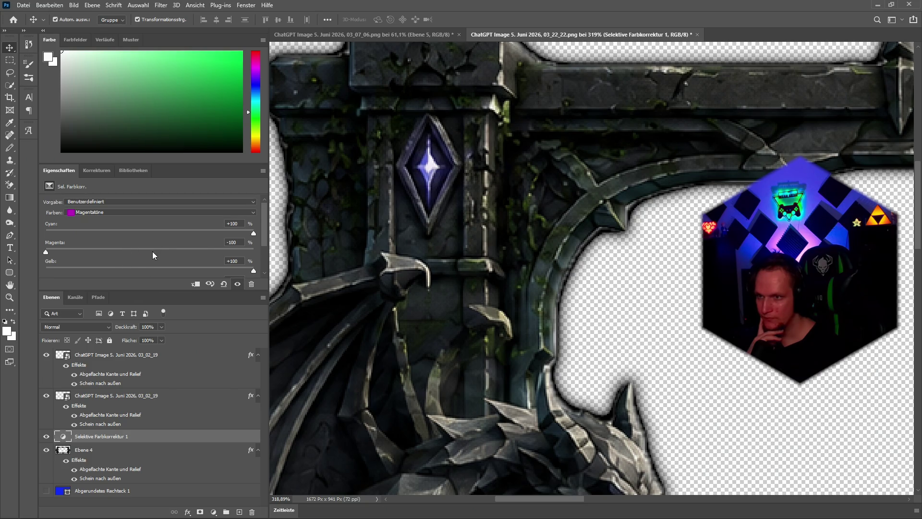
pyautogui.moveTo(253, 233); pyautogui.dragTo(28, 237)
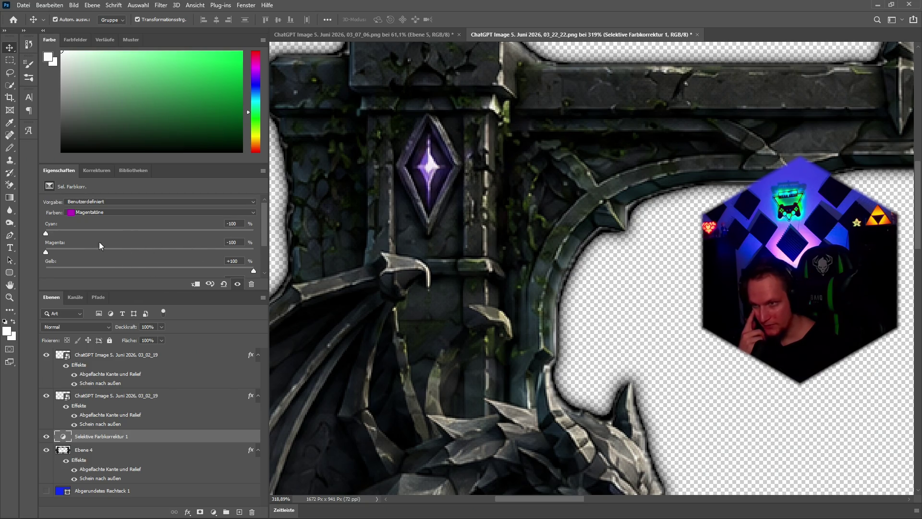
pyautogui.click(224, 283)
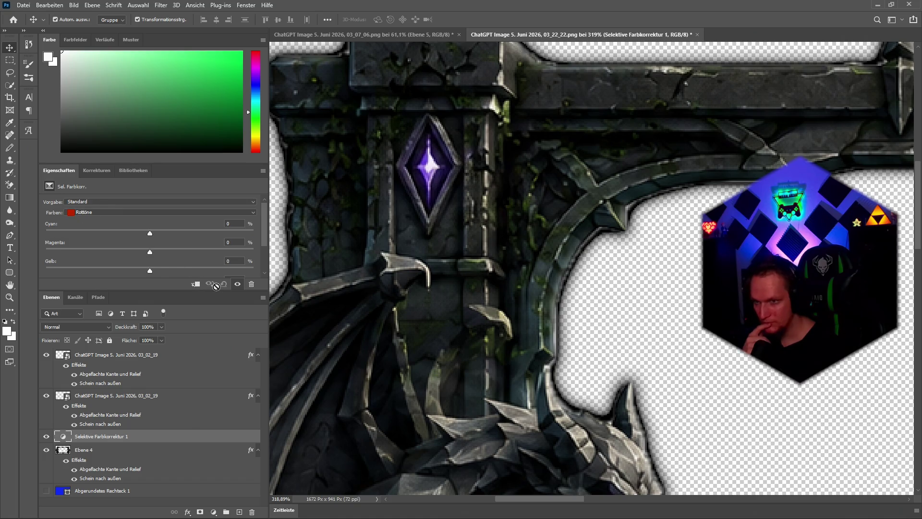
# Experiment with the cyan and yellow sliders in the Selective Color Blues range
pyautogui.click(101, 212)
pyautogui.click(88, 250)
pyautogui.moveTo(155, 236)
pyautogui.mouseDown()
pyautogui.moveTo(198, 236)
pyautogui.moveTo(84, 234)
pyautogui.moveTo(279, 233)
pyautogui.mouseUp()
pyautogui.moveTo(149, 250); pyautogui.dragTo(48, 252)
pyautogui.scroll(-1, 134, 235)
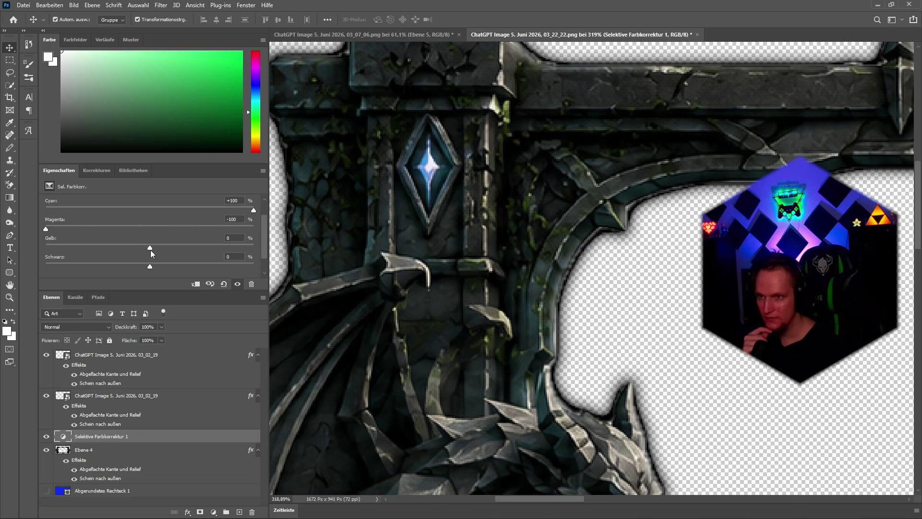
pyautogui.moveTo(148, 248)
pyautogui.mouseDown()
pyautogui.moveTo(216, 248)
pyautogui.moveTo(74, 247)
pyautogui.moveTo(253, 246)
pyautogui.mouseUp()
pyautogui.scroll(2, 130, 237)
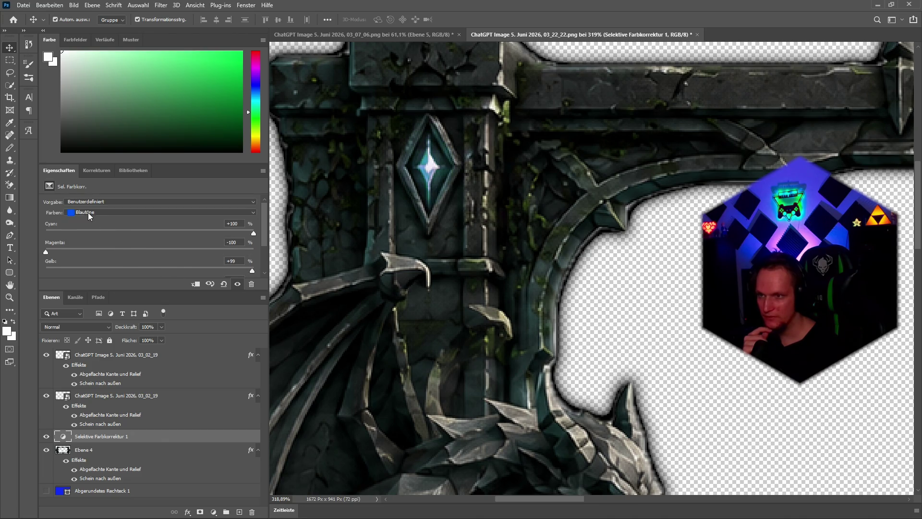
# Nudge cyan and yellow in the Greens range, then reset the Selective Color adjustment
pyautogui.click(88, 212)
pyautogui.click(139, 236)
pyautogui.moveTo(152, 233)
pyautogui.mouseDown()
pyautogui.moveTo(127, 235)
pyautogui.moveTo(282, 257)
pyautogui.moveTo(169, 253)
pyautogui.mouseUp()
pyautogui.moveTo(71, 258)
pyautogui.mouseDown()
pyautogui.moveTo(149, 252)
pyautogui.moveTo(148, 270)
pyautogui.mouseUp()
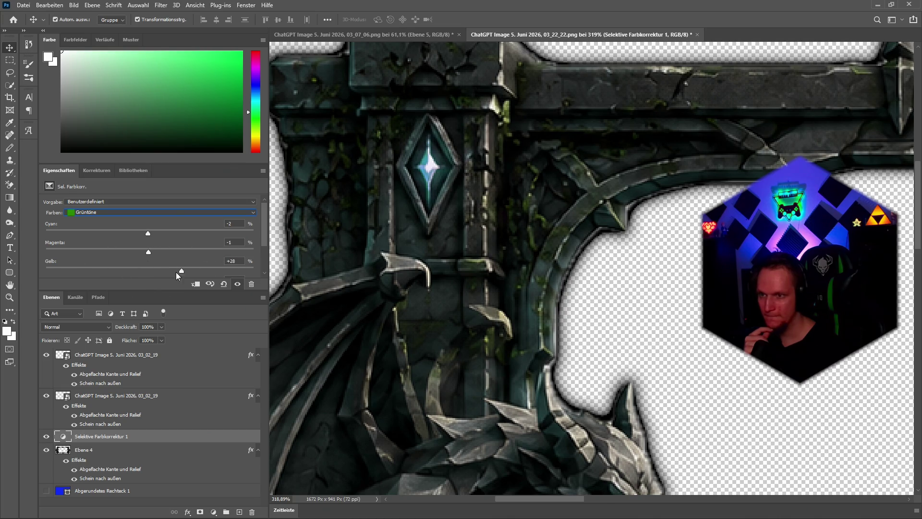
pyautogui.click(224, 285)
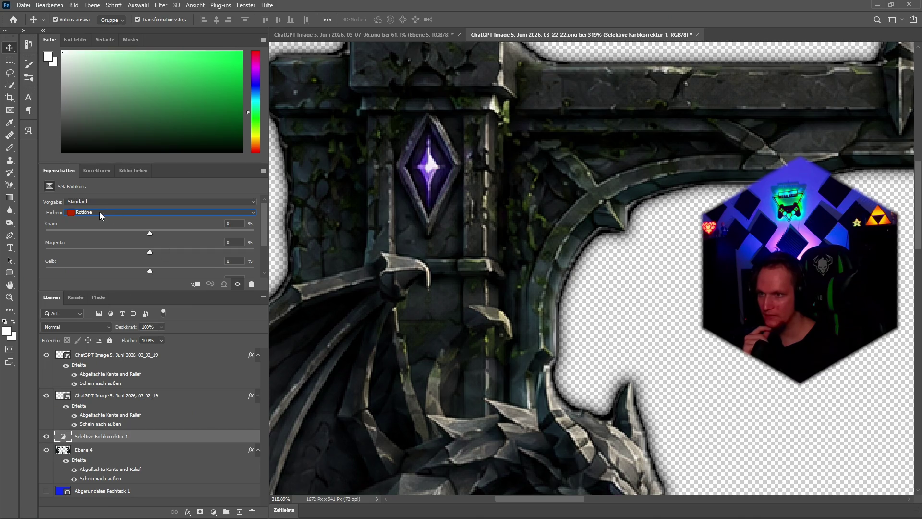
# Set the Blues range to Cyan +100, Magenta +100, Yellow -100 and Black +30
pyautogui.click(100, 211)
pyautogui.click(96, 251)
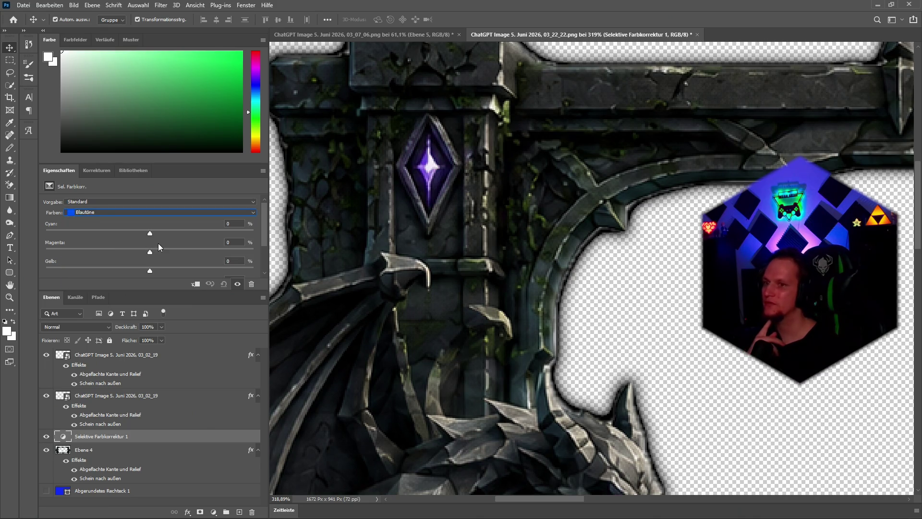
pyautogui.moveTo(150, 233)
pyautogui.mouseDown()
pyautogui.moveTo(229, 233)
pyautogui.moveTo(253, 244)
pyautogui.mouseUp()
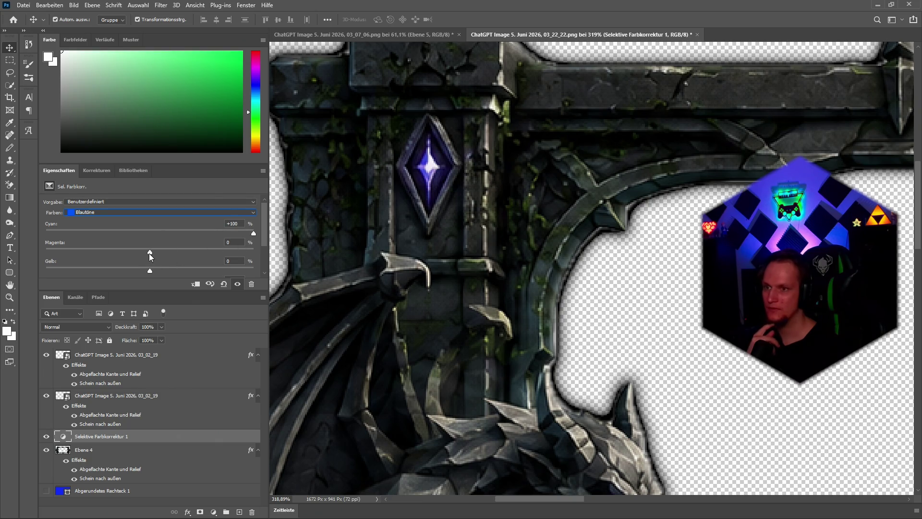
pyautogui.moveTo(149, 251); pyautogui.dragTo(253, 252)
pyautogui.moveTo(150, 270); pyautogui.dragTo(278, 271)
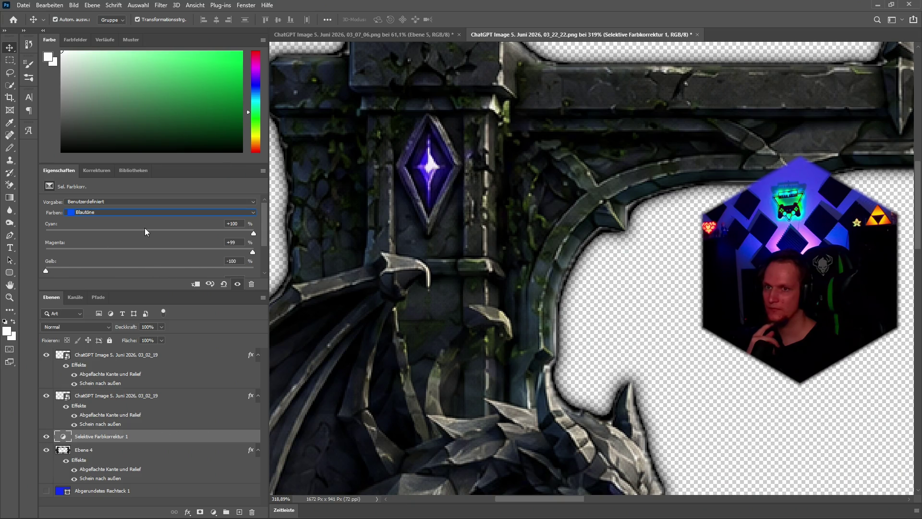
pyautogui.scroll(-1, 150, 270)
pyautogui.moveTo(255, 266); pyautogui.dragTo(181, 265)
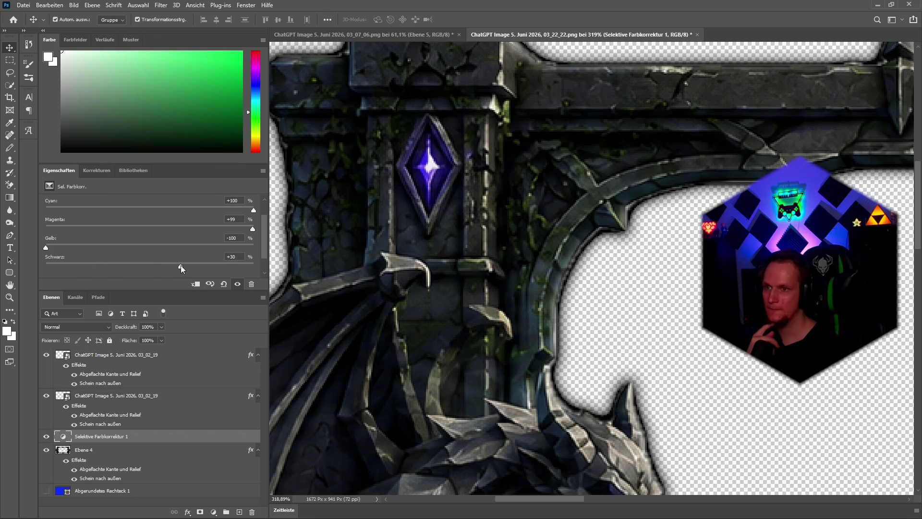
pyautogui.scroll(1, 141, 229)
# Fine-tune the magenta and cyan sliders in the Reds range
pyautogui.click(89, 212)
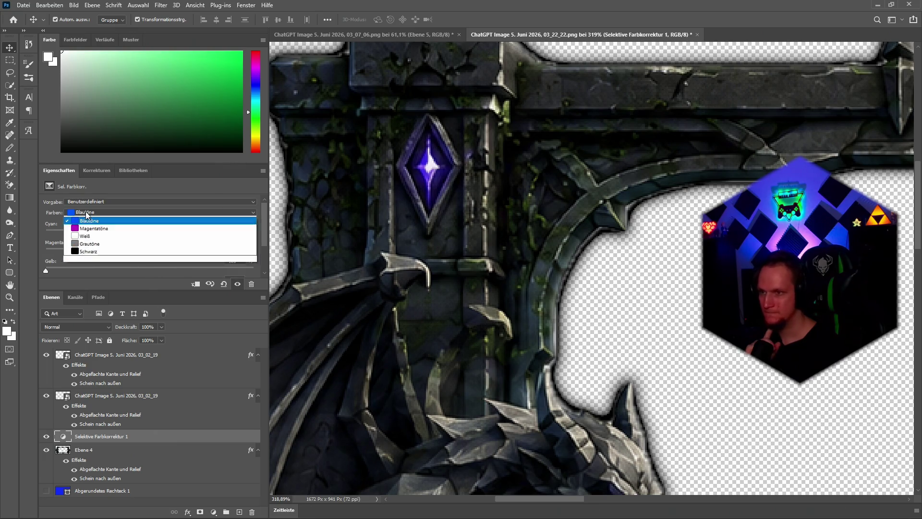
pyautogui.click(89, 220)
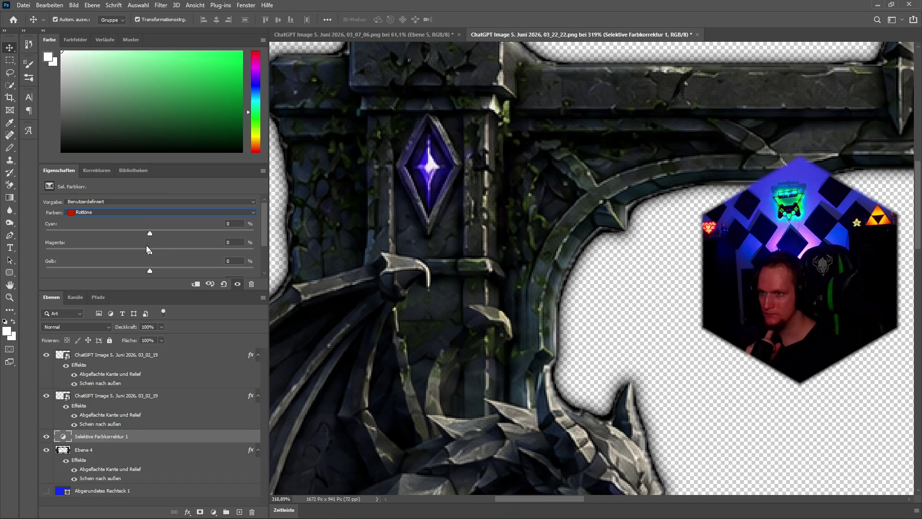
pyautogui.moveTo(150, 251)
pyautogui.mouseDown()
pyautogui.moveTo(120, 253)
pyautogui.moveTo(147, 270)
pyautogui.mouseUp()
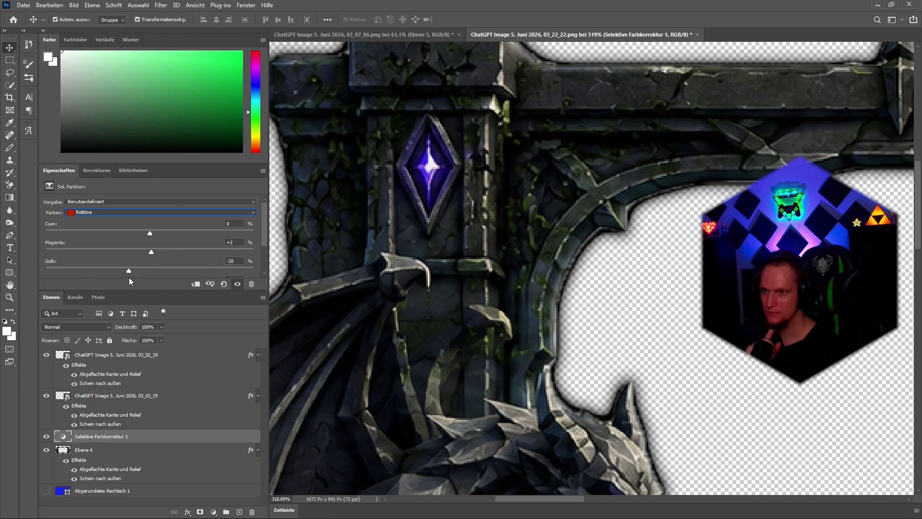
pyautogui.moveTo(152, 232); pyautogui.dragTo(145, 232)
# Set the Cyans range to Cyan +94, Magenta +100 and Yellow -100
pyautogui.click(130, 212)
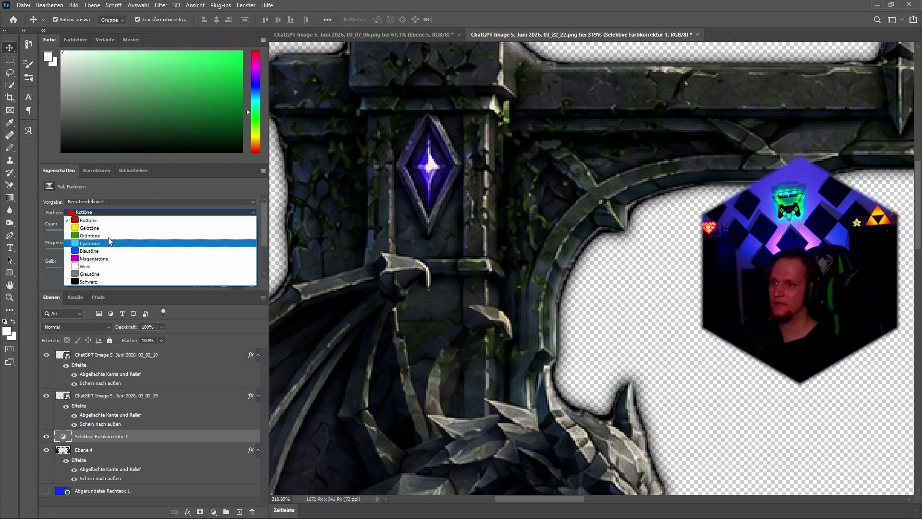
pyautogui.click(97, 244)
pyautogui.moveTo(150, 232); pyautogui.dragTo(146, 233)
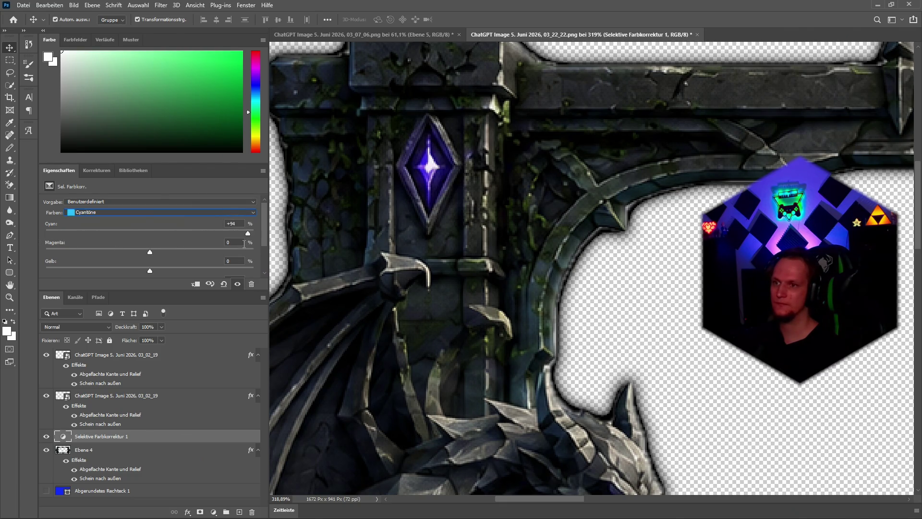
pyautogui.moveTo(150, 252)
pyautogui.mouseDown()
pyautogui.moveTo(123, 253)
pyautogui.moveTo(253, 251)
pyautogui.moveTo(87, 271)
pyautogui.mouseUp()
pyautogui.moveTo(151, 271); pyautogui.dragTo(1, 273)
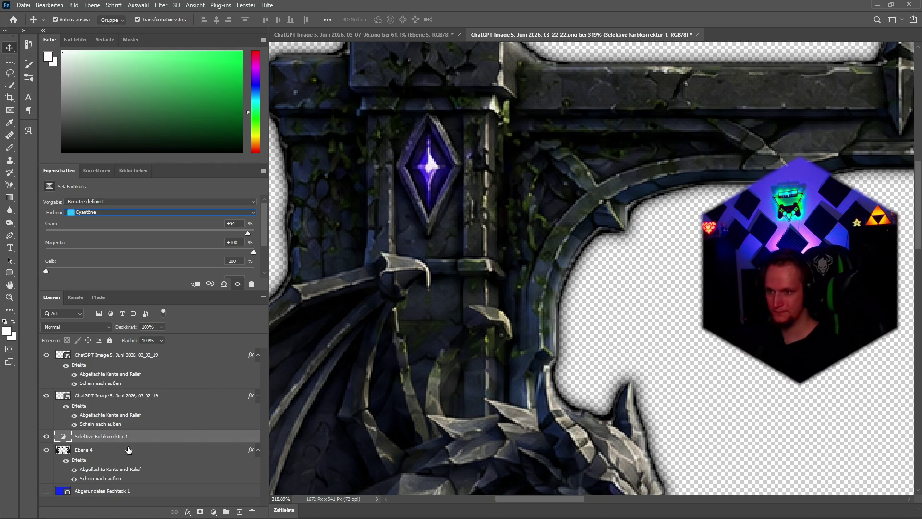
# Clip the Selective Color adjustment to layer Ebene 4 and clear the layer selection
pyautogui.keyDown('alt'); pyautogui.click(100, 443); pyautogui.keyUp('alt')
pyautogui.scroll(-1, 639, 298)
pyautogui.click(629, 319)
pyautogui.scroll(-10, 628, 319)
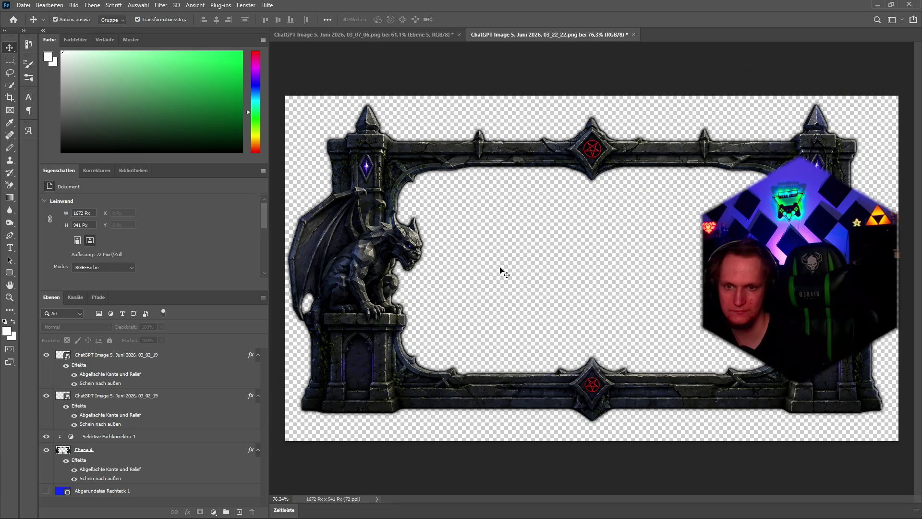
# Quick-export the gargoyle frame as a PNG and minimise Photoshop
pyautogui.click(23, 5)
pyautogui.click(195, 147)
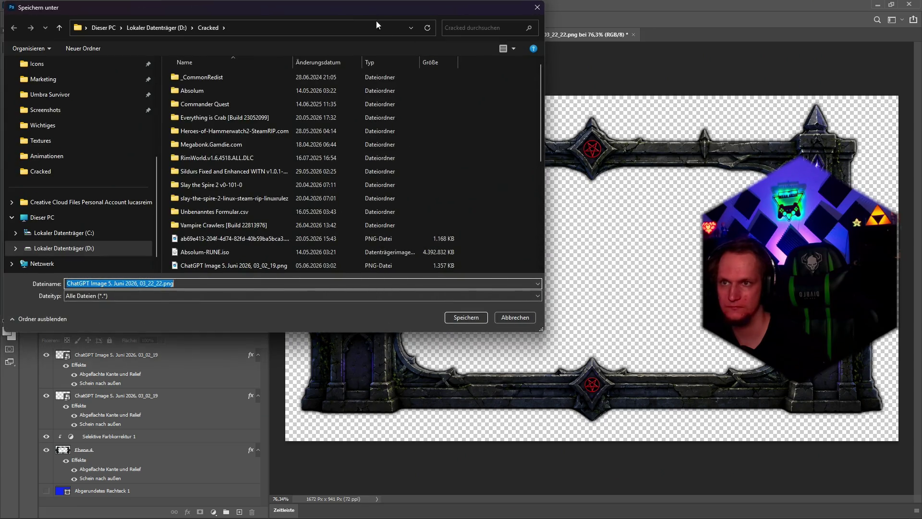
pyautogui.moveTo(376, 20)
pyautogui.mouseDown()
pyautogui.moveTo(554, 65)
pyautogui.moveTo(920, 110)
pyautogui.moveTo(919, 96)
pyautogui.mouseUp()
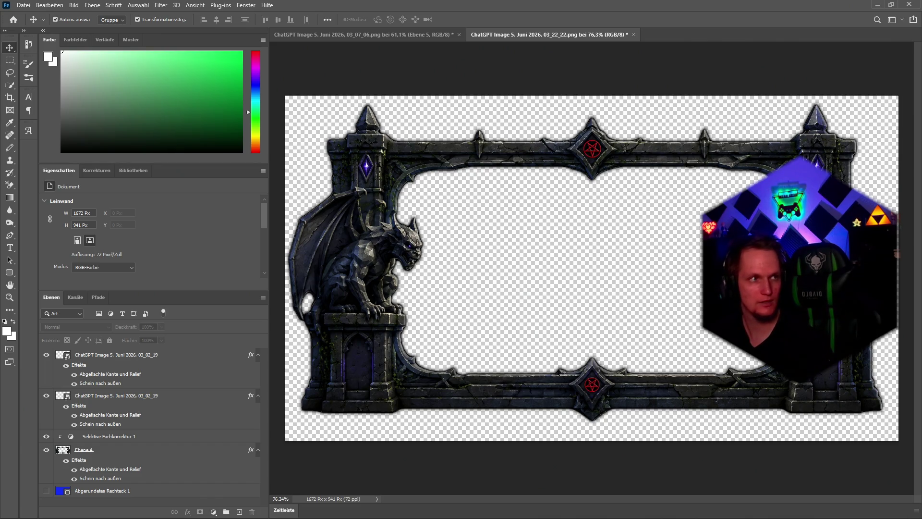
pyautogui.click(877, 4)
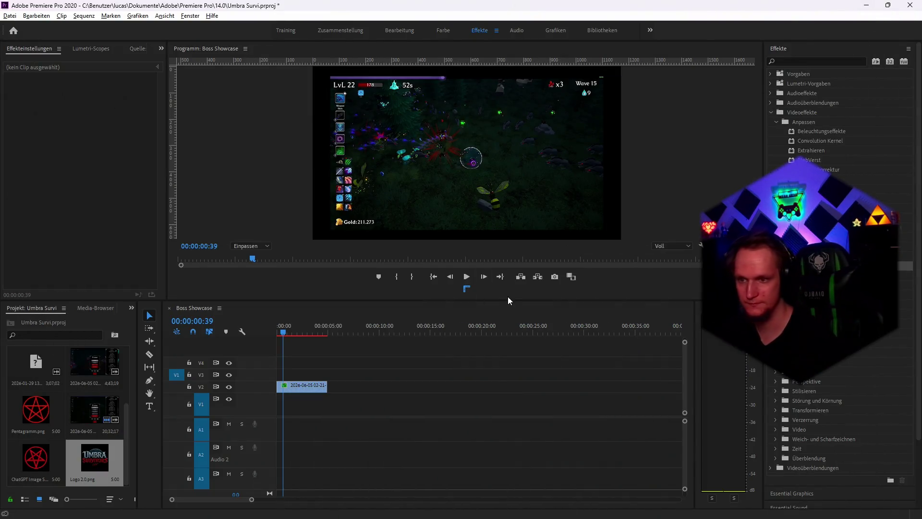
pyautogui.moveTo(462, 508)
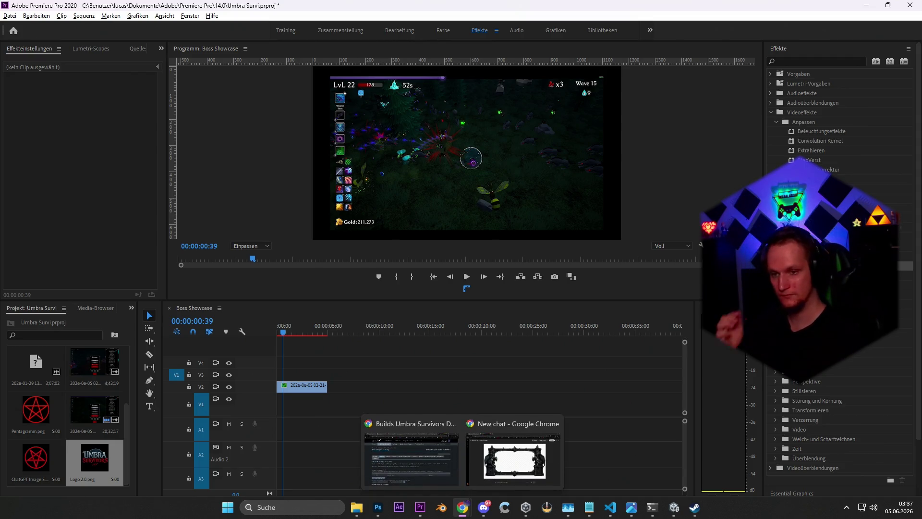
pyautogui.moveTo(374, 513)
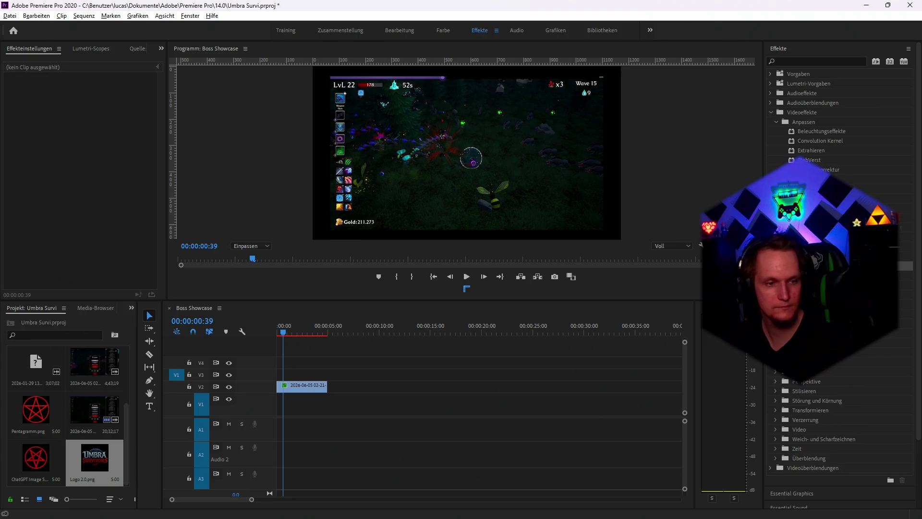
pyautogui.press('super')
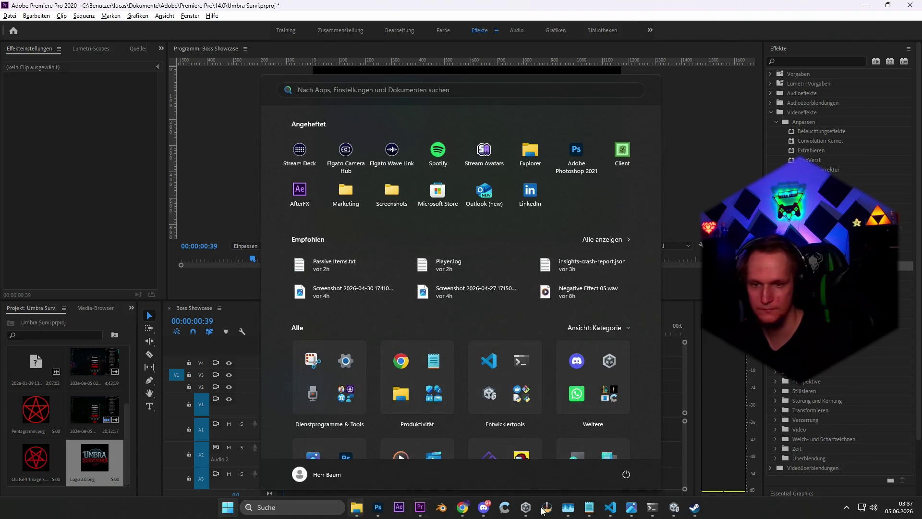
pyautogui.press('Escape')
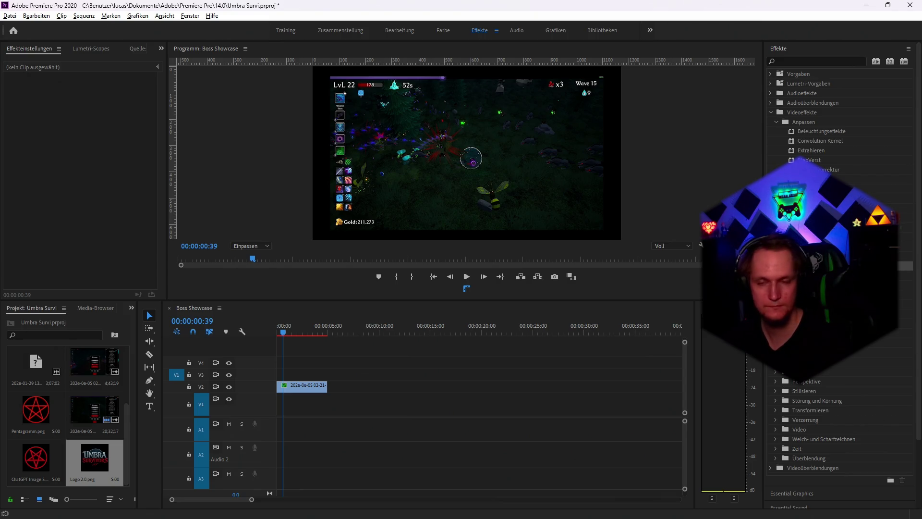
pyautogui.press('super+Tab')
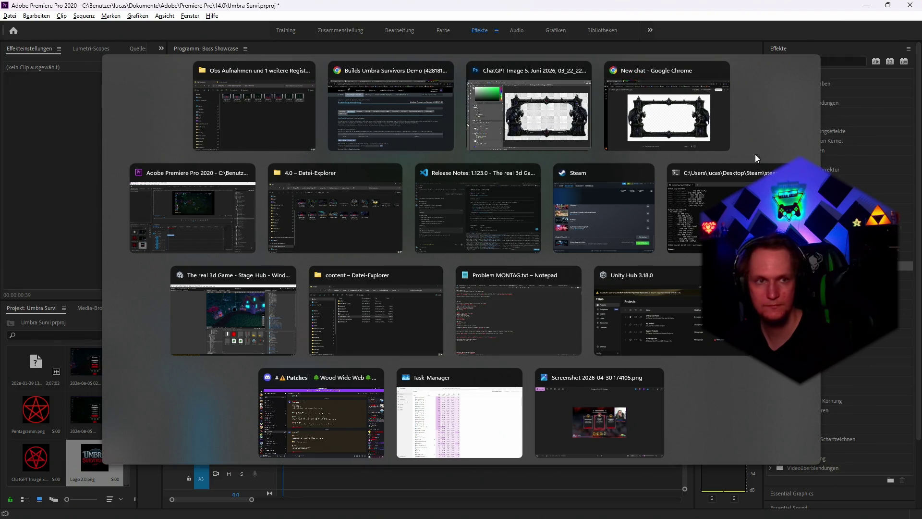
pyautogui.click(723, 141)
pyautogui.click(866, 10)
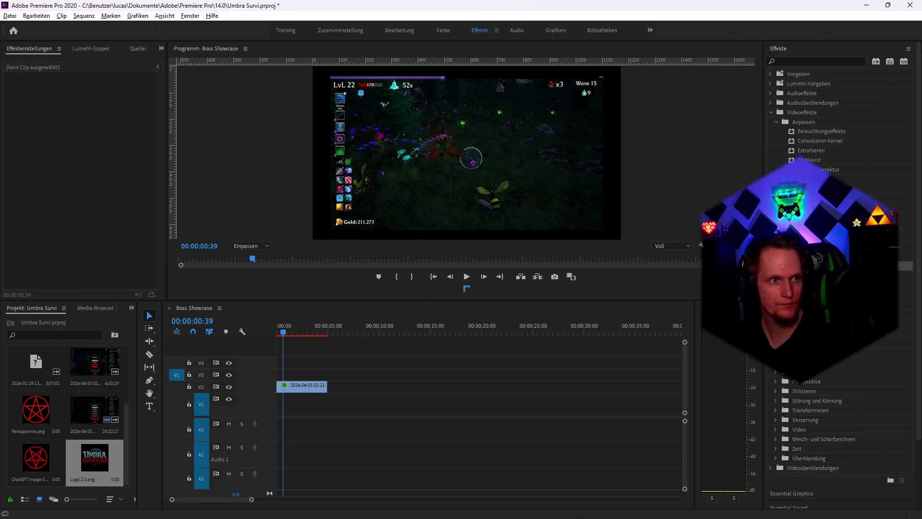
# Add Rahmen.png to the sequence and move it to V3 above the gameplay clip
pyautogui.moveTo(921, 336)
pyautogui.mouseDown()
pyautogui.moveTo(686, 339)
pyautogui.moveTo(299, 387)
pyautogui.moveTo(298, 406)
pyautogui.mouseUp()
pyautogui.press('=')
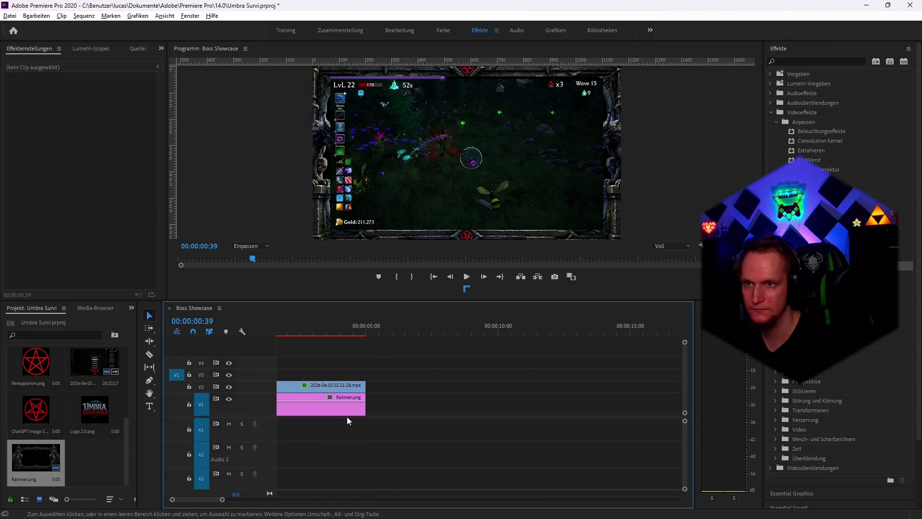
pyautogui.click(324, 410)
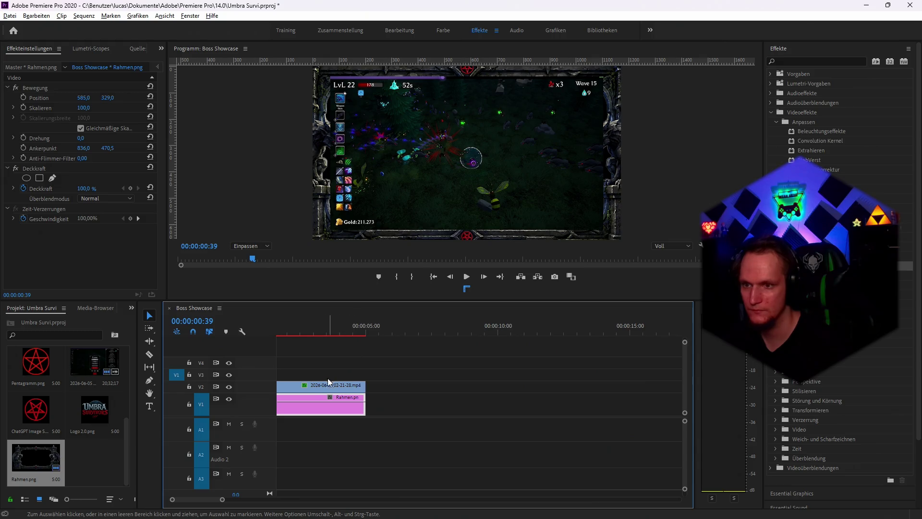
pyautogui.moveTo(298, 411); pyautogui.dragTo(293, 377)
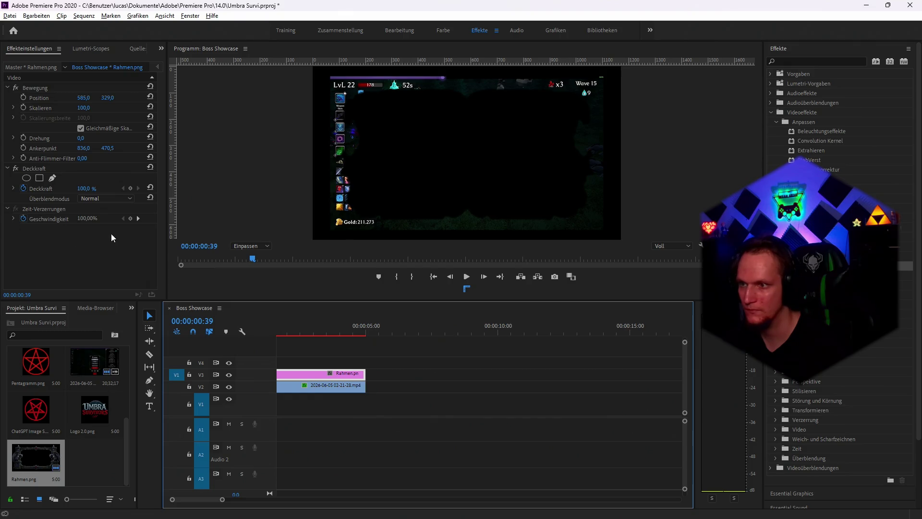
# Set the gameplay clip's Track Matte Key mask to None
pyautogui.click(292, 388)
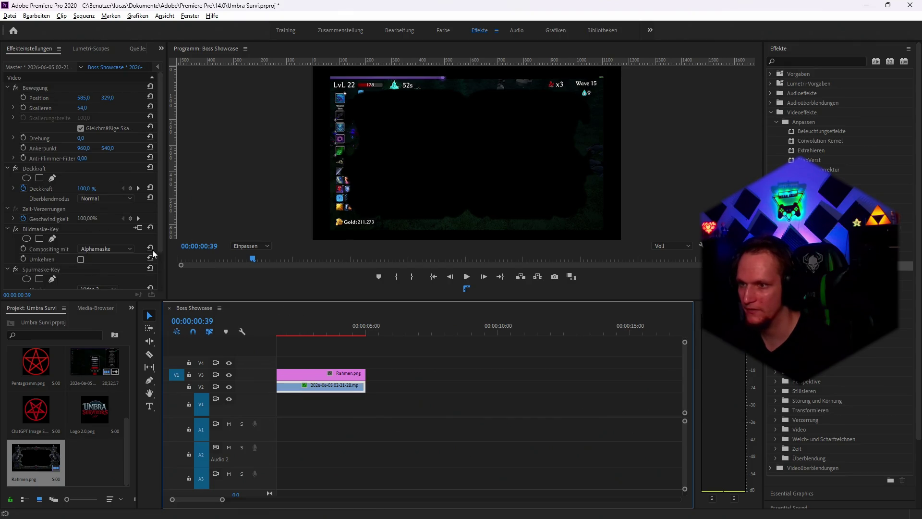
pyautogui.scroll(-3, 131, 248)
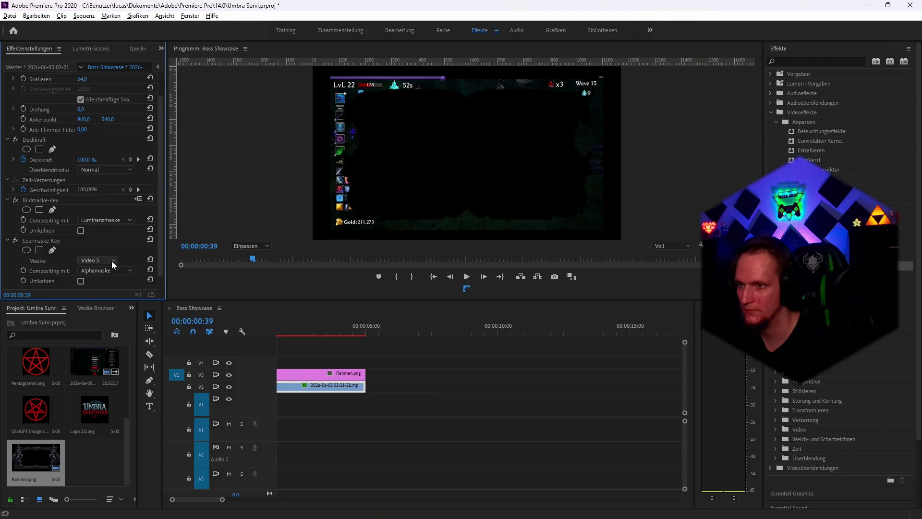
pyautogui.click(111, 260)
pyautogui.click(106, 269)
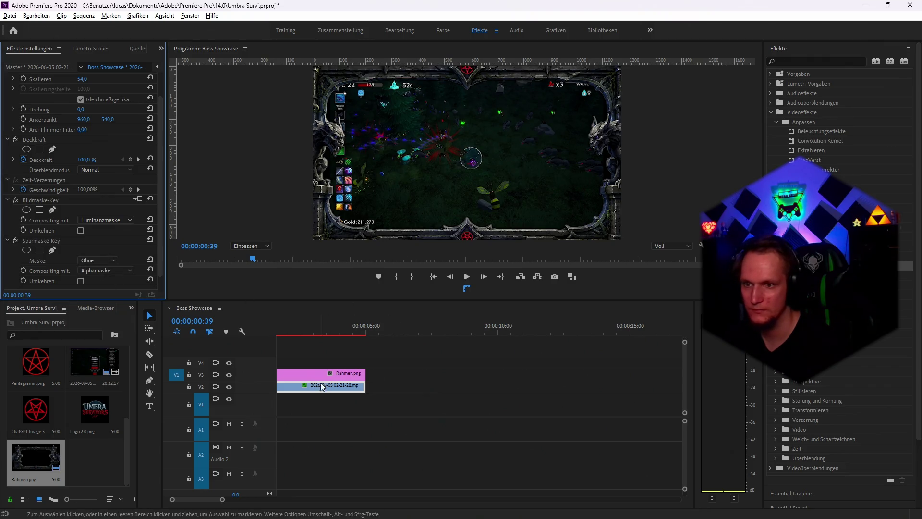
# Scale the Rahmen.png frame down to 69%
pyautogui.click(355, 375)
pyautogui.click(42, 98)
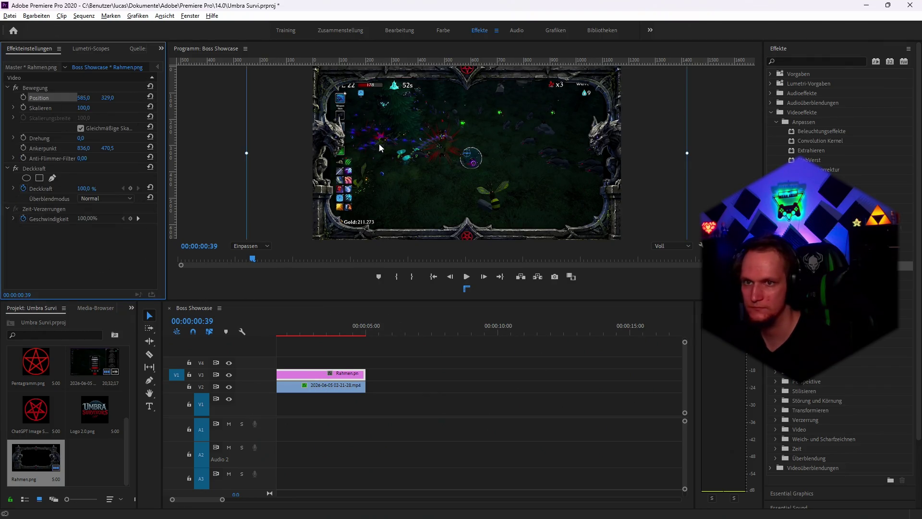
pyautogui.moveTo(245, 152); pyautogui.dragTo(315, 153)
pyautogui.press('Return')
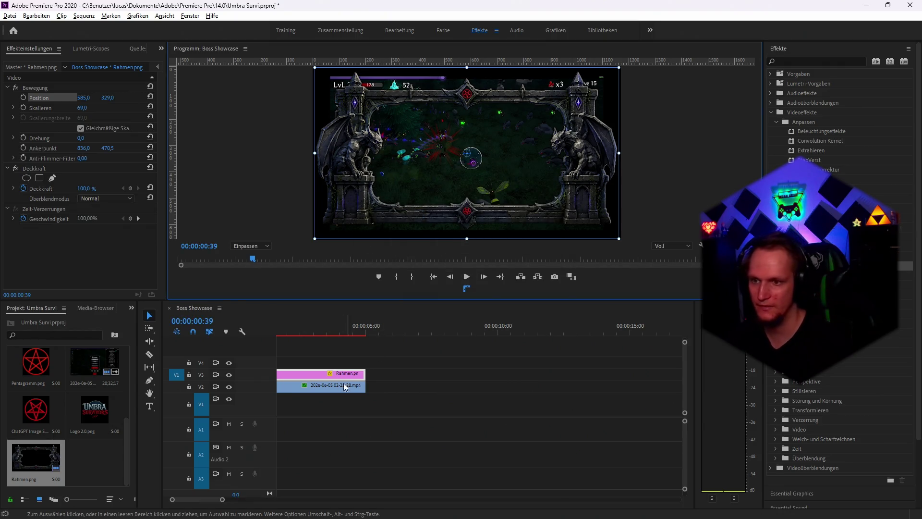
pyautogui.click(303, 387)
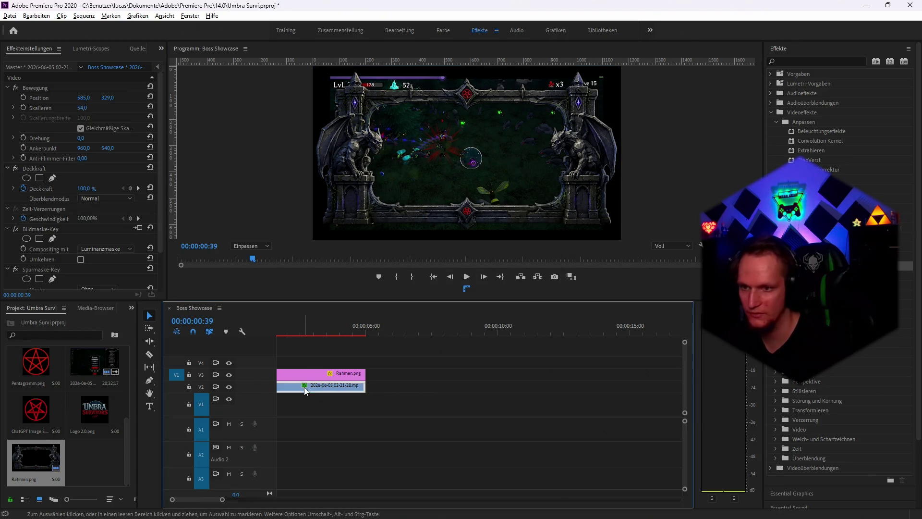
# Shrink the gameplay clip to about 44% and preview the sequence
pyautogui.click(40, 98)
pyautogui.moveTo(604, 153); pyautogui.dragTo(578, 154)
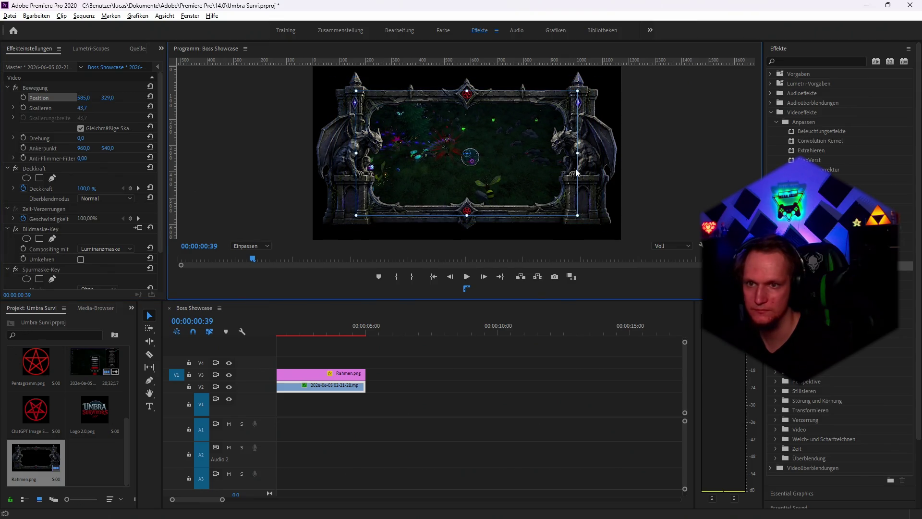
pyautogui.click(510, 390)
pyautogui.press('space')
pyautogui.press('=')
pyautogui.press('=')
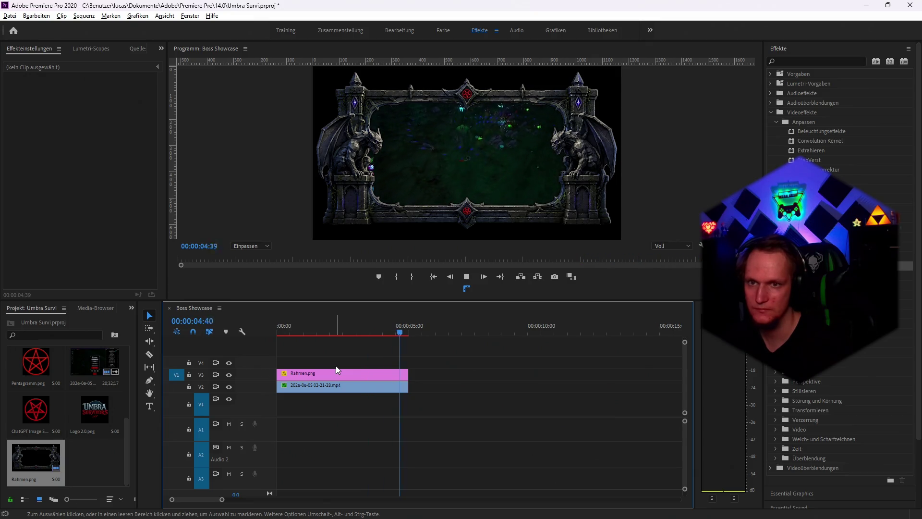
pyautogui.click(289, 333)
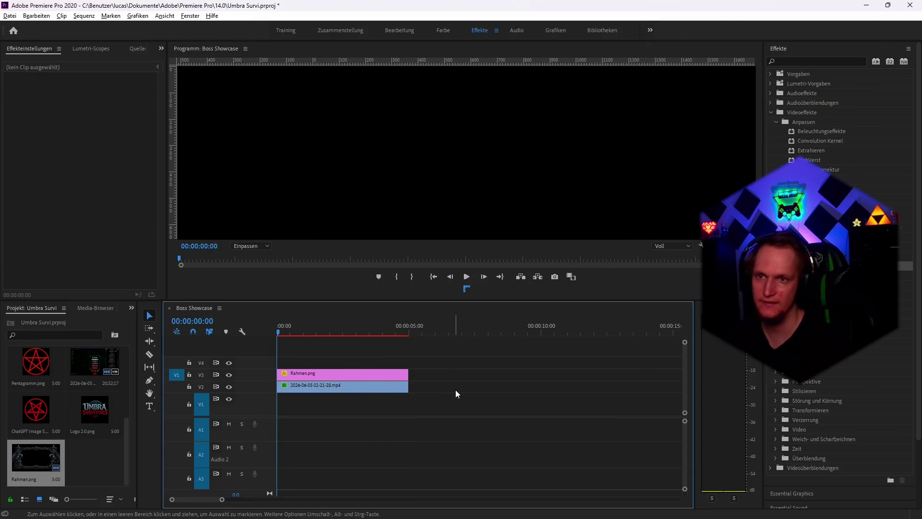
pyautogui.press('space')
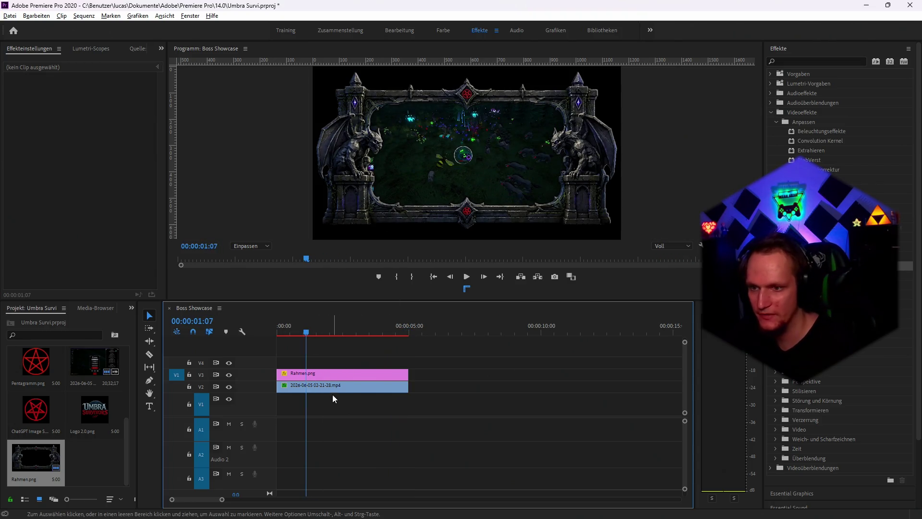
# Enlarge the gameplay clip to about 49.1% and add a rectangle opacity mask
pyautogui.click(332, 388)
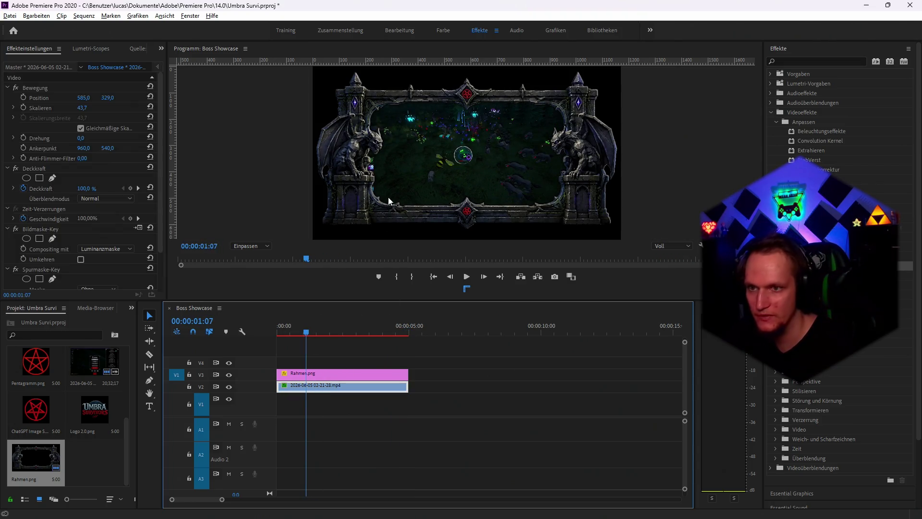
pyautogui.click(41, 98)
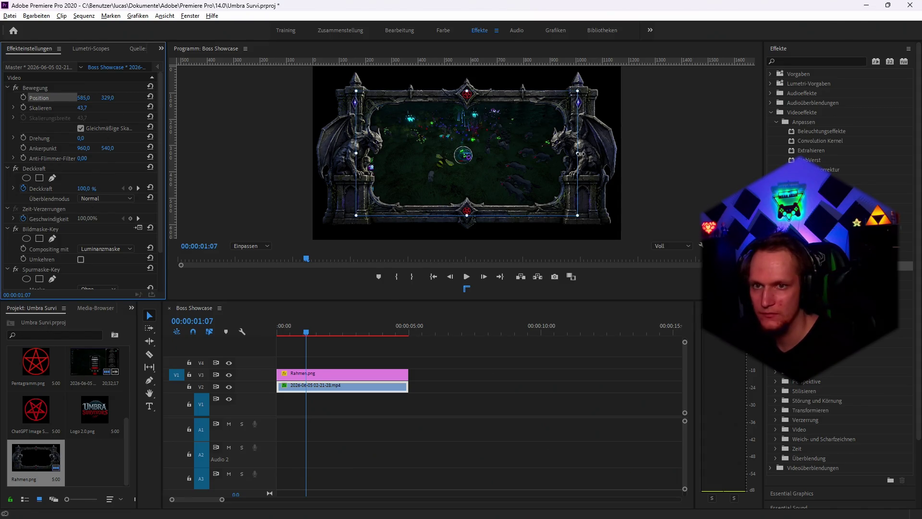
pyautogui.moveTo(580, 154); pyautogui.dragTo(593, 152)
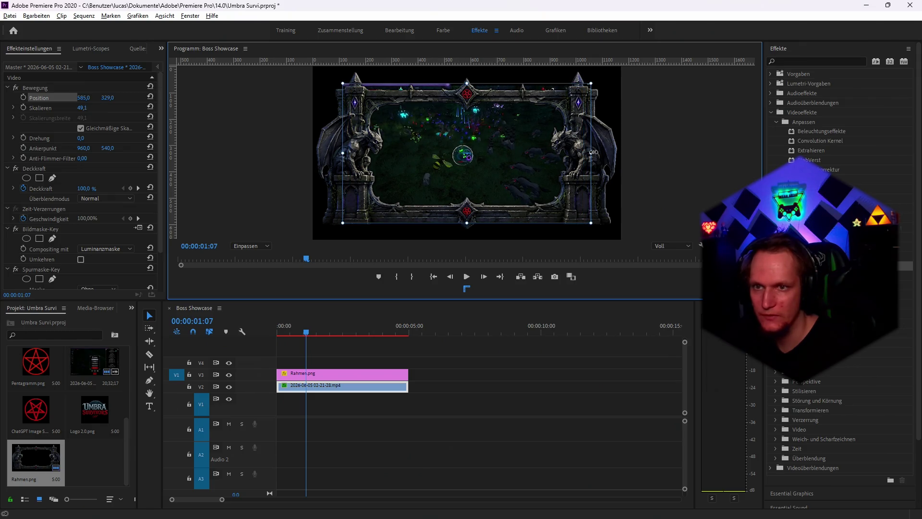
pyautogui.click(40, 178)
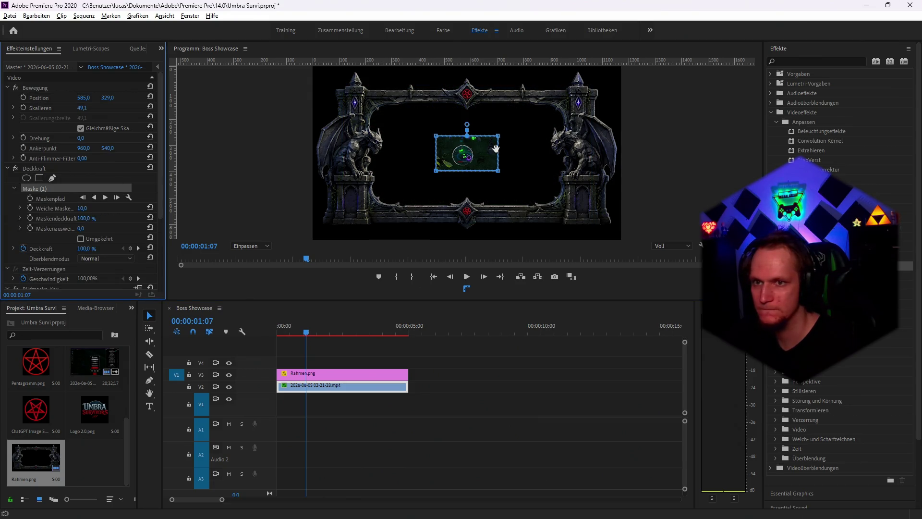
# Drag the four mask corners out to the gargoyle frame's inner opening
pyautogui.moveTo(499, 137); pyautogui.dragTo(567, 101)
pyautogui.moveTo(436, 136); pyautogui.dragTo(359, 97)
pyautogui.moveTo(435, 171)
pyautogui.mouseDown()
pyautogui.moveTo(384, 209)
pyautogui.moveTo(365, 209)
pyautogui.mouseUp()
pyautogui.moveTo(500, 169); pyautogui.dragTo(573, 209)
pyautogui.moveTo(578, 210); pyautogui.dragTo(576, 209)
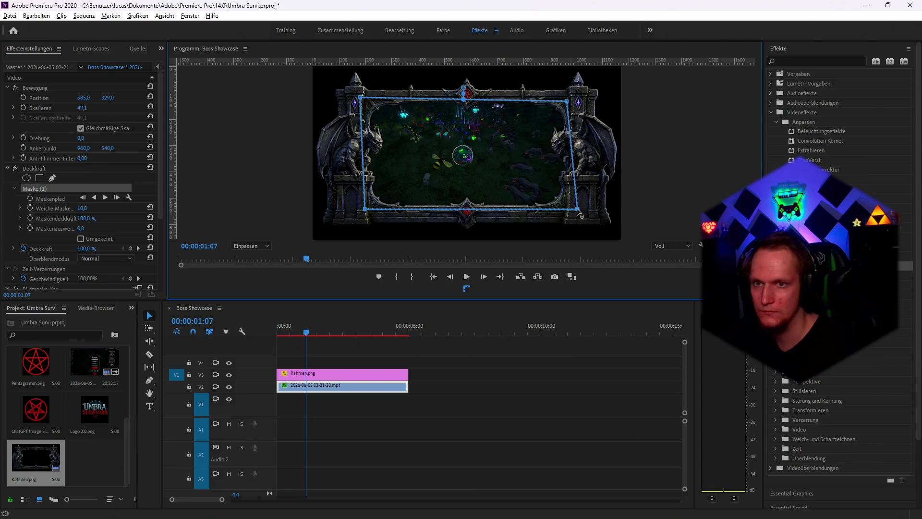
# Play the framed, masked clip from the start
pyautogui.click(304, 344)
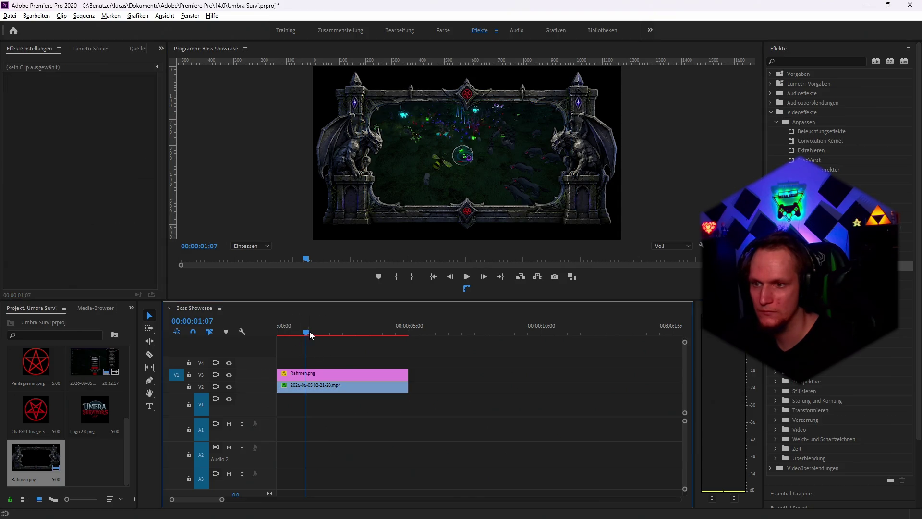
pyautogui.moveTo(306, 332); pyautogui.dragTo(258, 333)
pyautogui.press('space')
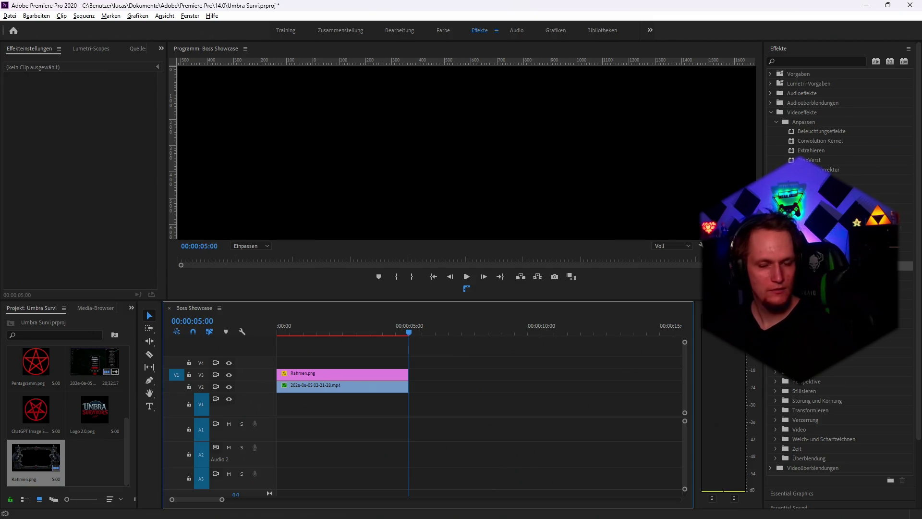
# Switch back to Premiere Pro and open the Datei menu
pyautogui.hotkey('alt', 'Tab')
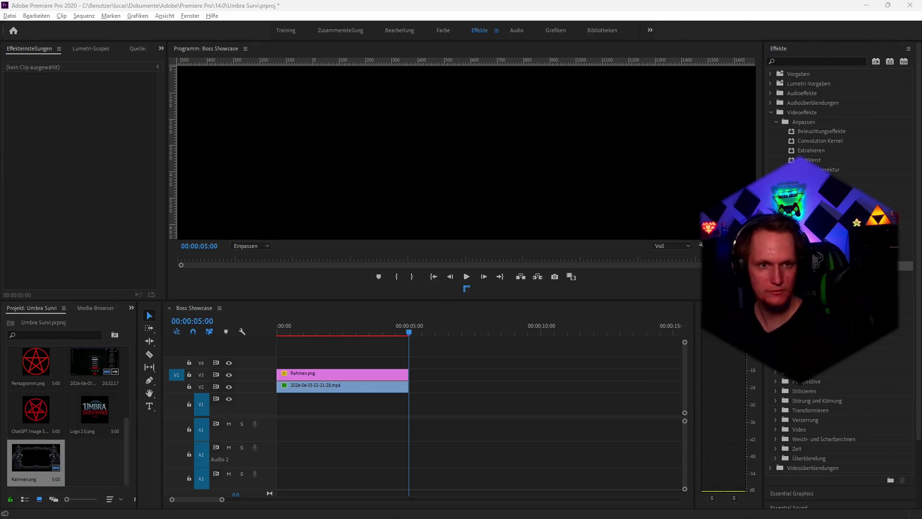
pyautogui.click(9, 16)
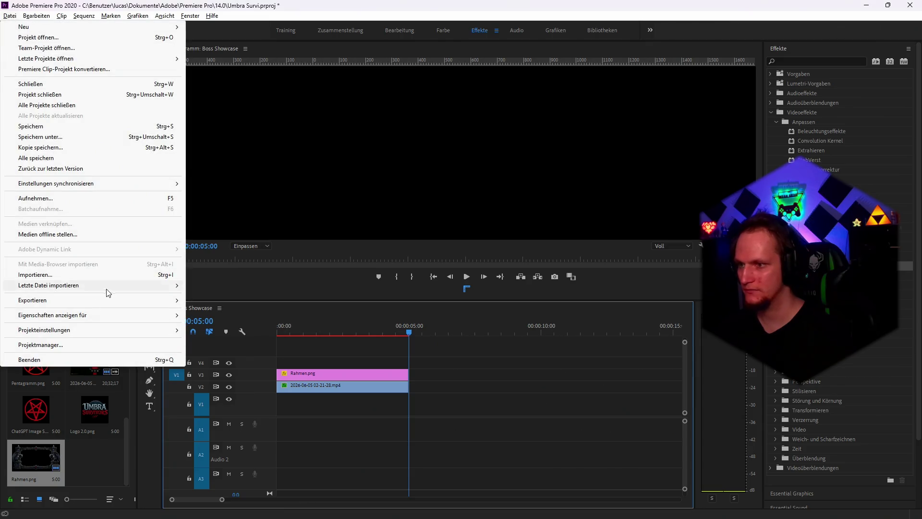
# Open the media export settings and browse the output location to the Steam Page folder
pyautogui.moveTo(144, 300)
pyautogui.click(241, 303)
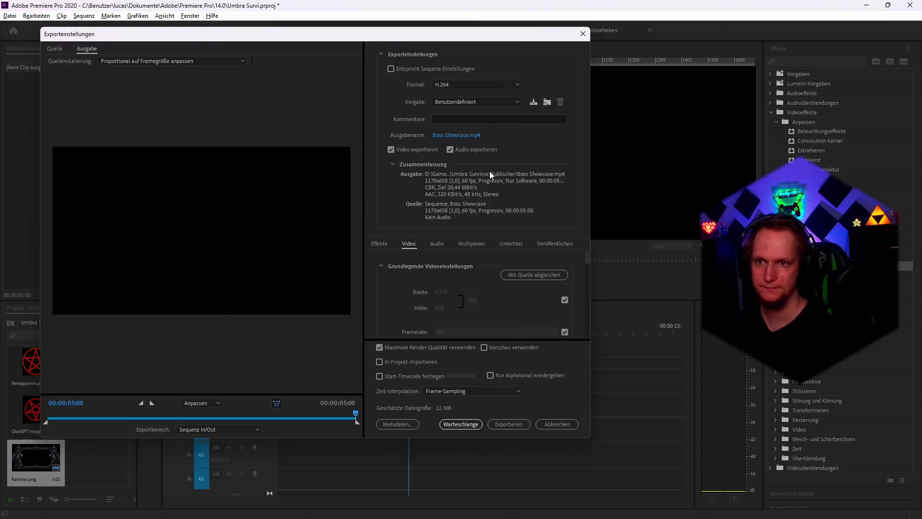
pyautogui.click(457, 136)
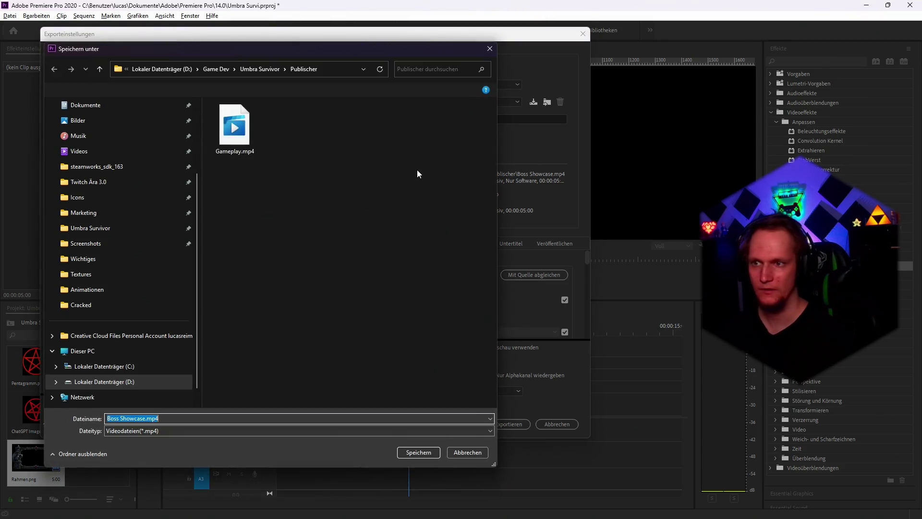
pyautogui.click(251, 69)
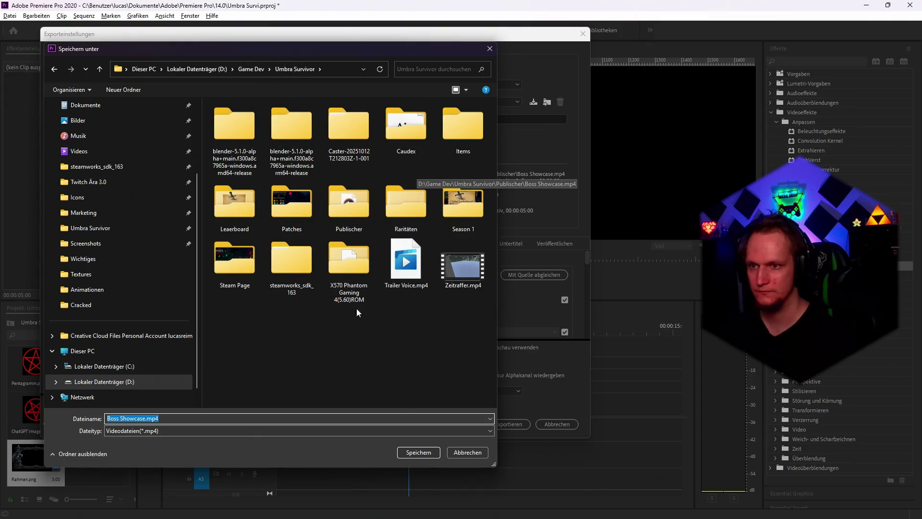
pyautogui.doubleClick(236, 261)
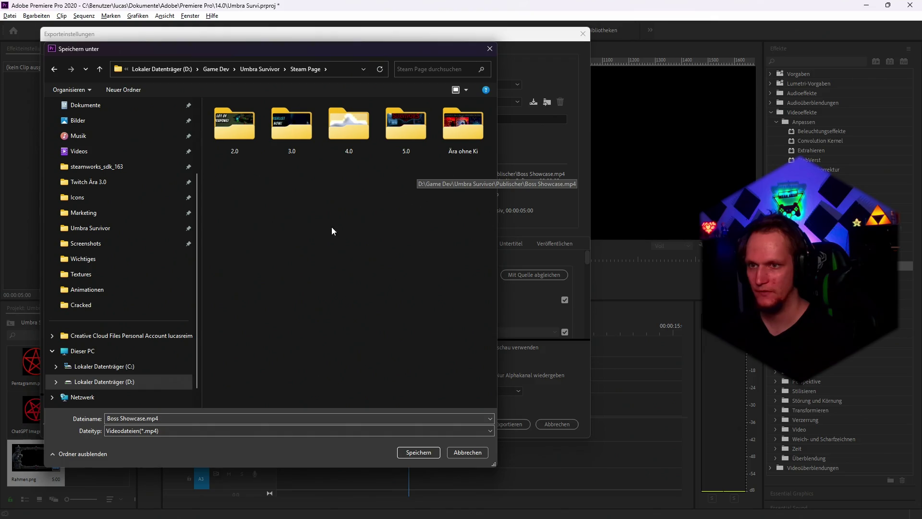
pyautogui.rightClick(327, 253)
pyautogui.click(292, 279)
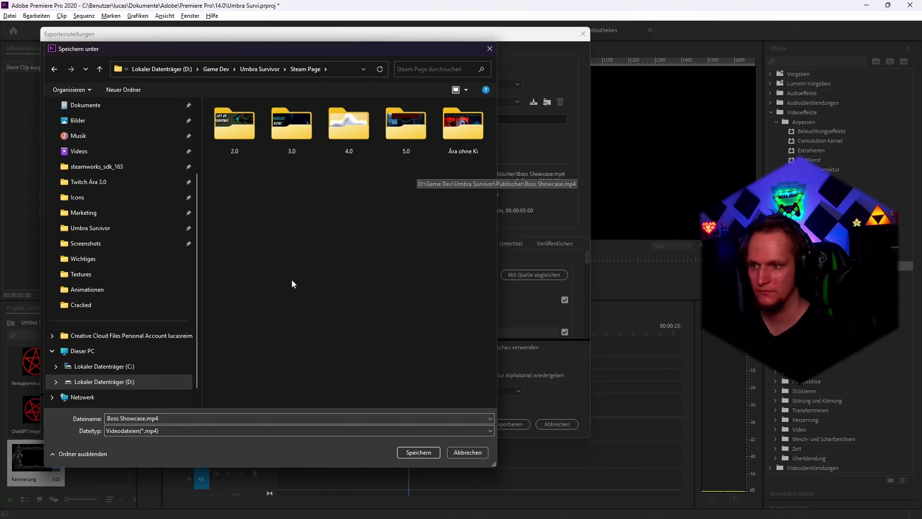
# Save the output as 'Gif Horden 1' in the Ära ohne Ki folder
pyautogui.click(170, 420)
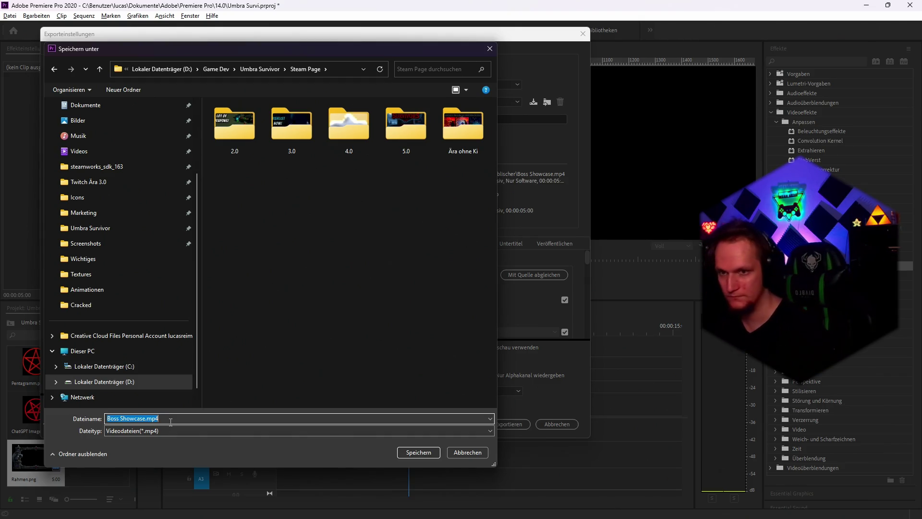
pyautogui.doubleClick(450, 144)
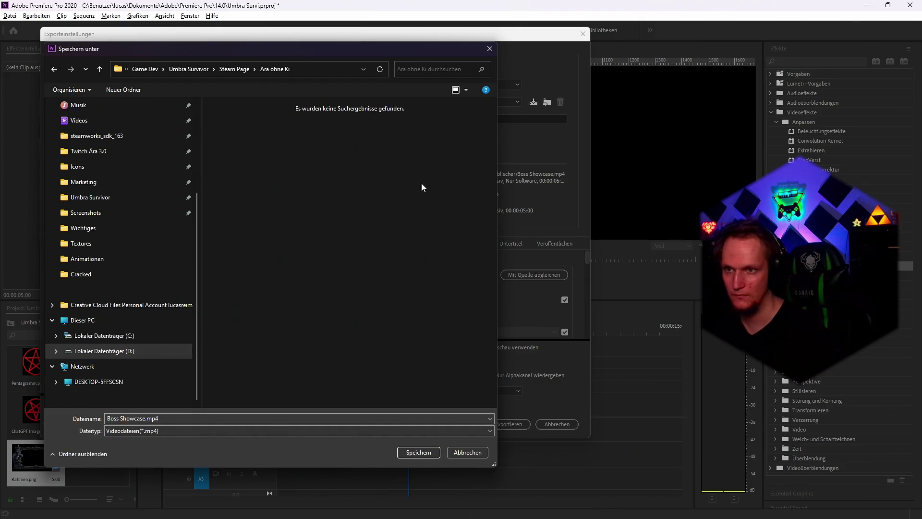
pyautogui.click(173, 418)
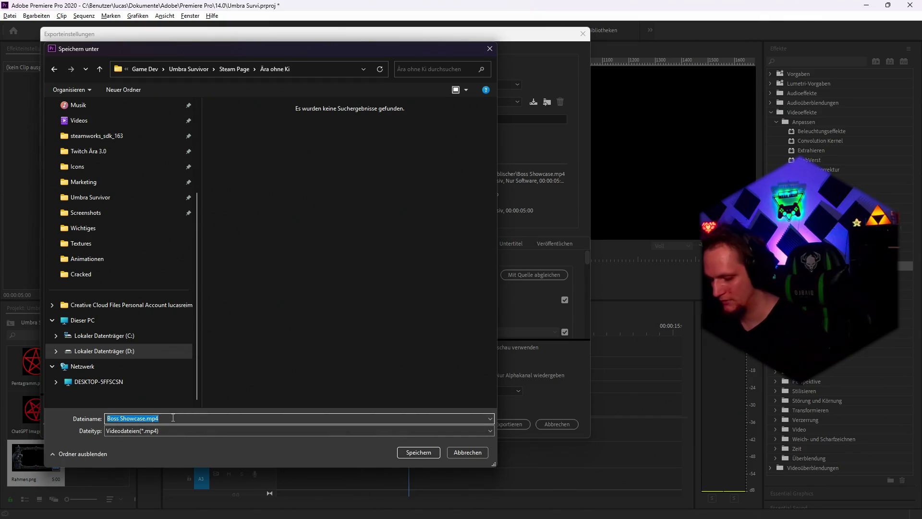
pyautogui.write('Gi')
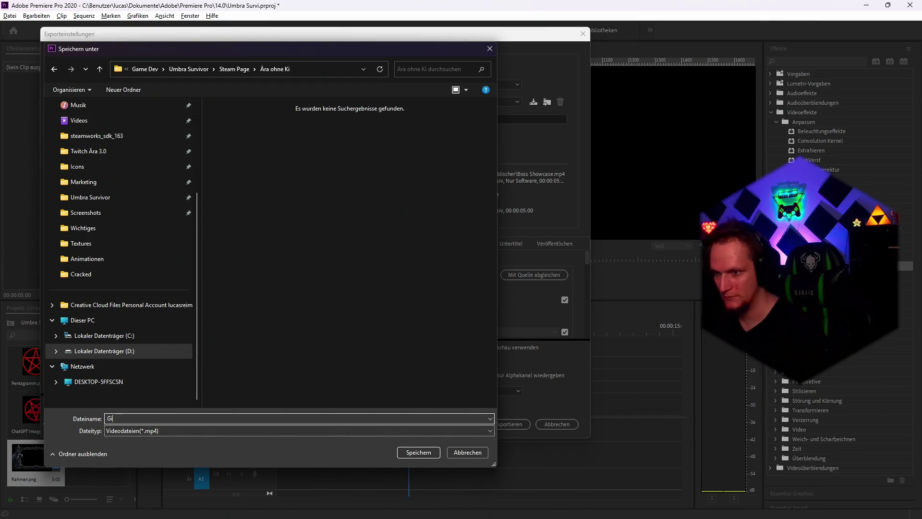
pyautogui.write('f Horden 1')
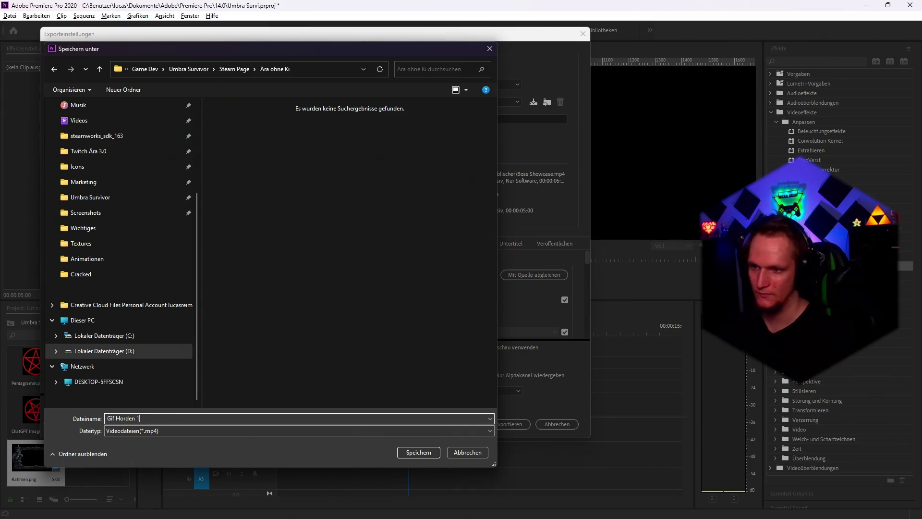
pyautogui.press('Return')
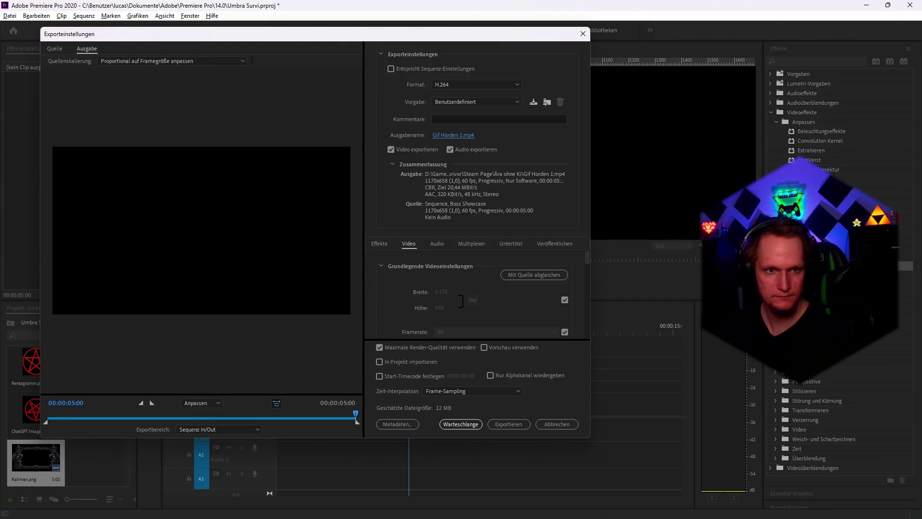
# Turn off audio export and choose VBR, 1 Pass bitrate encoding
pyautogui.click(450, 149)
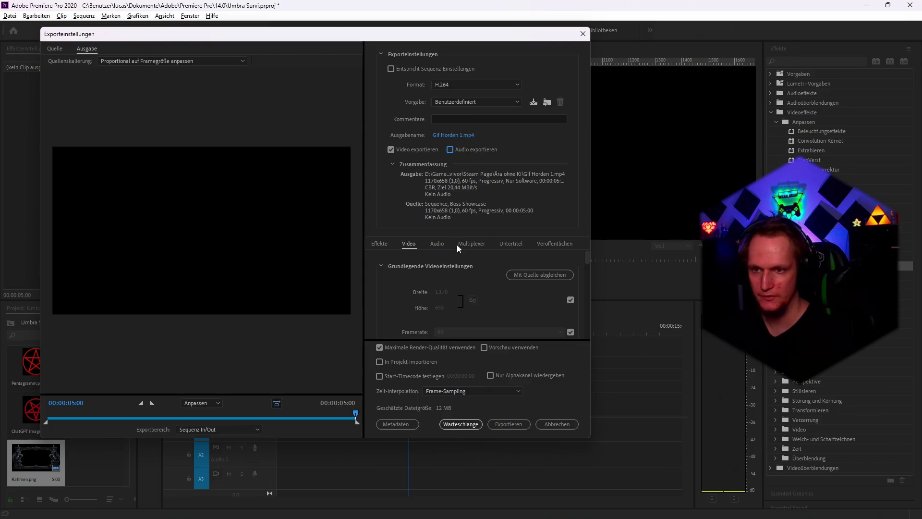
pyautogui.scroll(-5, 474, 291)
pyautogui.click(466, 277)
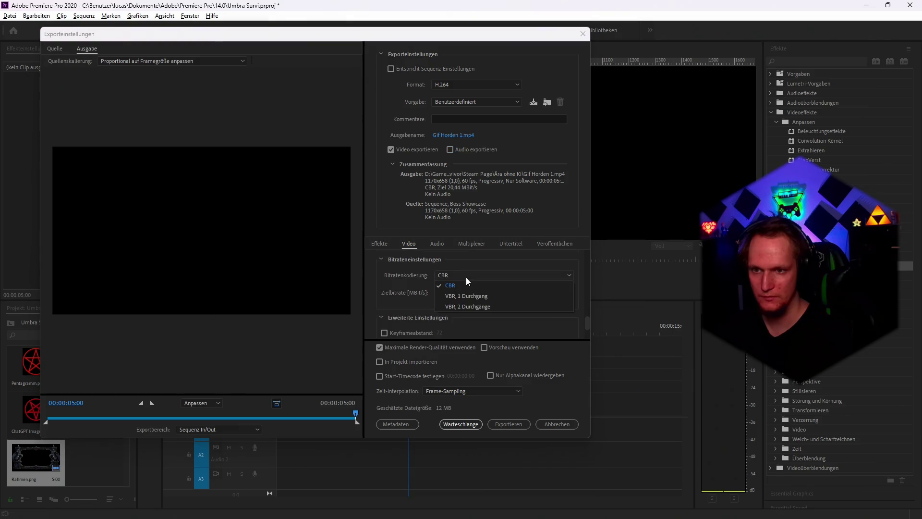
pyautogui.click(472, 295)
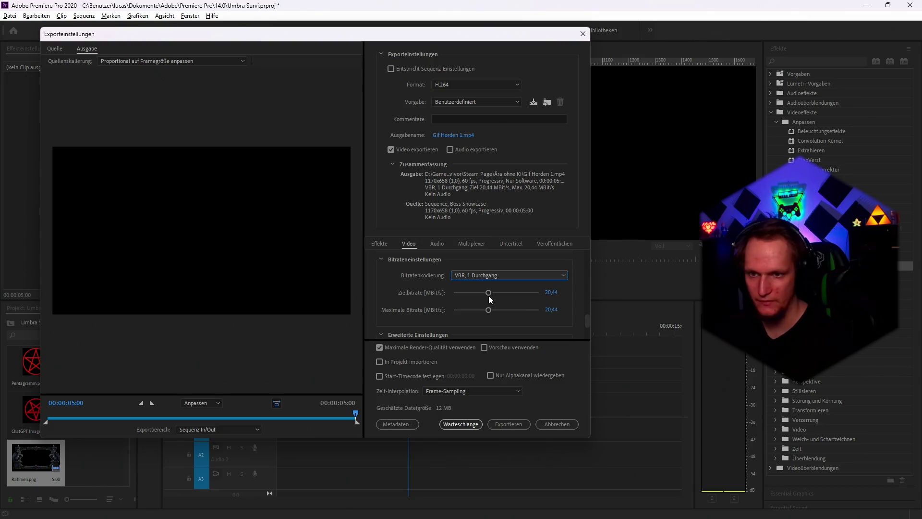
# Set the target bitrate to 2,5 Mbit/s
pyautogui.moveTo(489, 294); pyautogui.dragTo(452, 295)
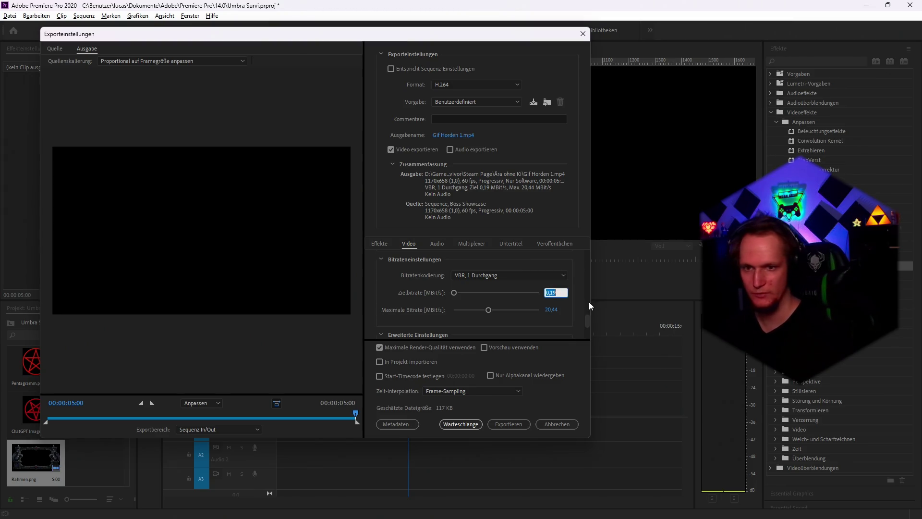
pyautogui.write('3')
pyautogui.click(559, 309)
pyautogui.write('3')
pyautogui.press('Return')
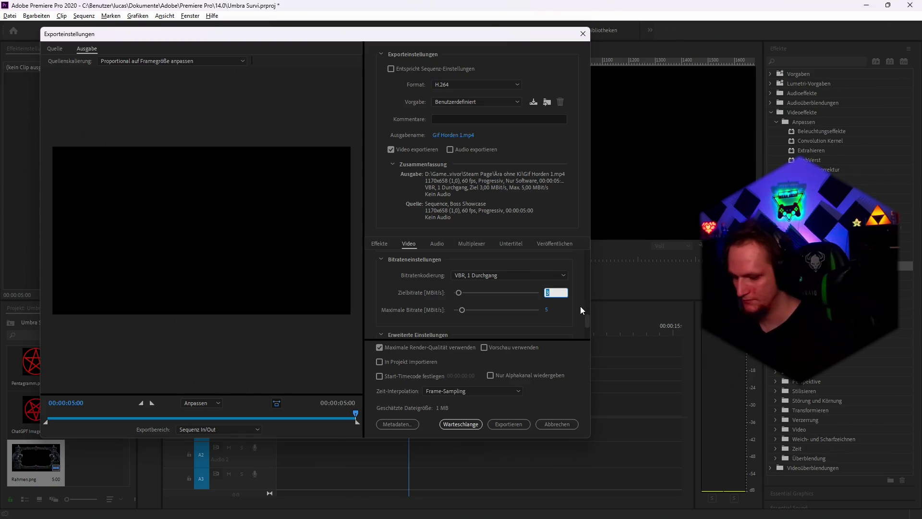
pyautogui.write('25')
pyautogui.press('Return')
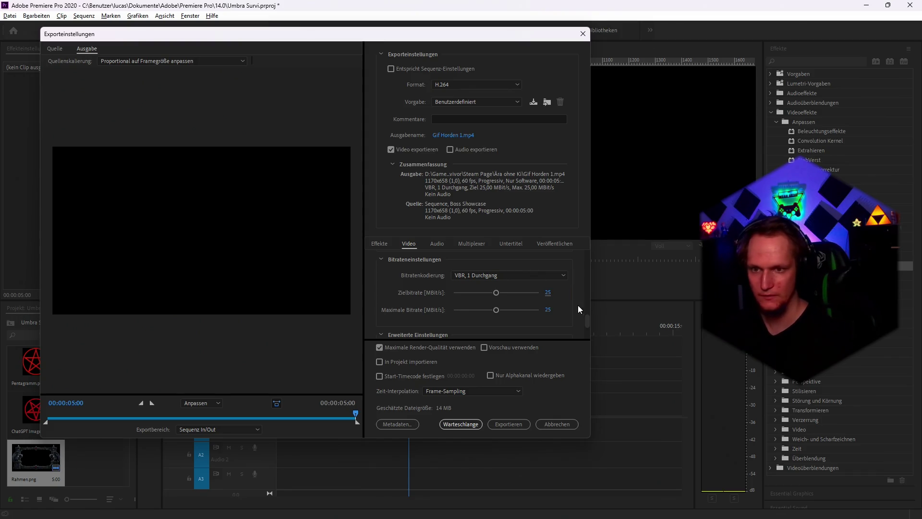
pyautogui.write('2,5')
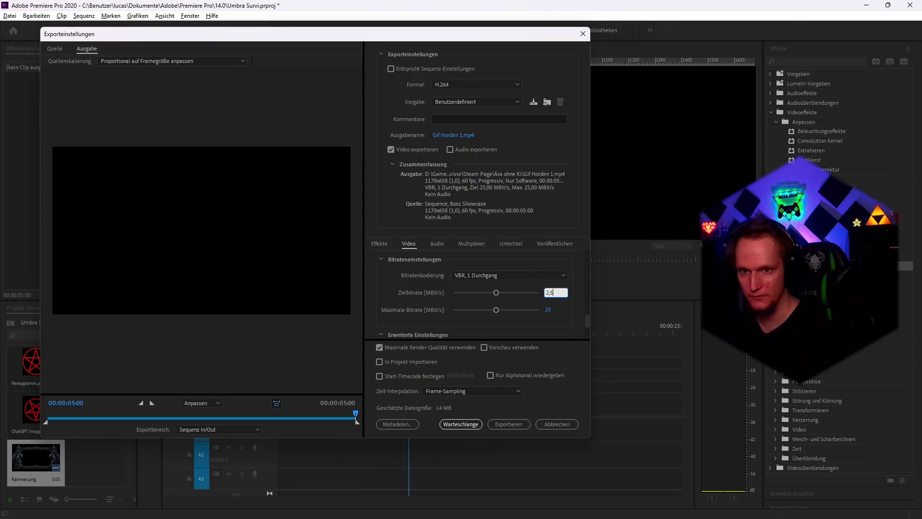
pyautogui.press('Return')
# Set the maximum bitrate to 5 Mbit/s
pyautogui.click(548, 310)
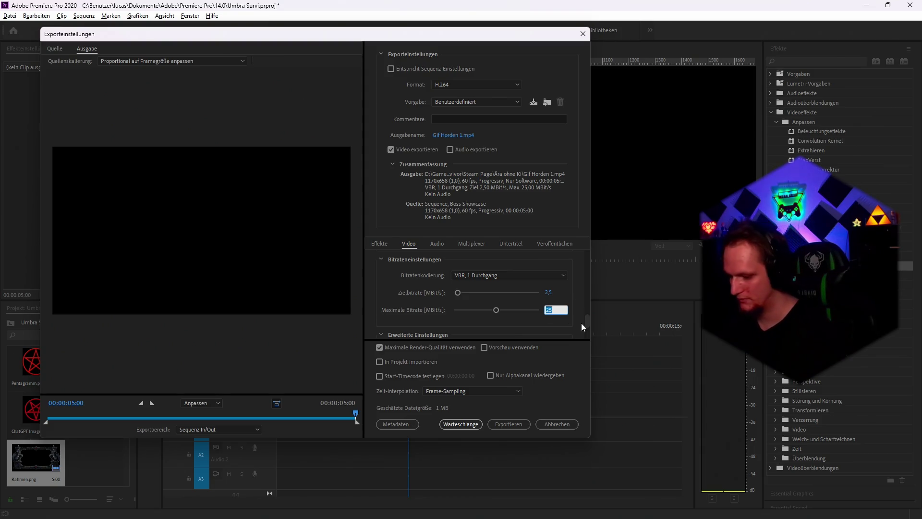
pyautogui.write('5')
pyautogui.press('Return')
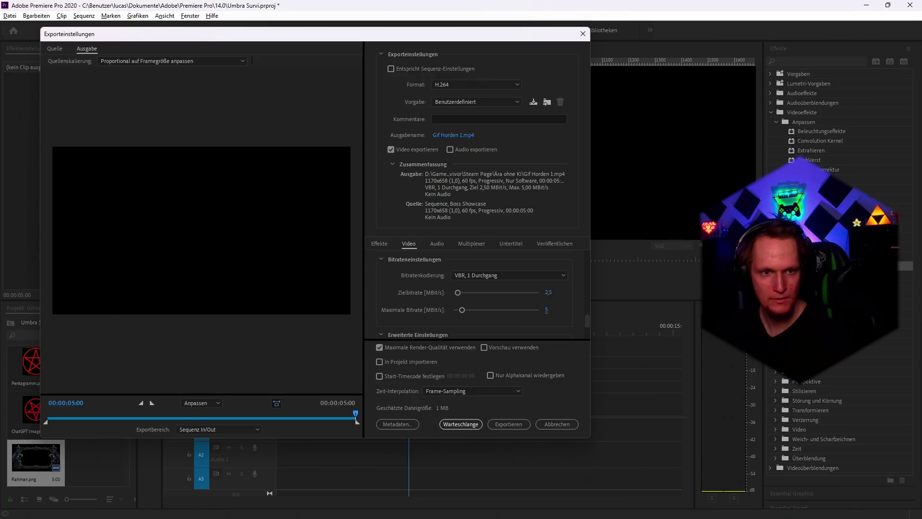
pyautogui.scroll(-2, 456, 316)
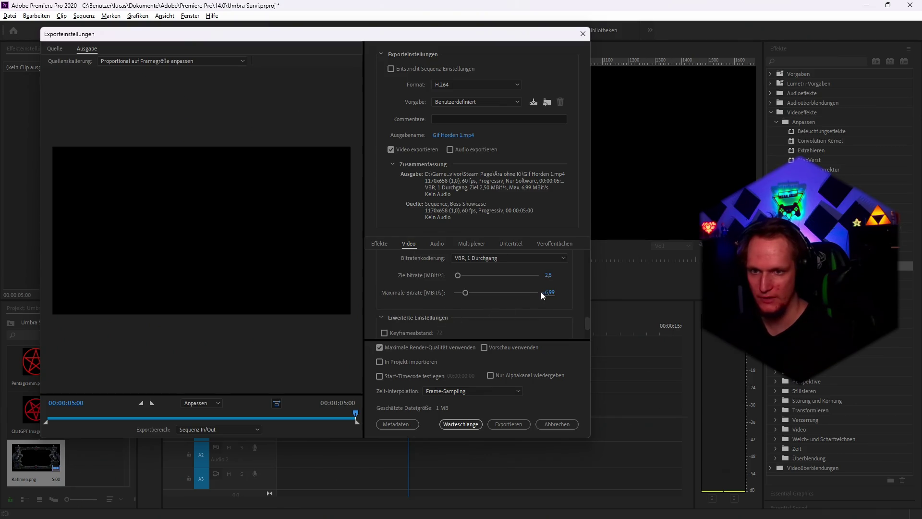
pyautogui.click(550, 293)
pyautogui.write('5')
pyautogui.press('Return')
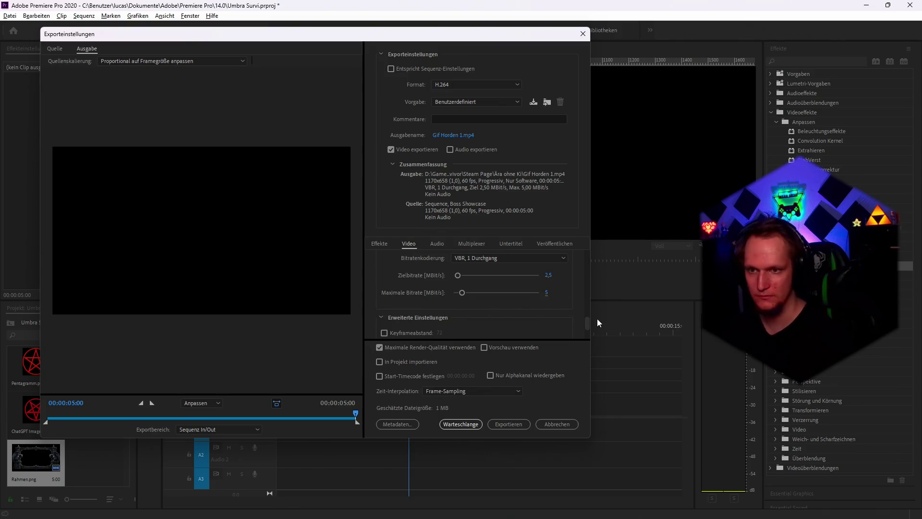
pyautogui.scroll(-3, 483, 320)
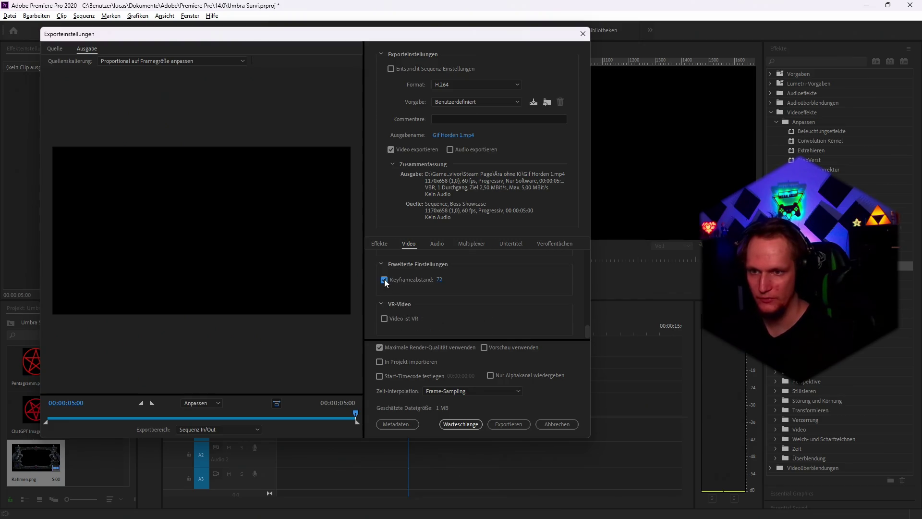
# Set the keyframe distance to 60 and send the export to the render queue
pyautogui.click(440, 279)
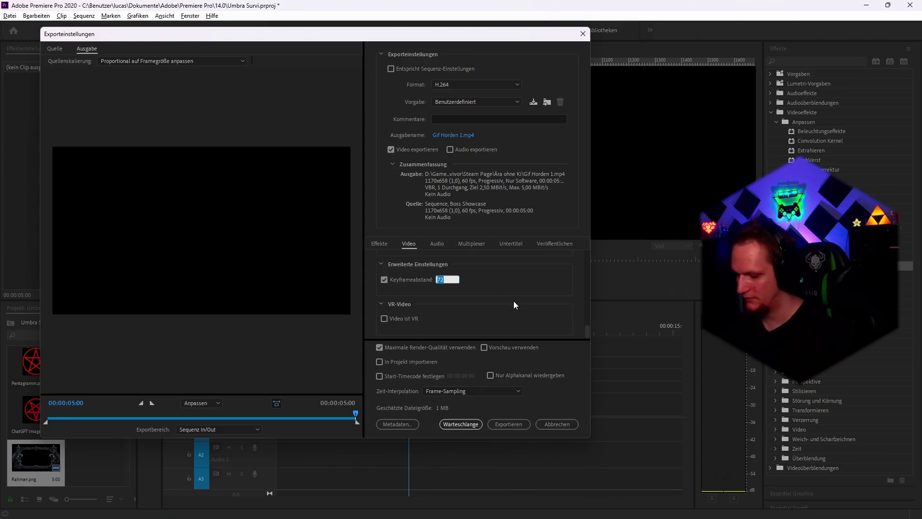
pyautogui.write('60')
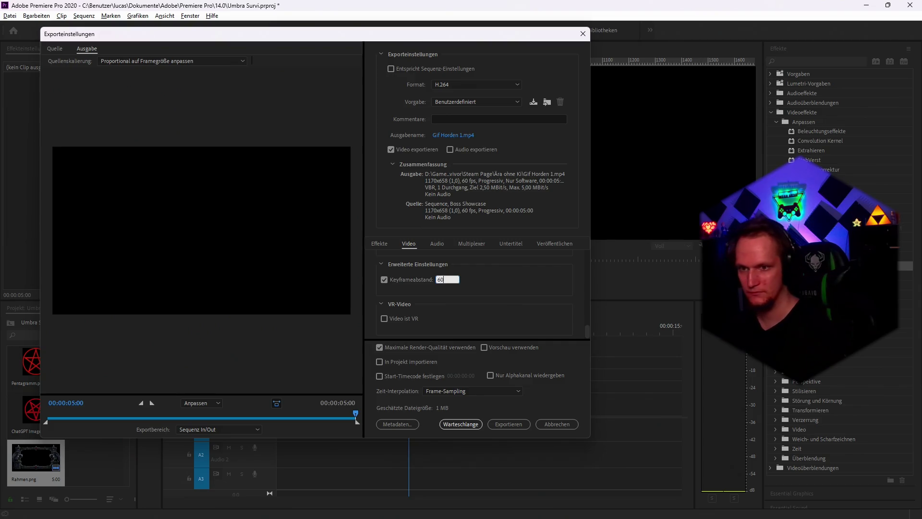
pyautogui.click(514, 302)
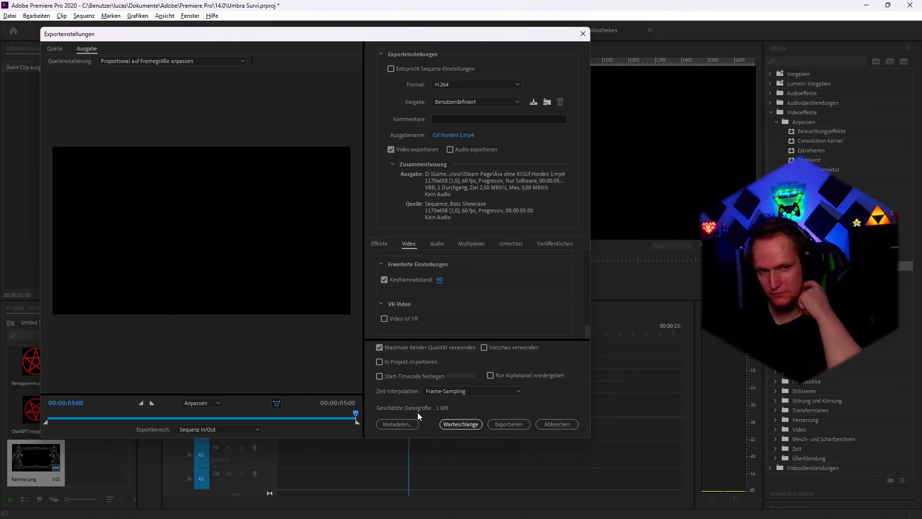
pyautogui.click(451, 424)
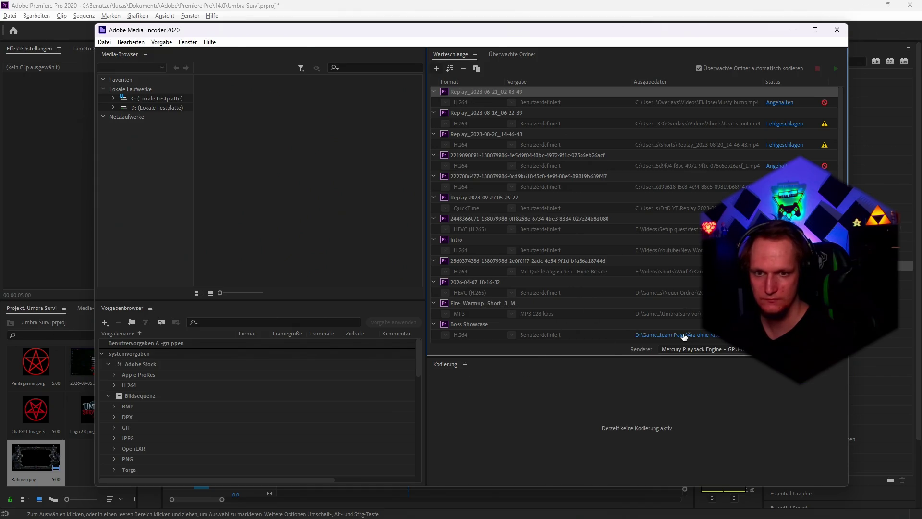
# Minimise Adobe Media Encoder to return to Premiere Pro
pyautogui.click(793, 29)
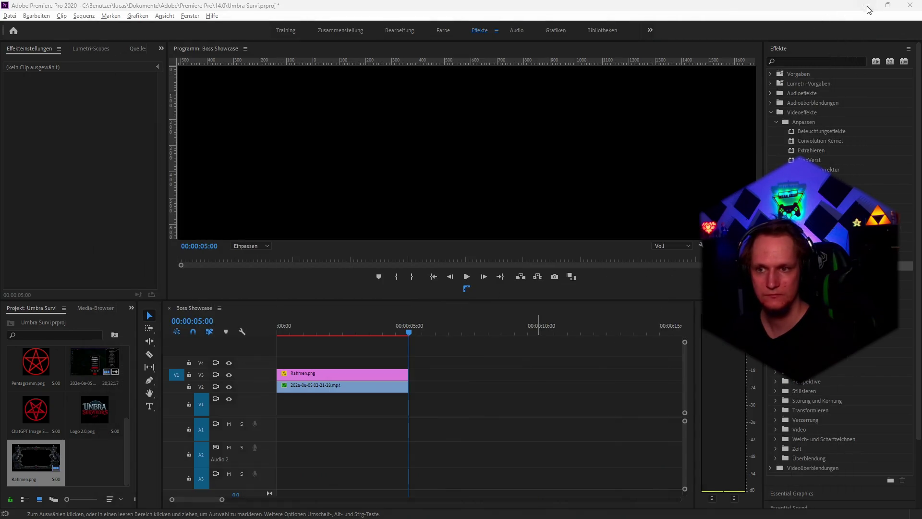
# Minimise Premiere and bring up Chrome's Umbra Survivors store editor tab
pyautogui.click(867, 5)
pyautogui.moveTo(451, 513)
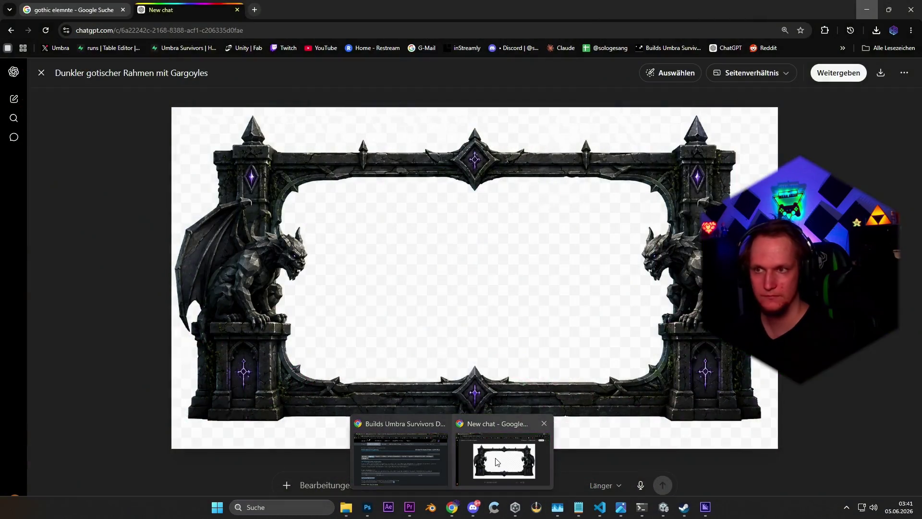
pyautogui.click(502, 460)
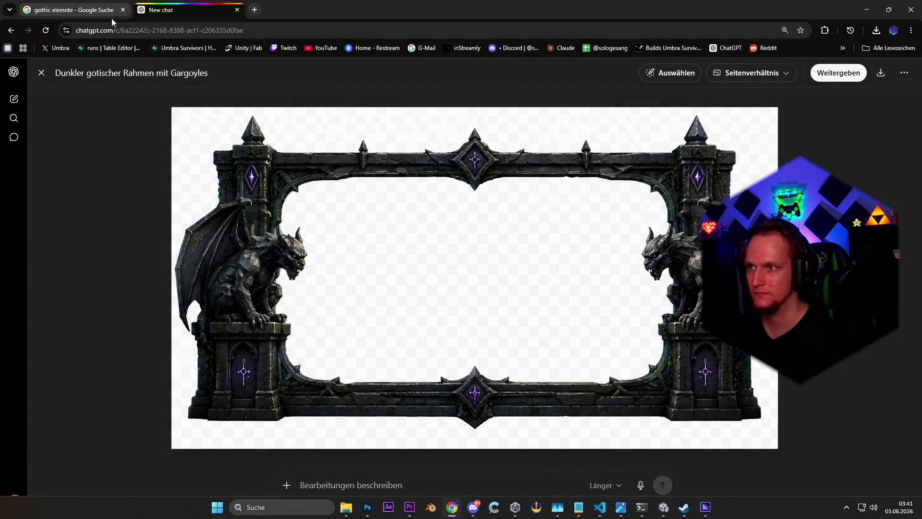
pyautogui.click(452, 508)
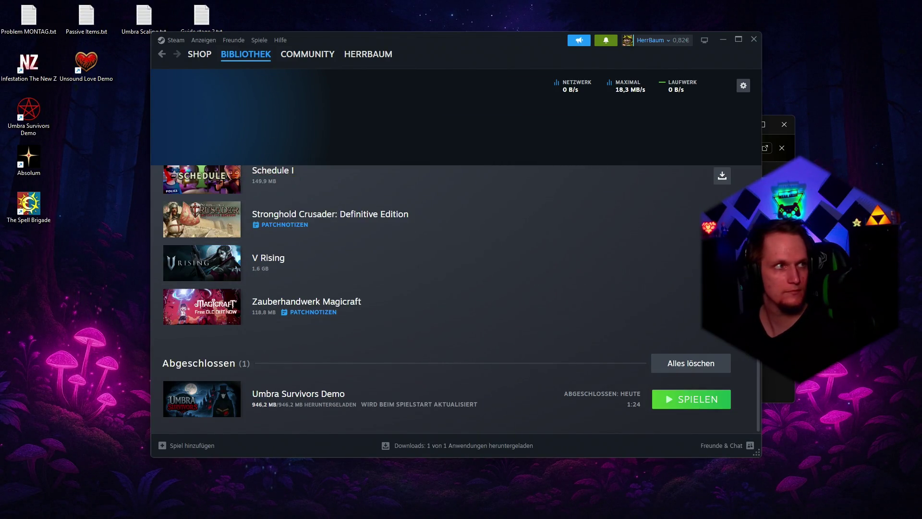
pyautogui.click(452, 508)
pyautogui.click(367, 12)
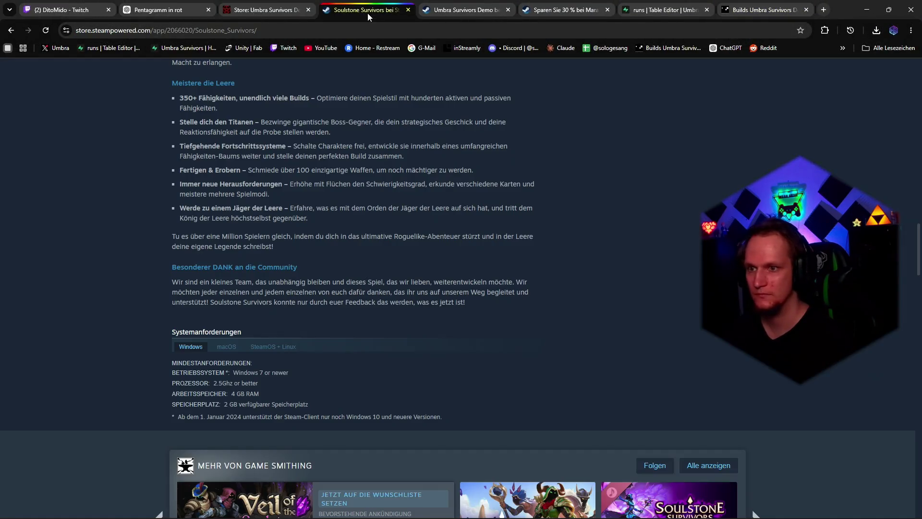
pyautogui.click(257, 14)
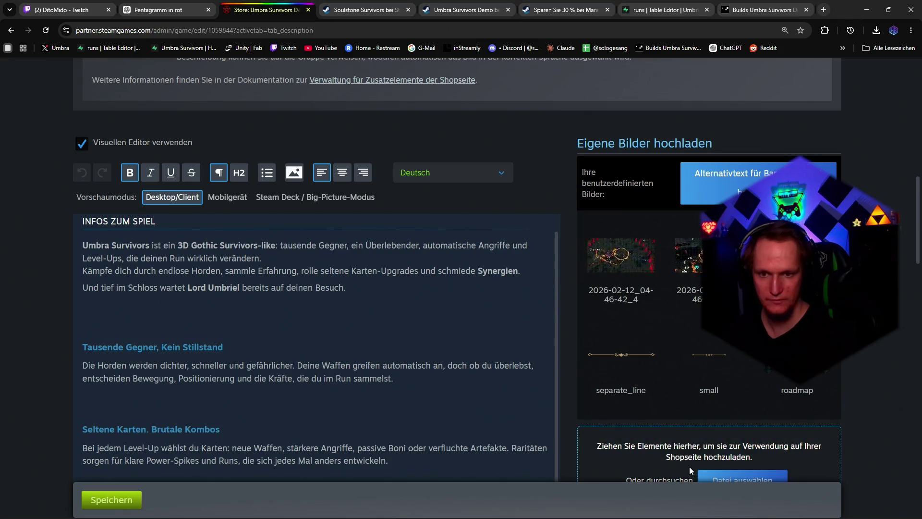
# Upload the gif_horden_1 clip under Eigene Bilder hochladen
pyautogui.scroll(-8, 690, 466)
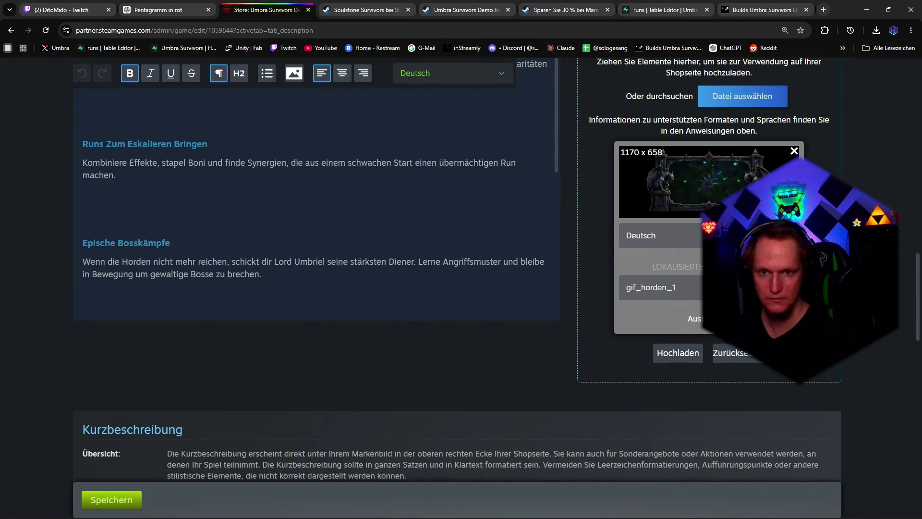
pyautogui.scroll(6, 679, 357)
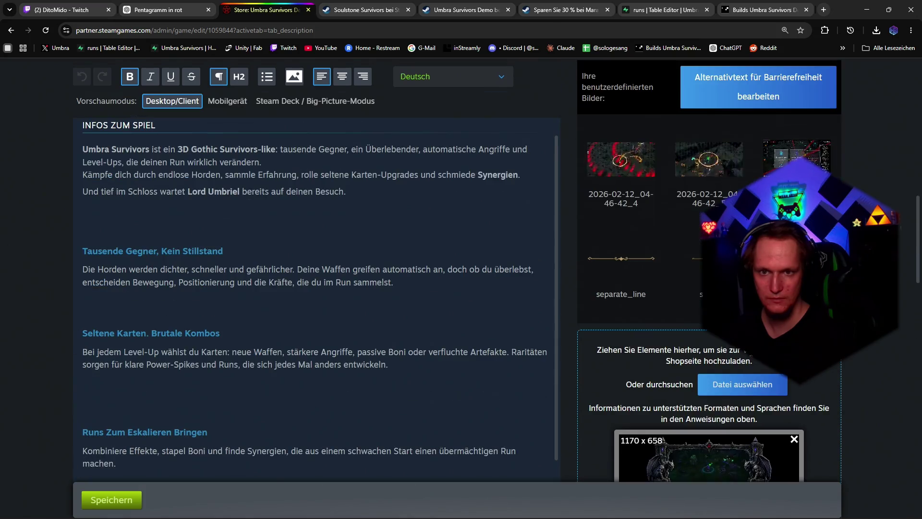
pyautogui.scroll(-4, 679, 357)
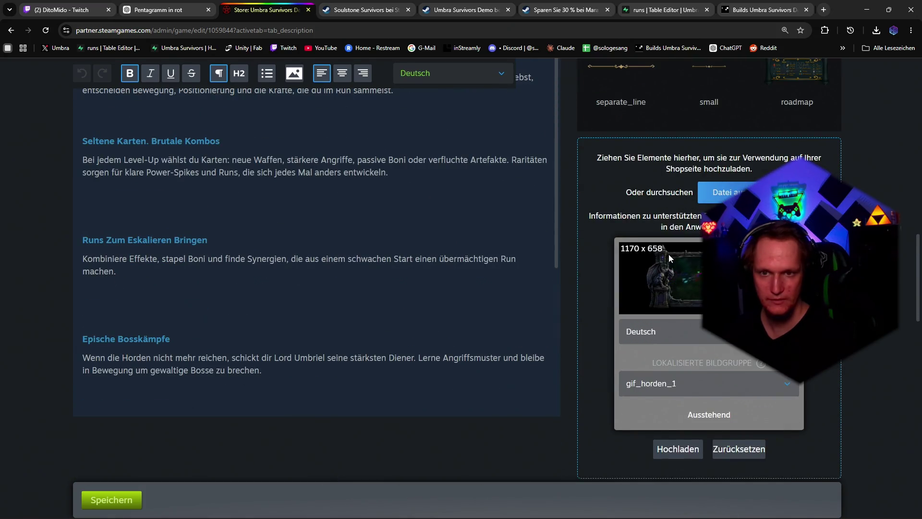
pyautogui.click(676, 445)
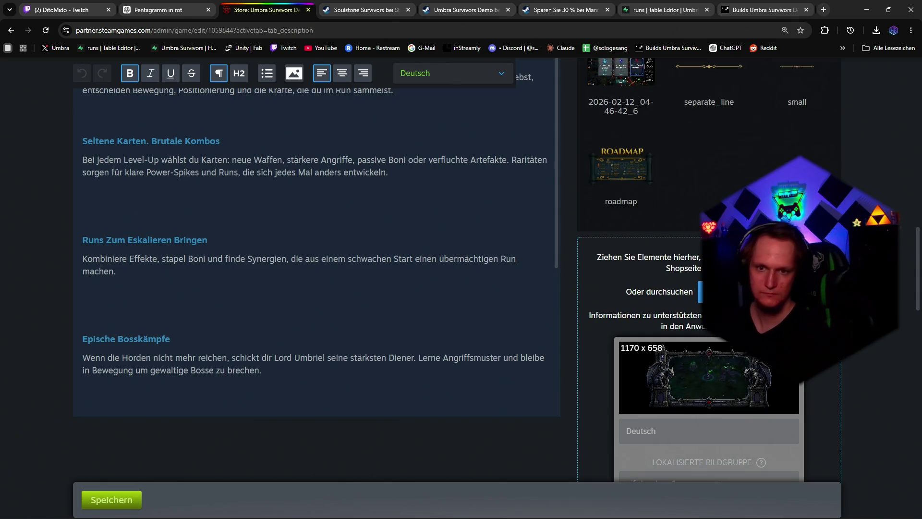
# Open the image-insert picker for the store description
pyautogui.scroll(-5, 317, 288)
pyautogui.scroll(5, 625, 216)
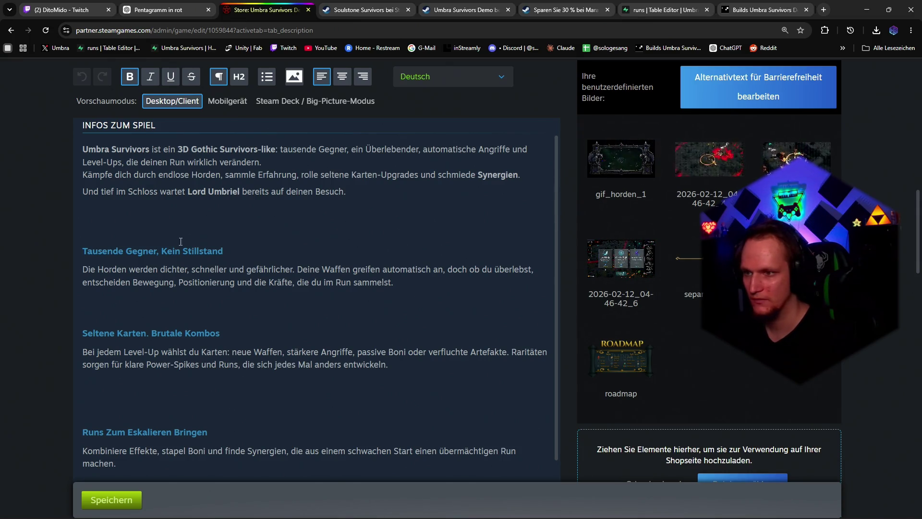
pyautogui.scroll(2, 318, 252)
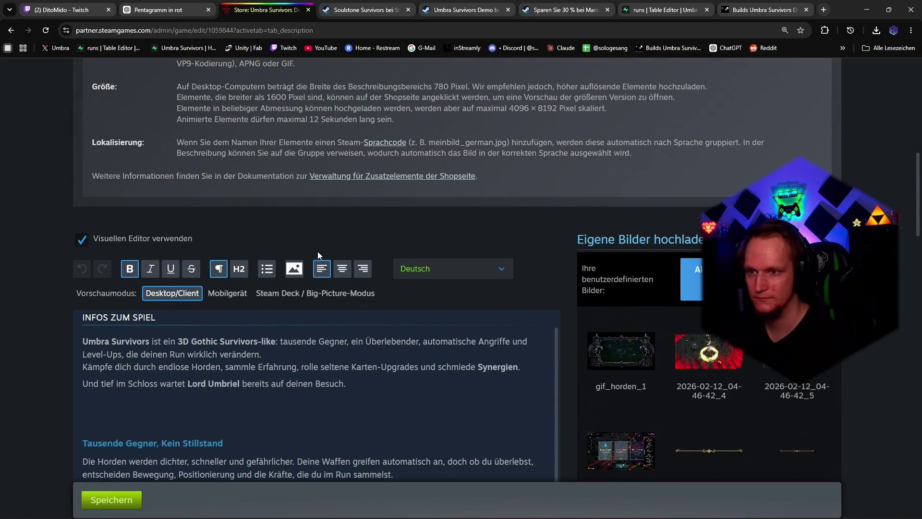
pyautogui.click(299, 176)
# Insert the gif_horden_1 image at the head of the Infos zum Spiel description
pyautogui.click(276, 229)
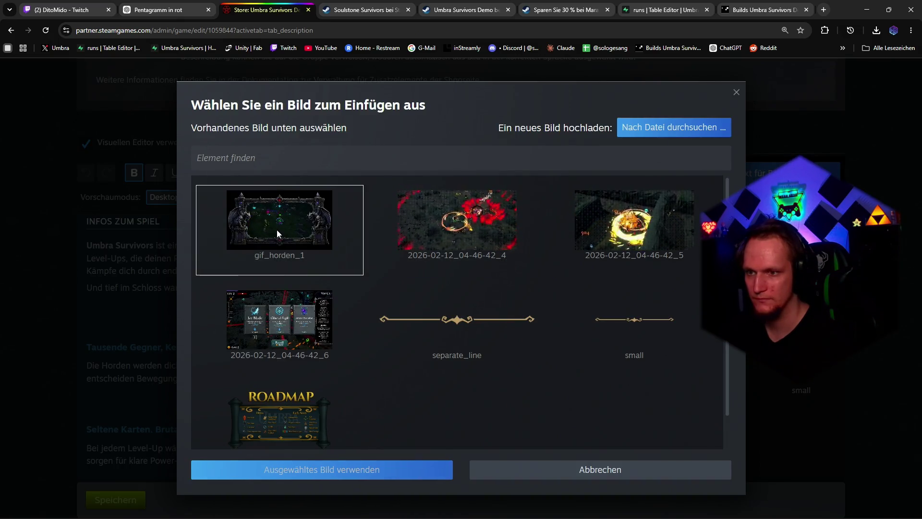
pyautogui.click(320, 466)
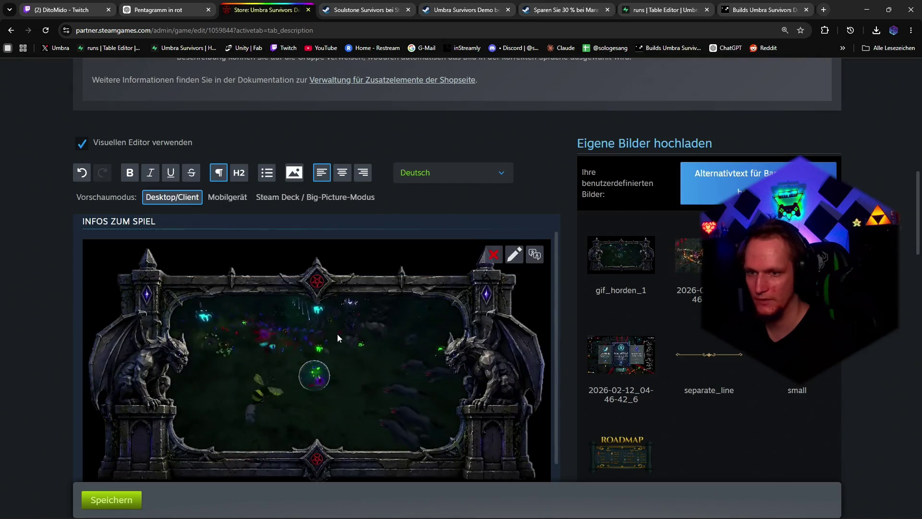
pyautogui.click(514, 255)
pyautogui.click(736, 92)
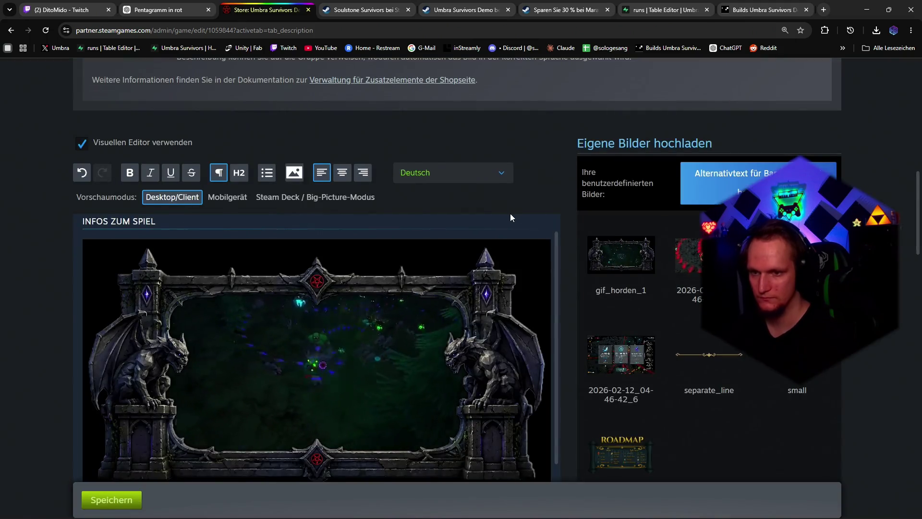
# Screen-capture the framed animation area and return to the Premiere Pro project
pyautogui.scroll(-2, 615, 211)
pyautogui.press('super+shift+s')
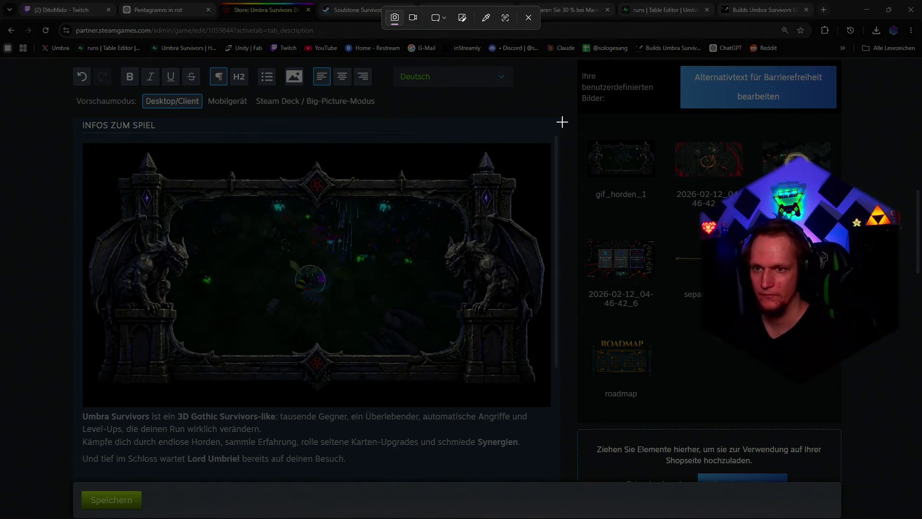
pyautogui.moveTo(561, 122); pyautogui.dragTo(46, 413)
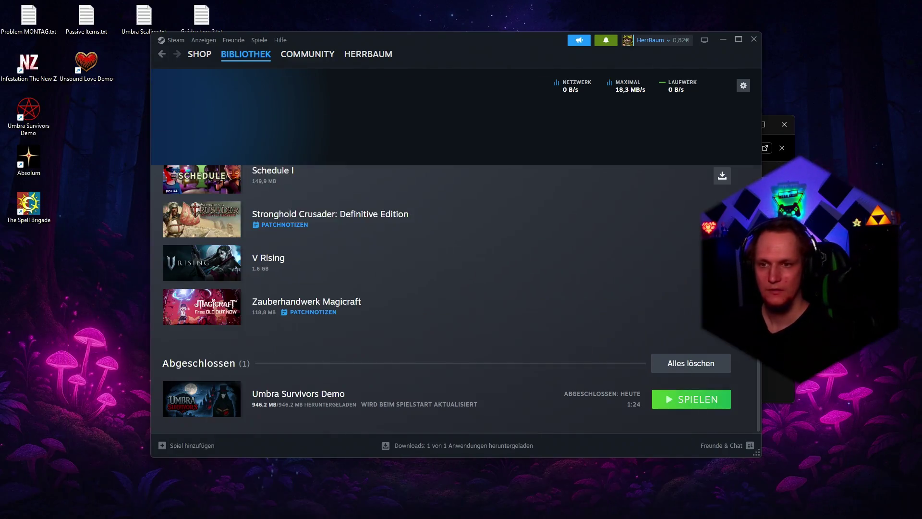
pyautogui.click(408, 507)
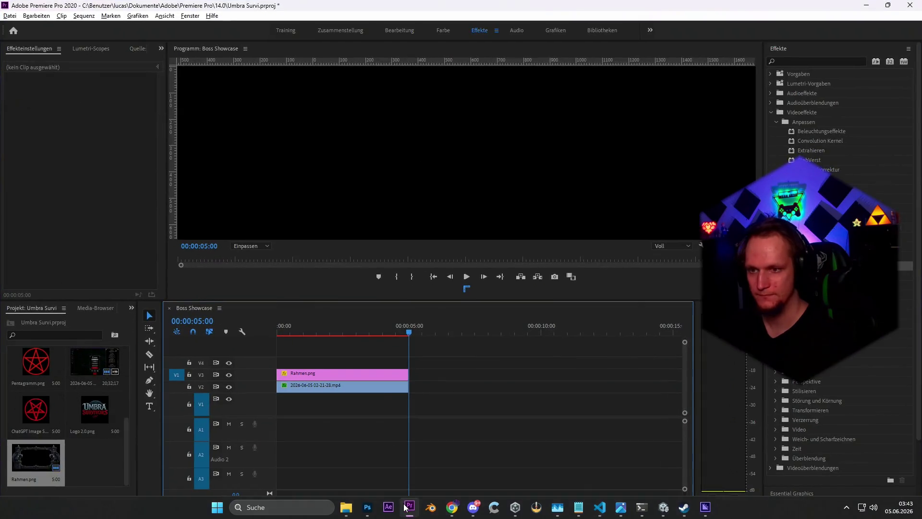
# Scrub the Boss Showcase timeline back to 00:00:00:43 to view the gargoyle-framed gameplay
pyautogui.moveTo(304, 326); pyautogui.dragTo(295, 326)
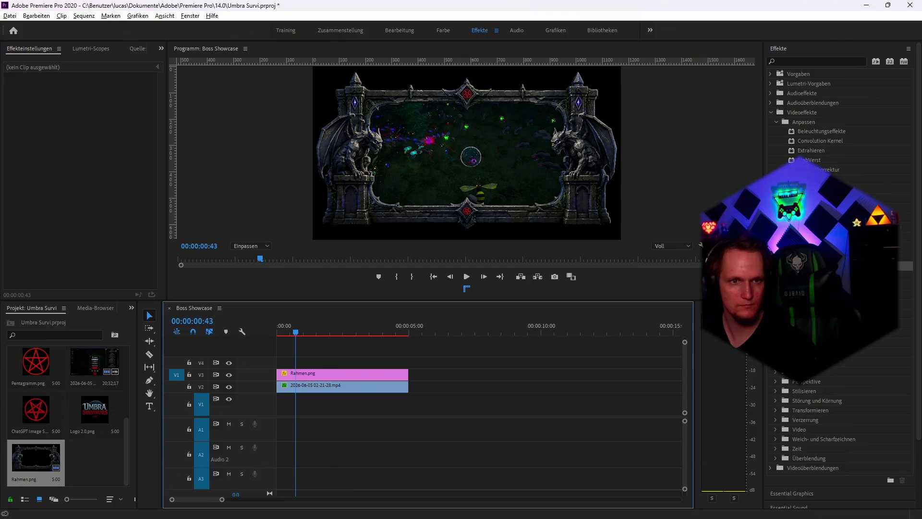
pyautogui.hotkey('alt', 'Tab')
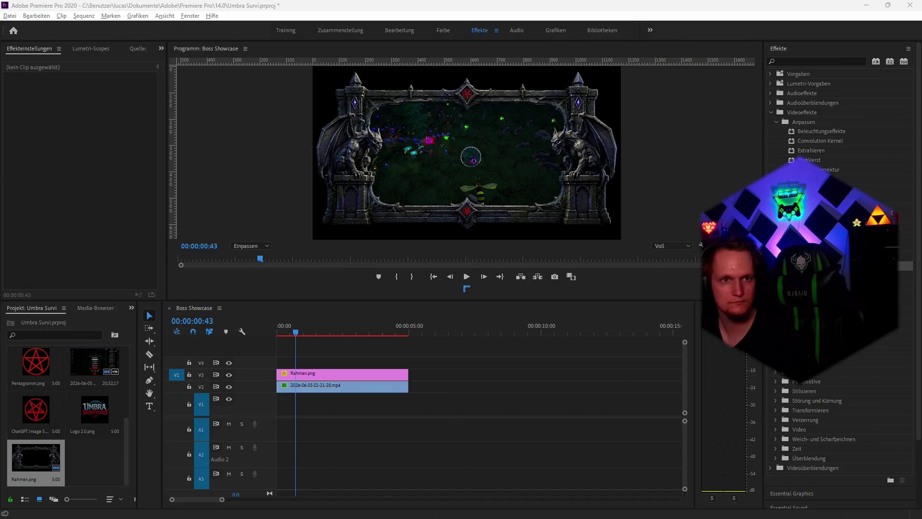
# Export media as QuickTime using the Apple ProRes 4444 preset
pyautogui.click(10, 15)
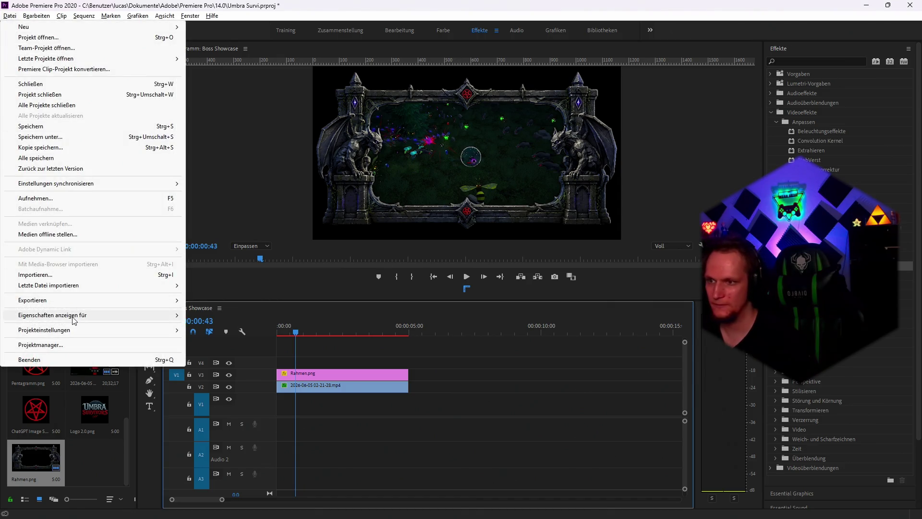
pyautogui.moveTo(67, 302)
pyautogui.click(250, 300)
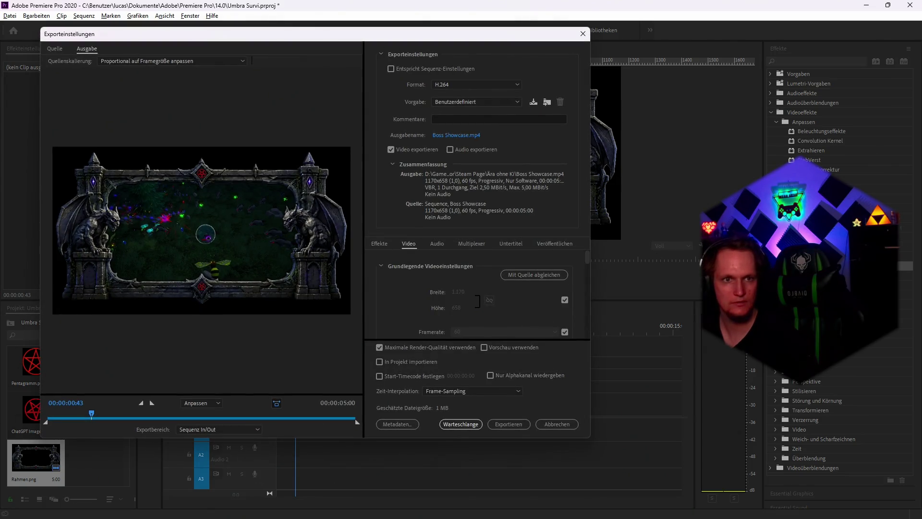
pyautogui.click(465, 85)
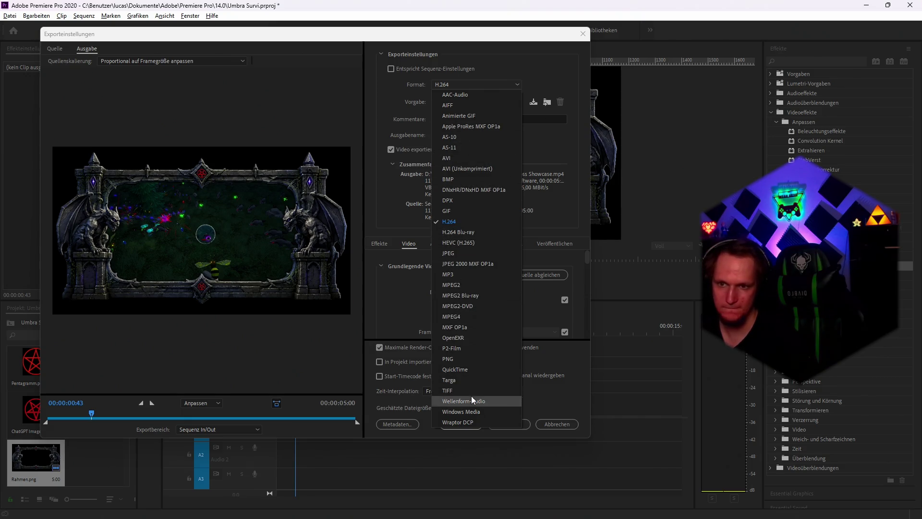
pyautogui.click(469, 368)
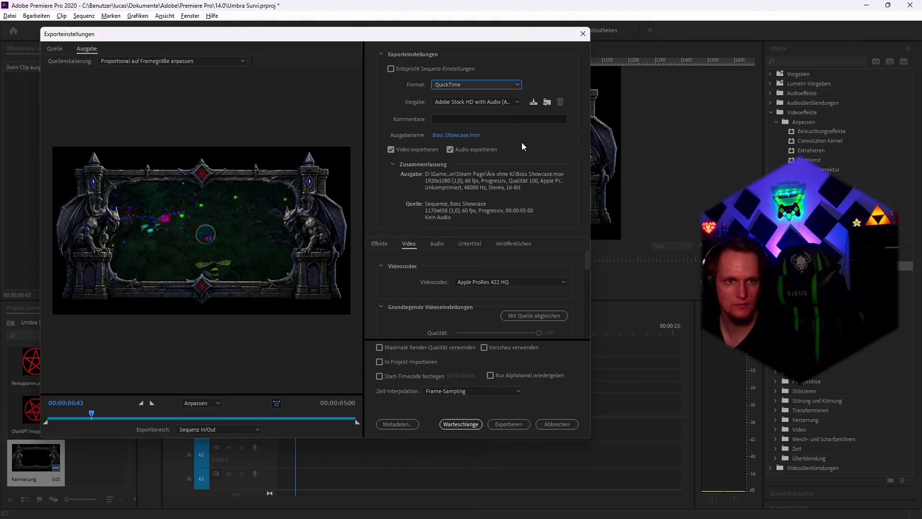
pyautogui.click(516, 102)
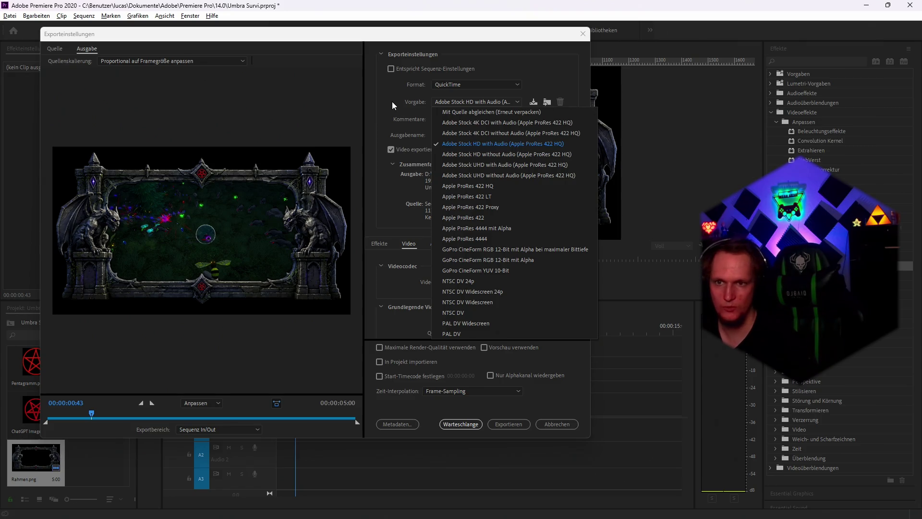
pyautogui.click(468, 240)
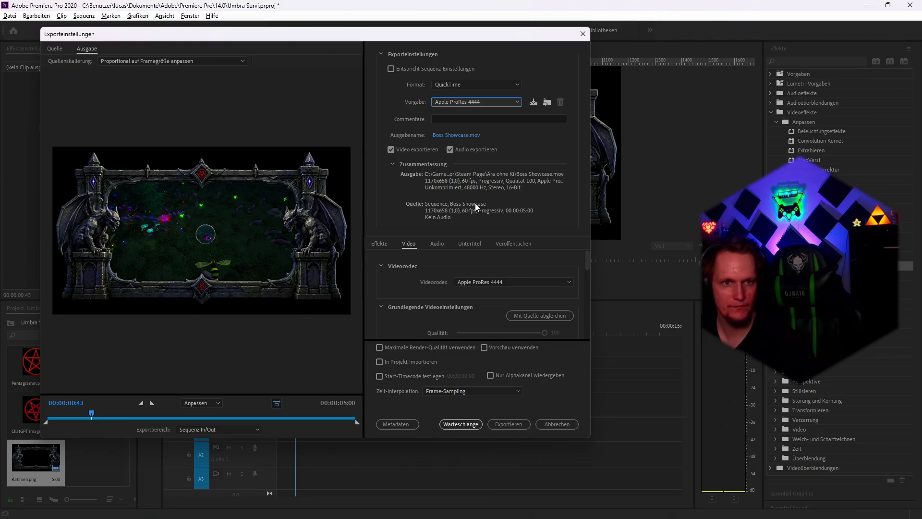
pyautogui.click(505, 101)
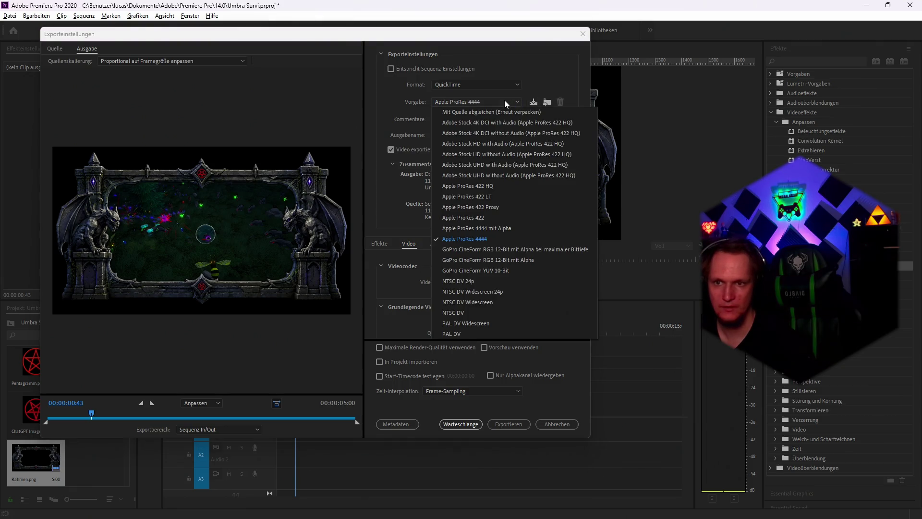
pyautogui.click(382, 99)
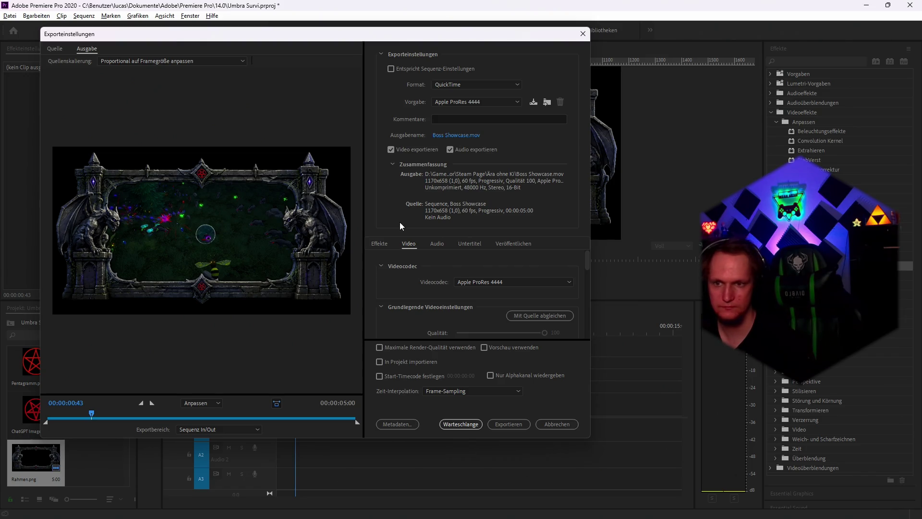
# Set the video depth to 8-bpc + Alpha and enable Use Maximum Render Quality
pyautogui.scroll(-5, 430, 272)
pyautogui.scroll(3, 429, 273)
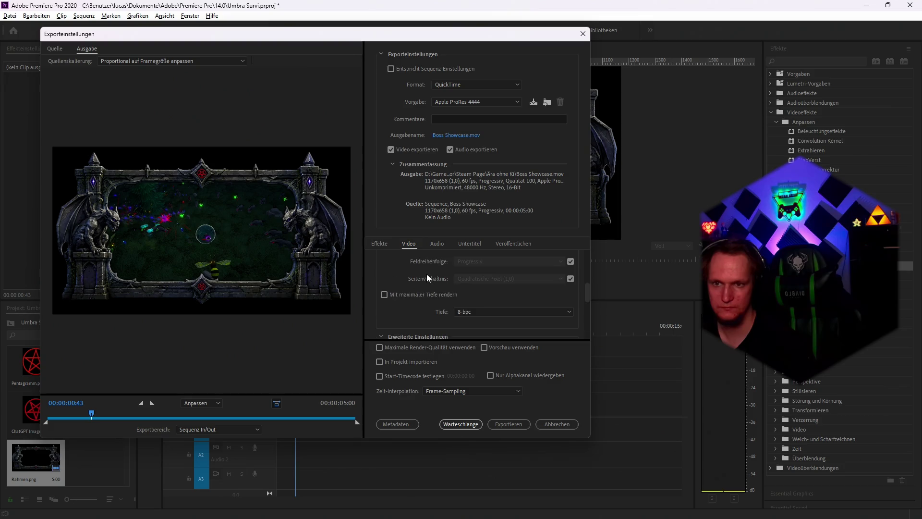
pyautogui.click(477, 313)
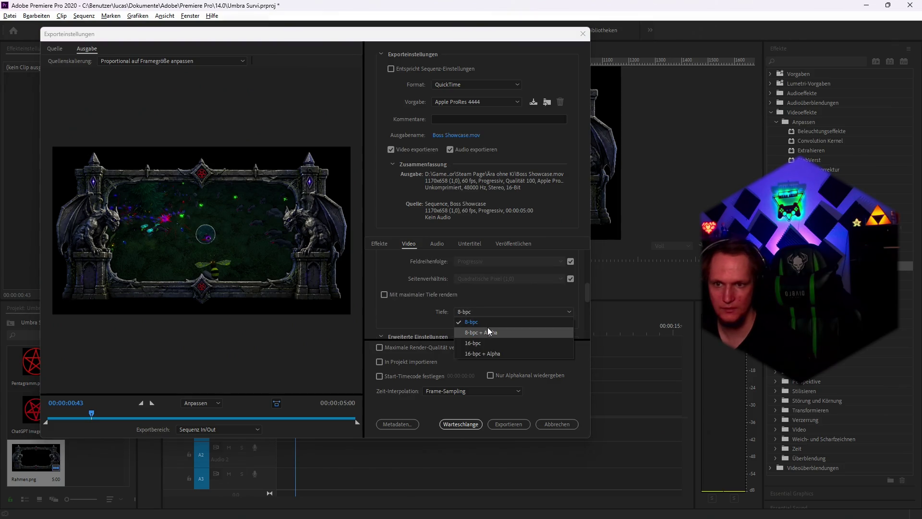
pyautogui.click(488, 328)
pyautogui.click(479, 310)
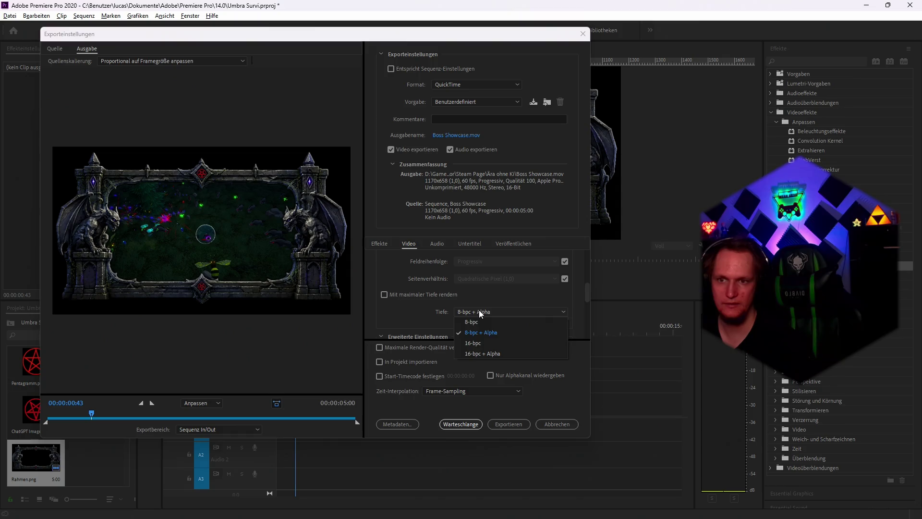
pyautogui.click(396, 308)
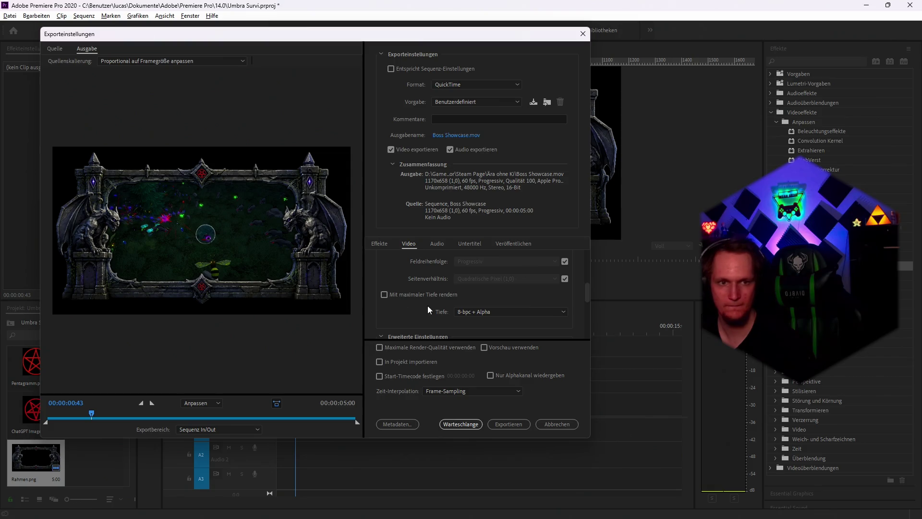
pyautogui.scroll(-5, 416, 284)
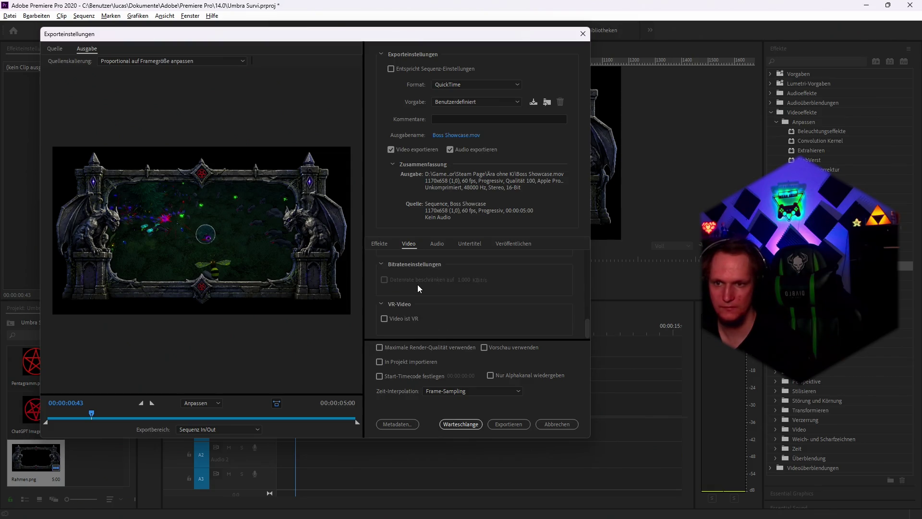
pyautogui.click(392, 345)
pyautogui.scroll(2, 422, 313)
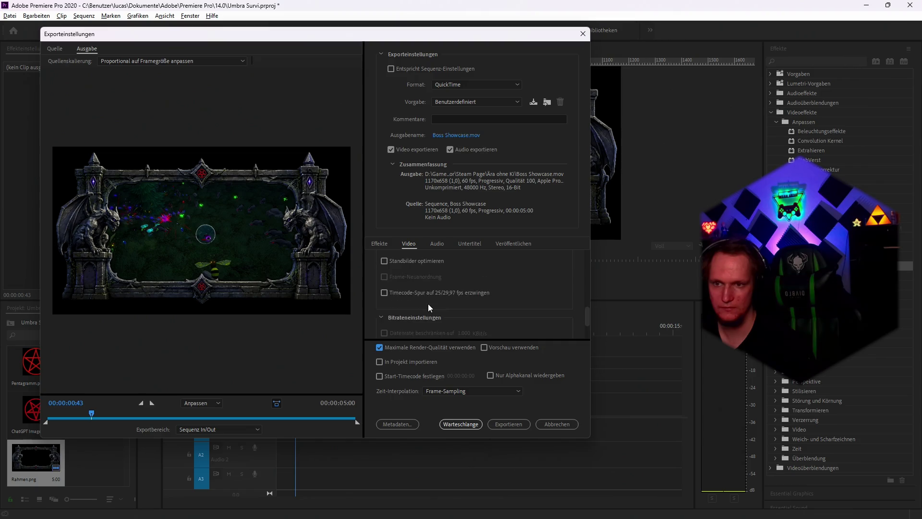
pyautogui.scroll(2, 442, 310)
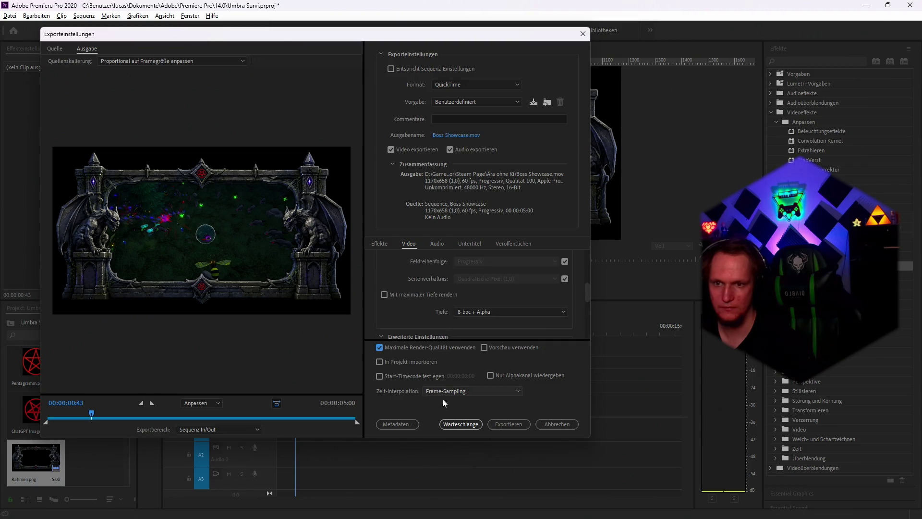
# Queue Boss Showcase in Media Encoder, start encoding, then minimise Media Encoder and Premiere
pyautogui.click(448, 424)
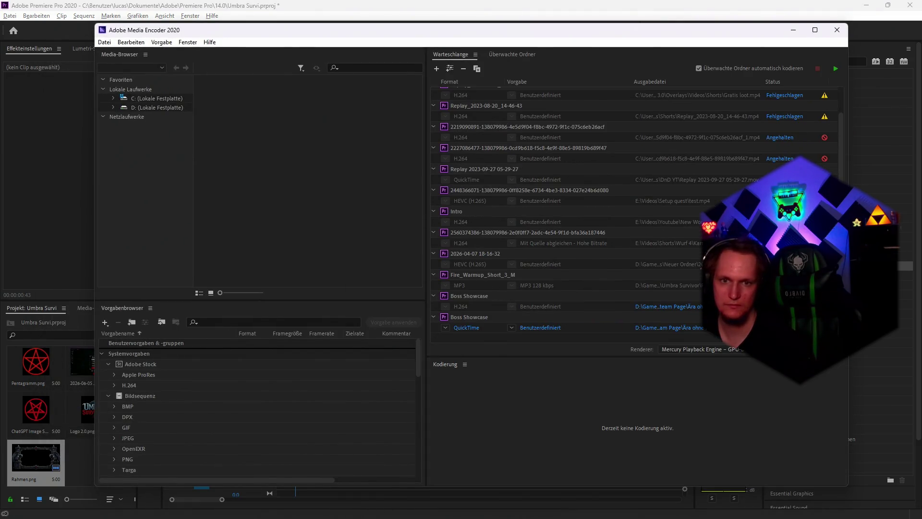
pyautogui.click(835, 68)
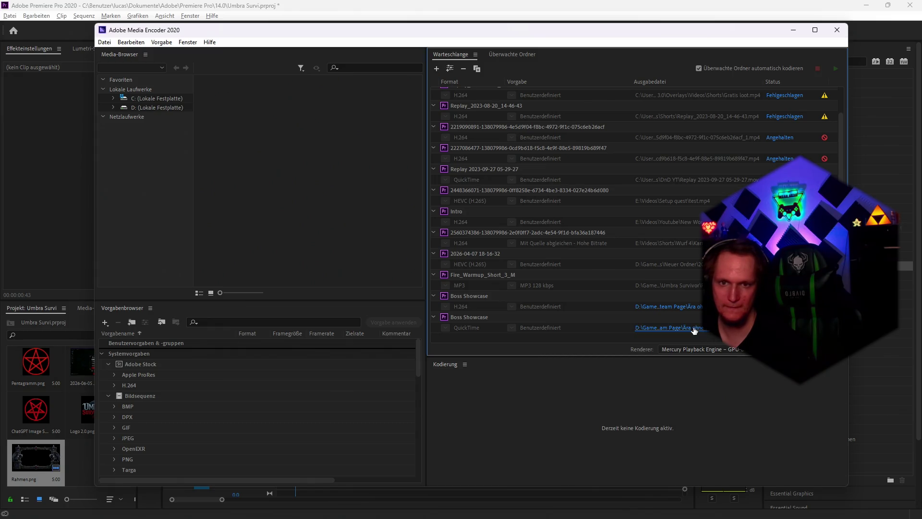
pyautogui.click(793, 31)
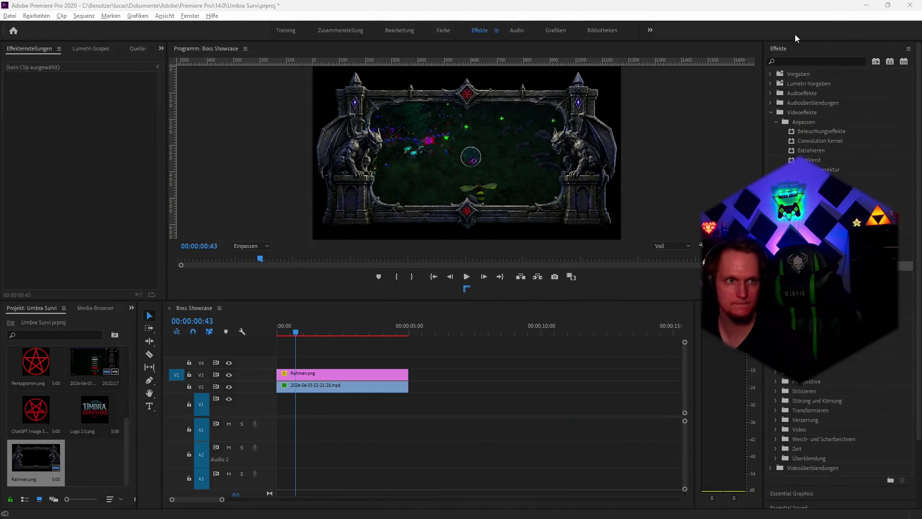
pyautogui.click(866, 5)
# Drop the exported boss_showcase file into the Steam store page's custom image uploads
pyautogui.moveTo(452, 507)
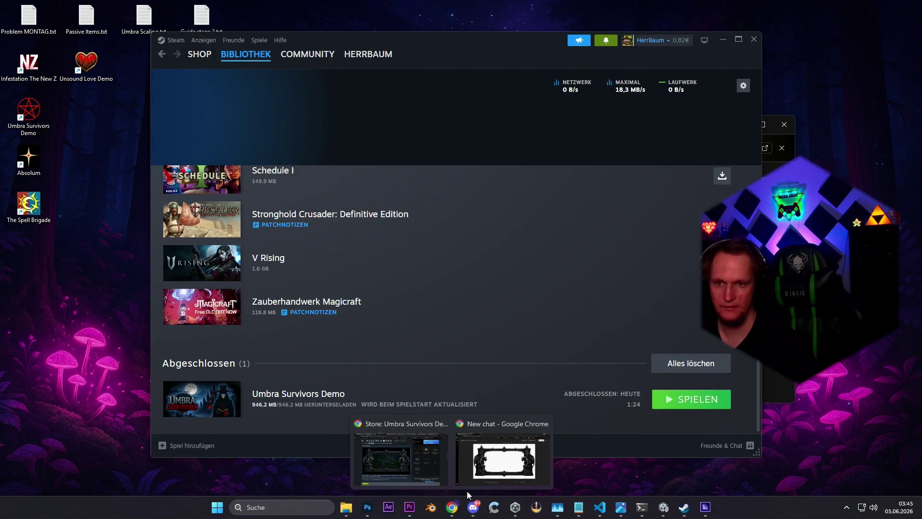
pyautogui.click(392, 462)
pyautogui.scroll(-3, 668, 353)
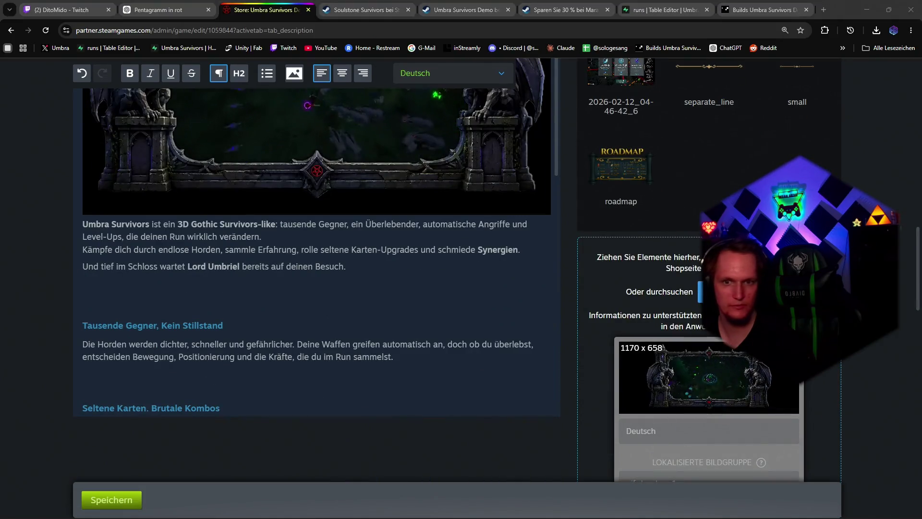
pyautogui.moveTo(701, 393); pyautogui.dragTo(692, 417)
pyautogui.scroll(-10, 740, 364)
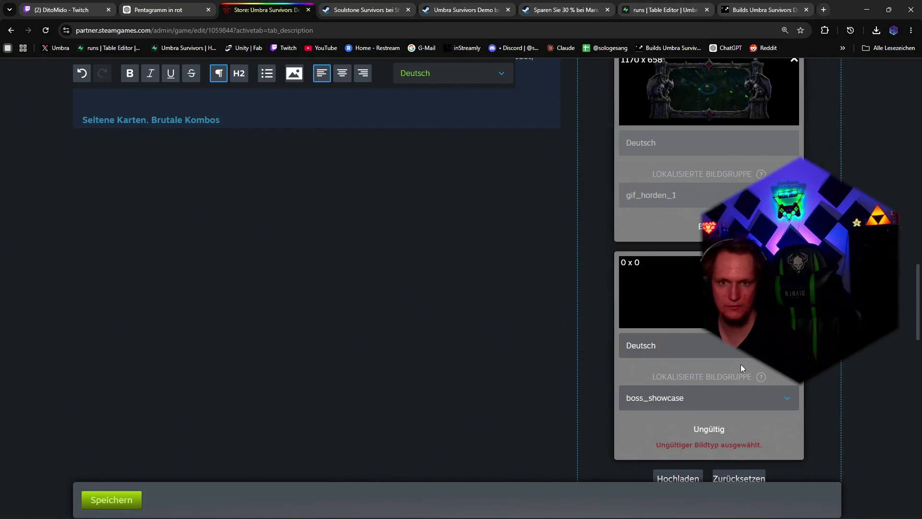
pyautogui.scroll(2, 741, 363)
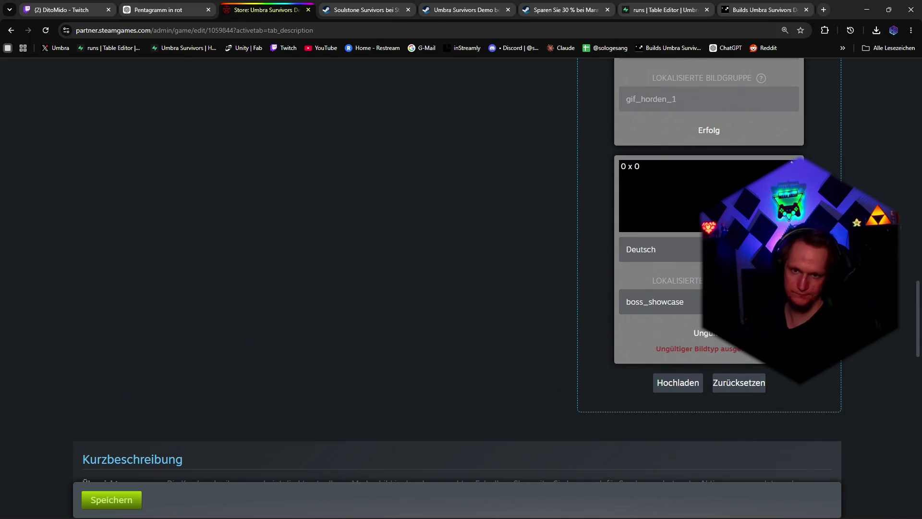
pyautogui.click(660, 302)
pyautogui.click(586, 280)
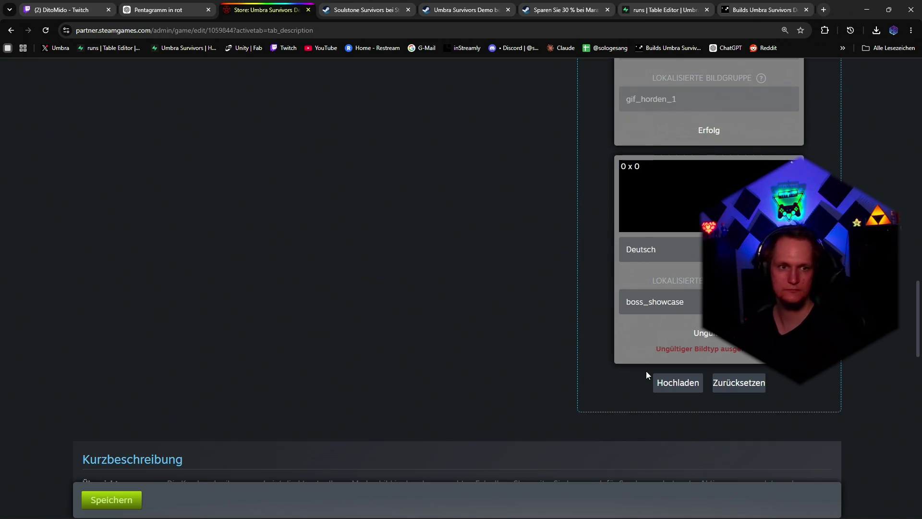